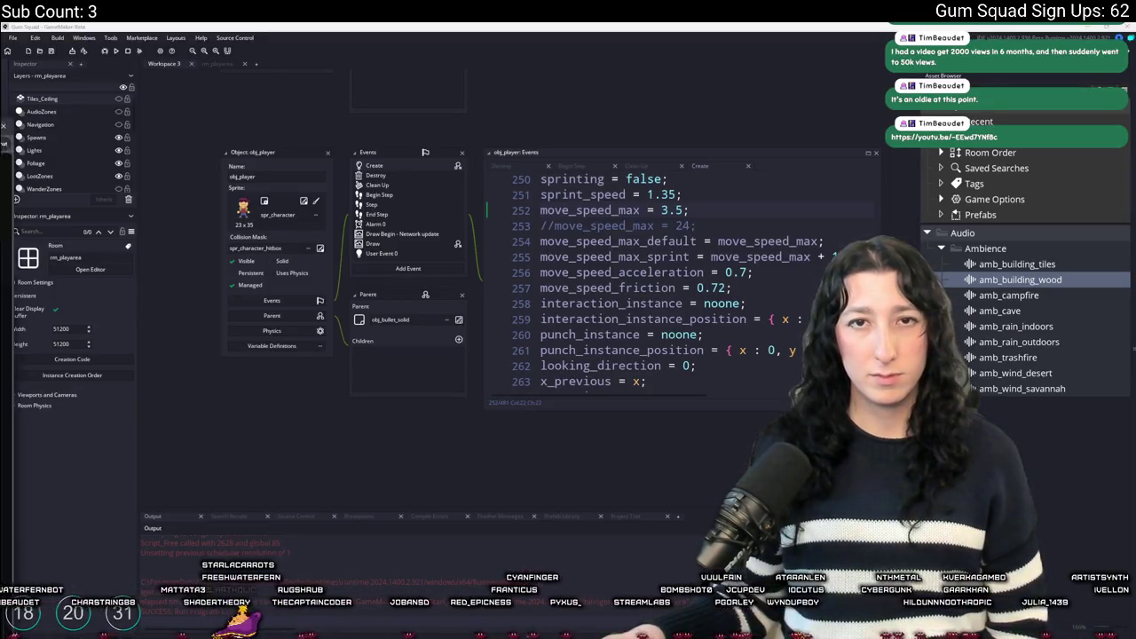
Step: Switch from obj_player's Create code to the browser playing the Unity Steam video
{"action": "key", "text": "alt+Tab"}
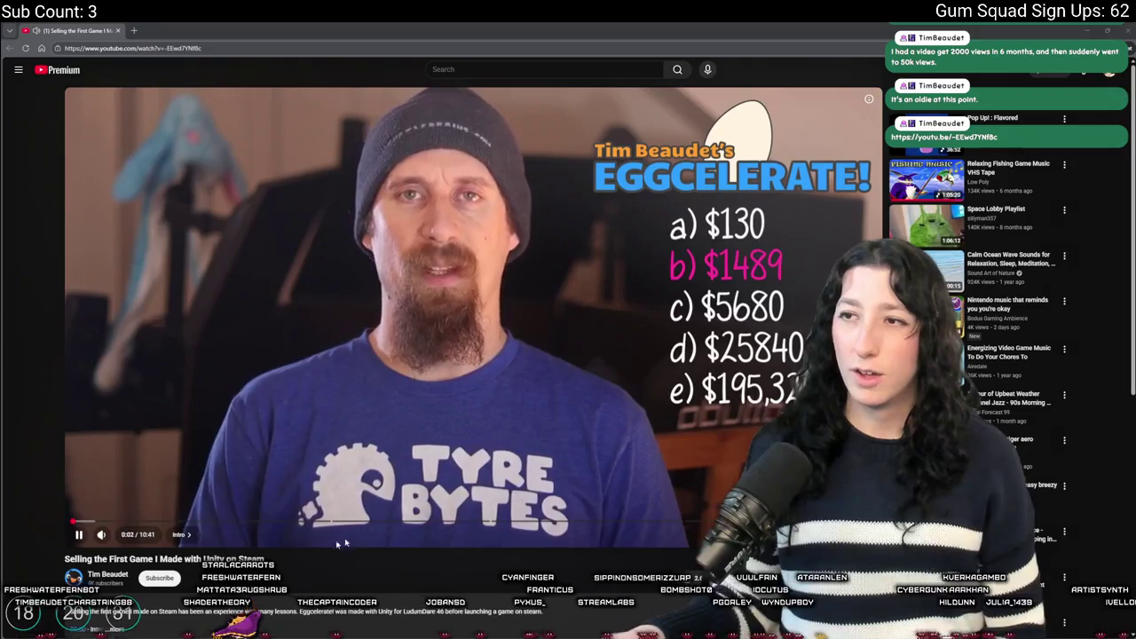
Step: Watch the video's intro, pausing at 0:27 and then resuming playback
{"action": "mouse_move", "coordinate": [102, 534]}
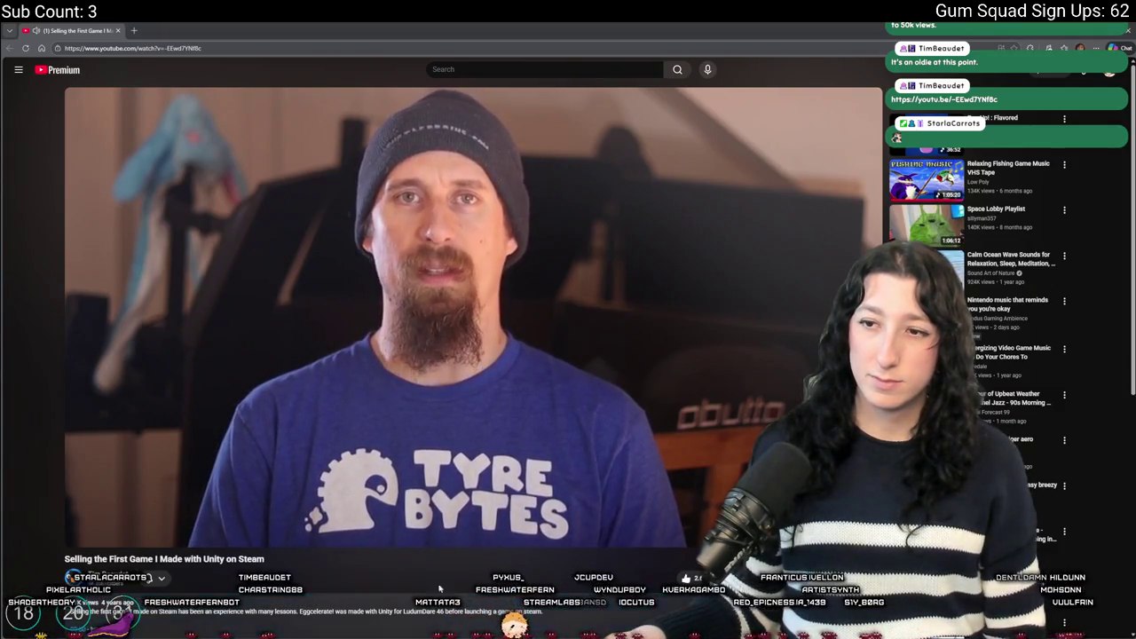
{"action": "mouse_move", "coordinate": [453, 536]}
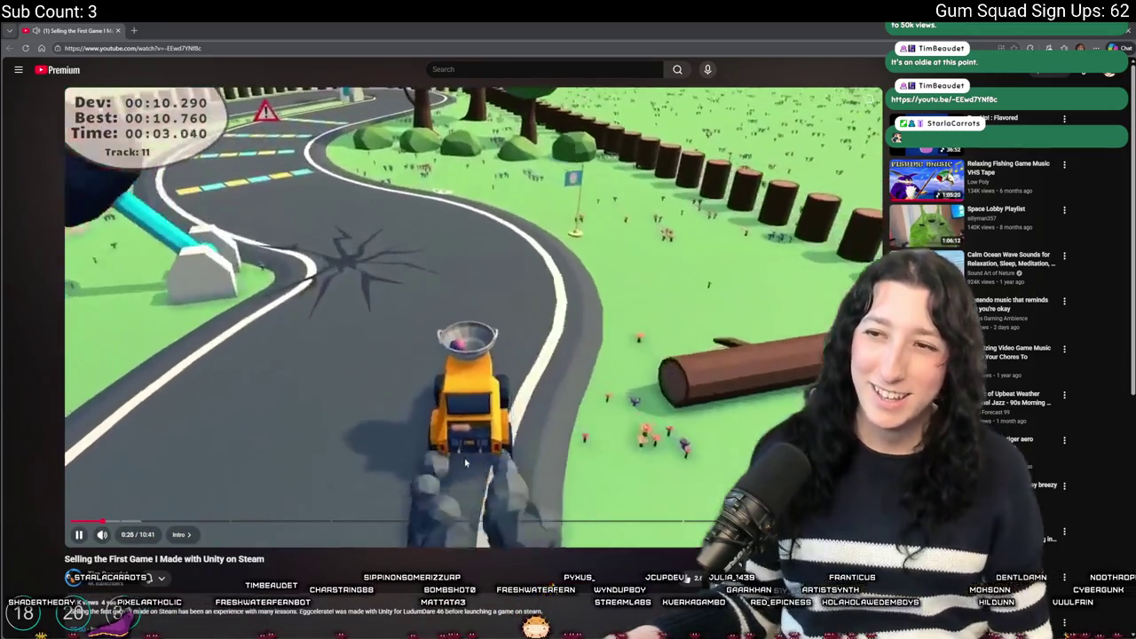
{"action": "left_click", "coordinate": [533, 390]}
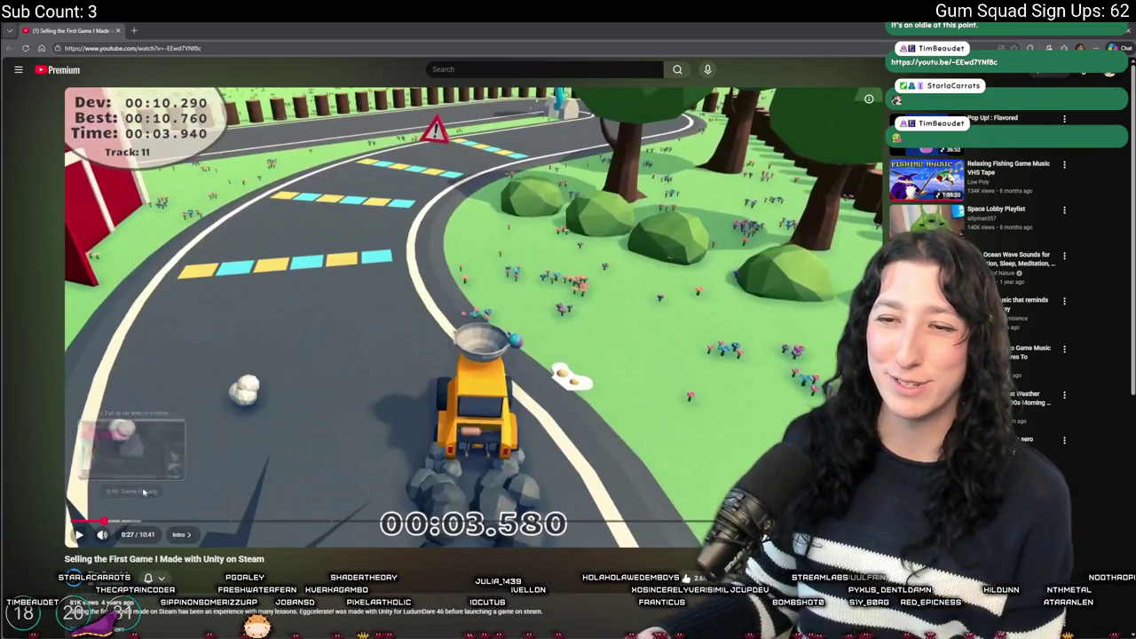
{"action": "left_click", "coordinate": [141, 495]}
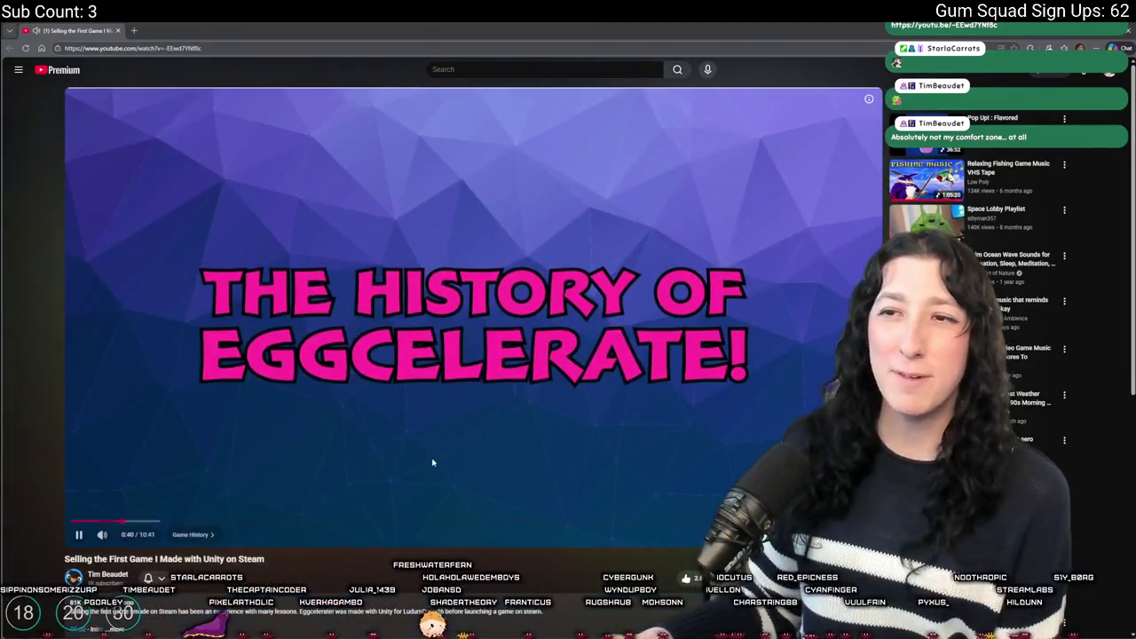
Step: Pause on The History of Eggcelerate title card, then go to the creator's channel
{"action": "key", "text": "space"}
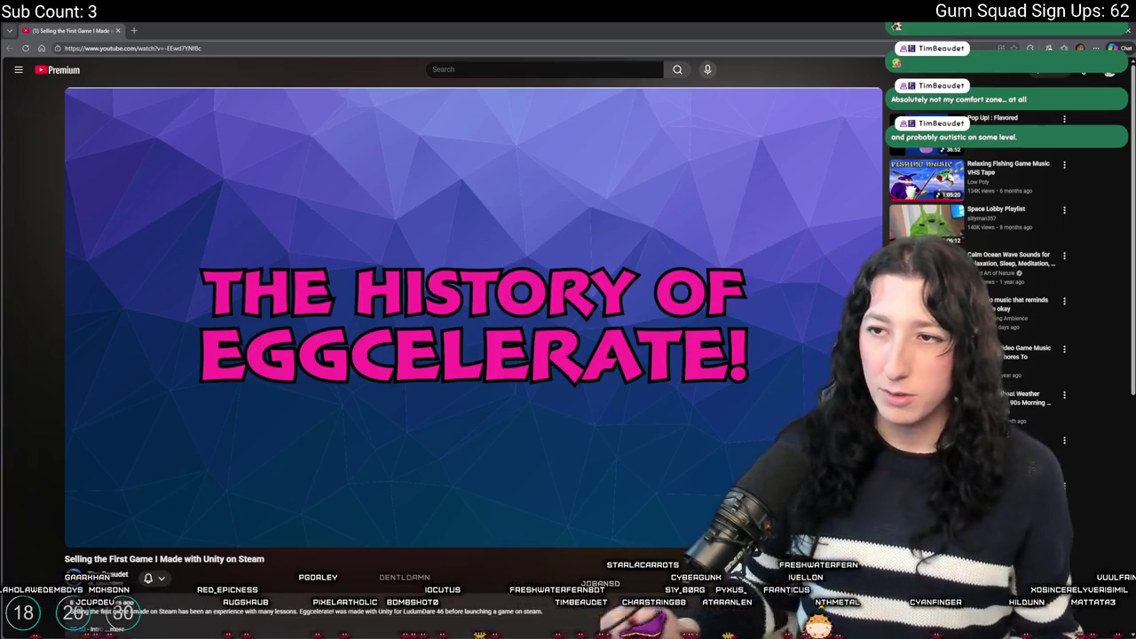
{"action": "scroll", "coordinate": [100, 465], "scroll_direction": "down", "scroll_amount": 2}
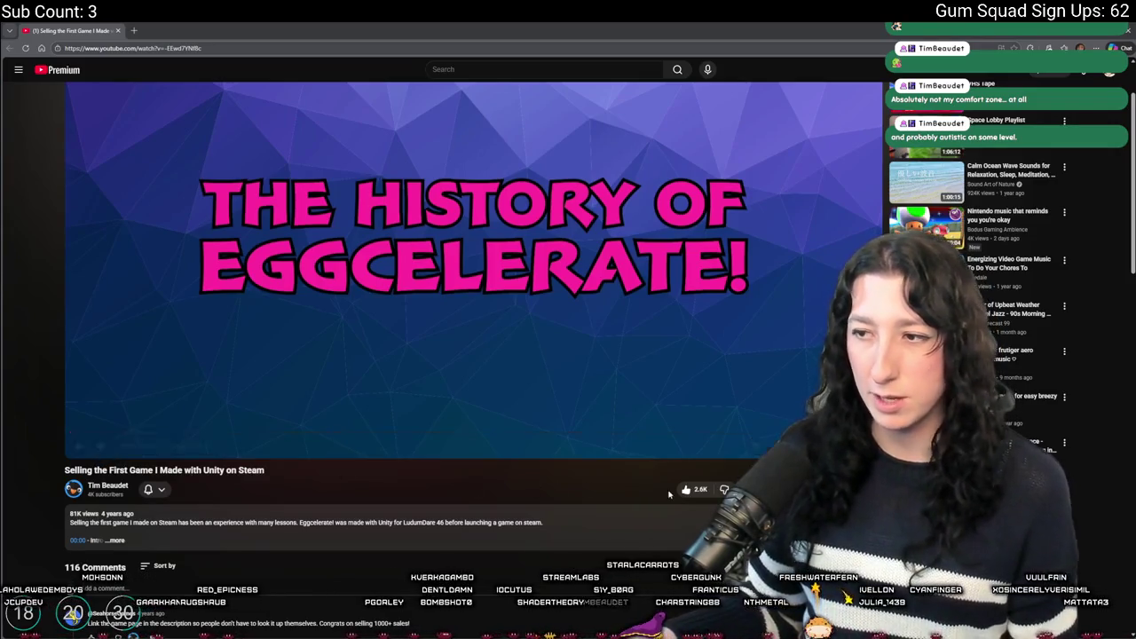
{"action": "left_click", "coordinate": [105, 488]}
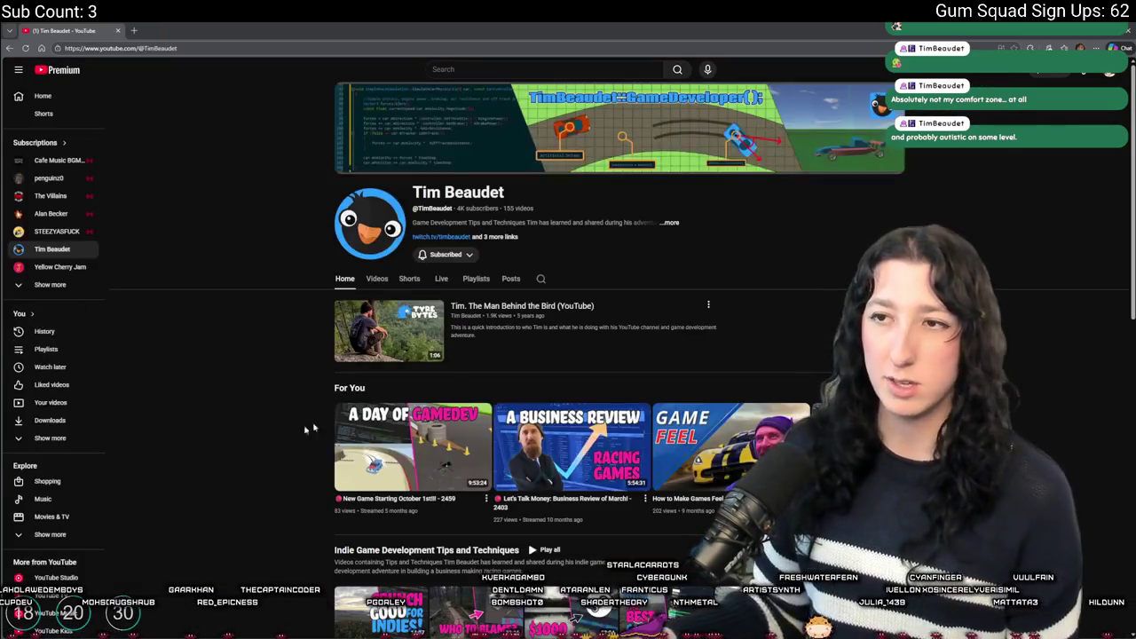
Step: Show the channel's Videos tab and scroll through its uploads grid
{"action": "left_click", "coordinate": [378, 279]}
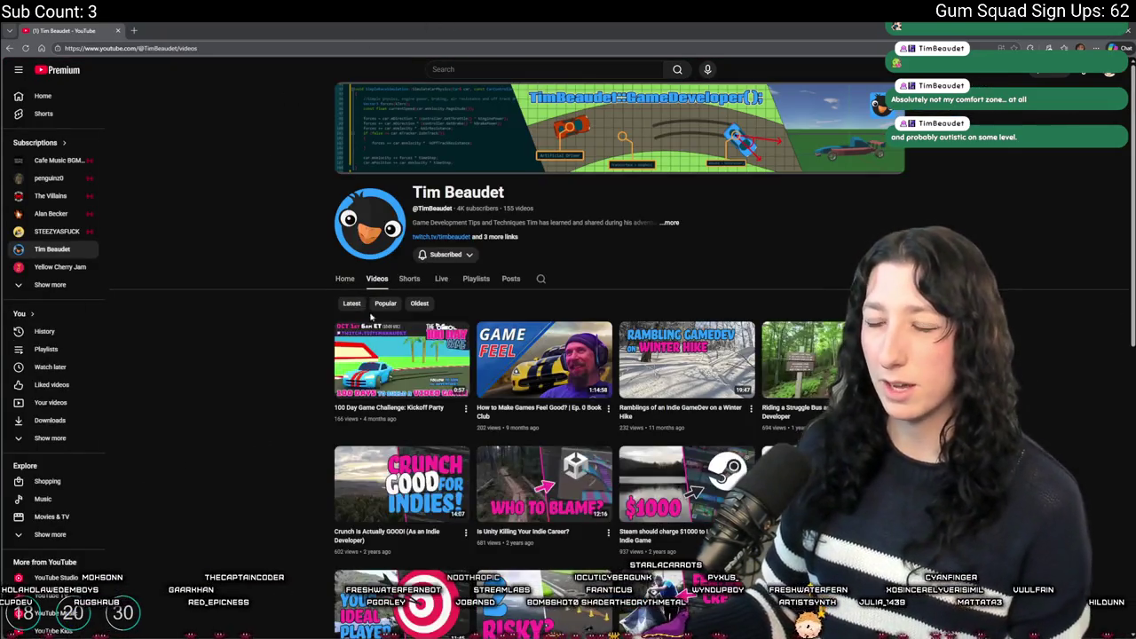
{"action": "scroll", "coordinate": [363, 334], "scroll_direction": "down", "scroll_amount": 1}
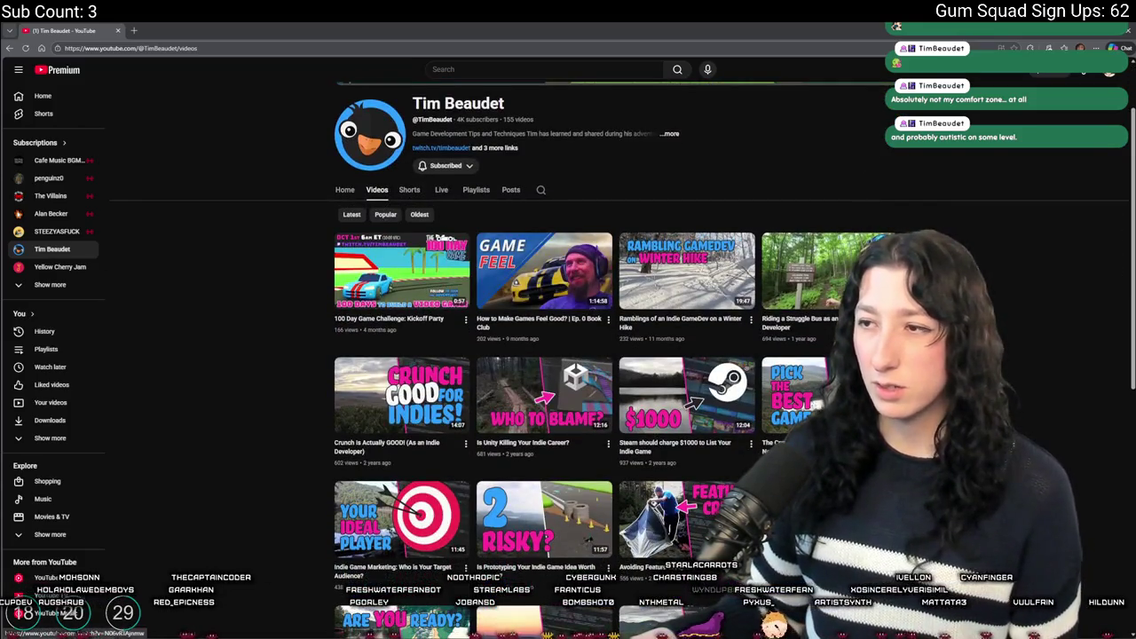
{"action": "scroll", "coordinate": [246, 297], "scroll_direction": "down", "scroll_amount": 1}
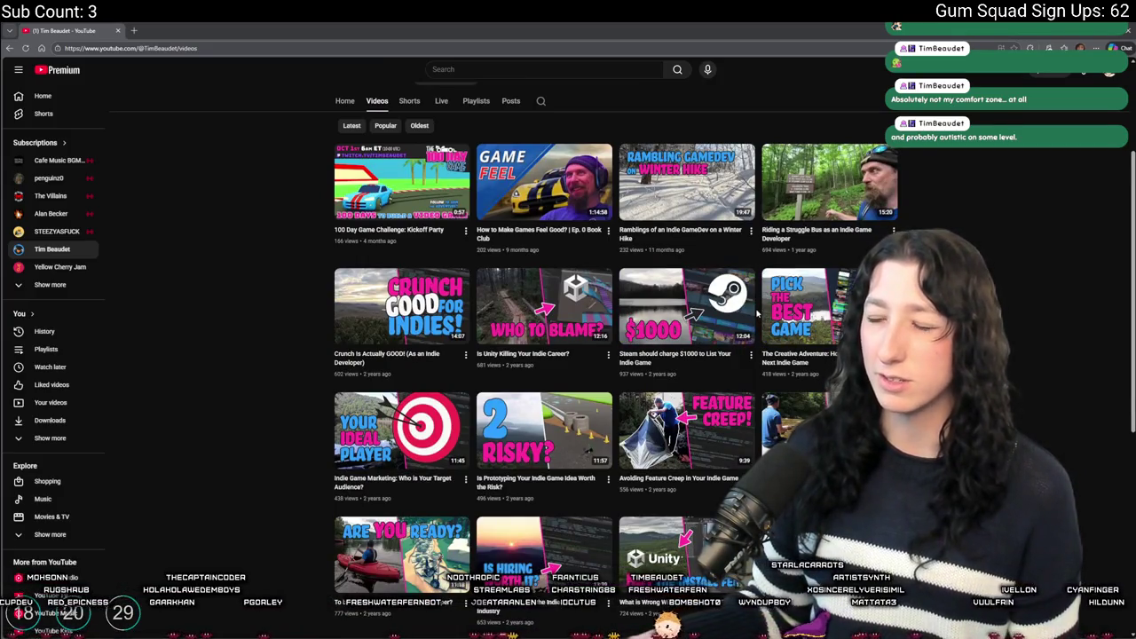
{"action": "scroll", "coordinate": [757, 312], "scroll_direction": "down", "scroll_amount": 2}
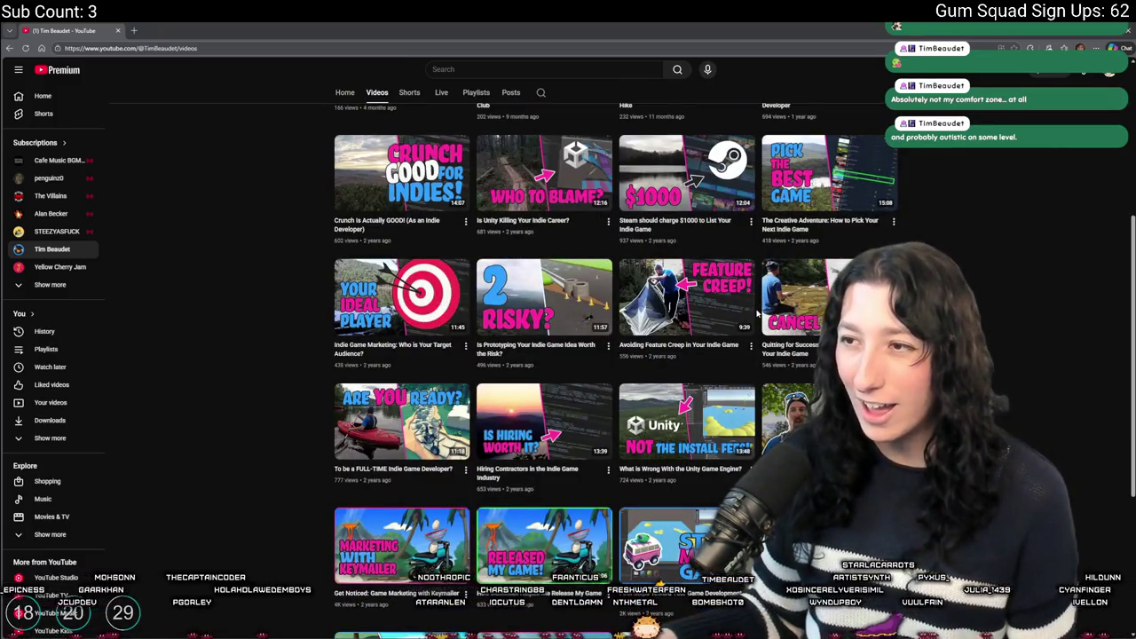
{"action": "mouse_move", "coordinate": [679, 290]}
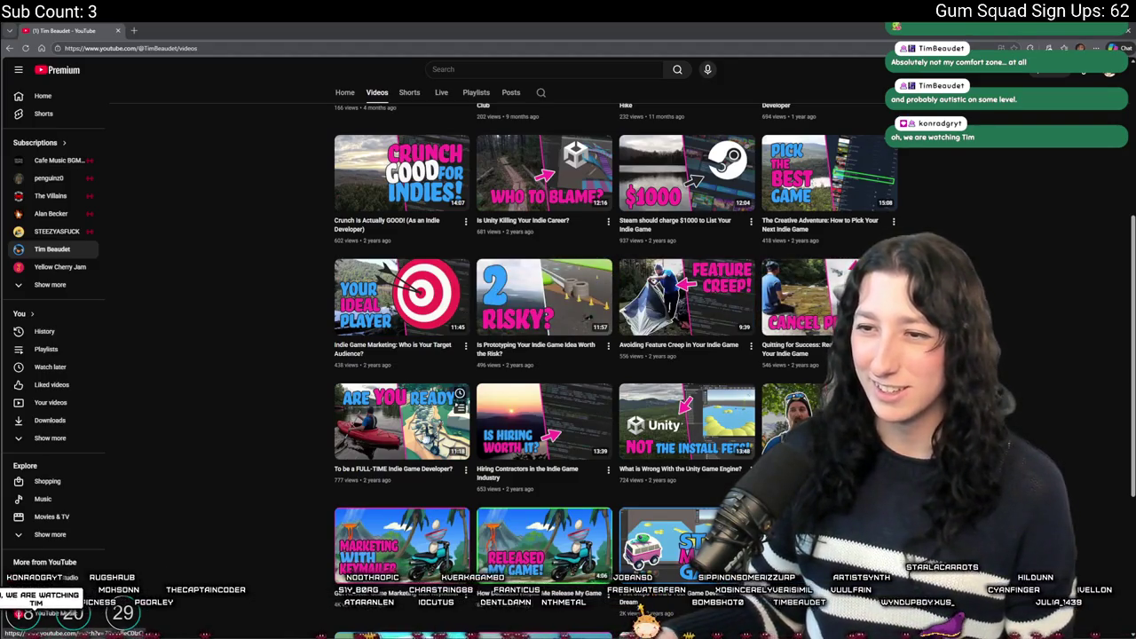
{"action": "scroll", "coordinate": [326, 458], "scroll_direction": "down", "scroll_amount": 2}
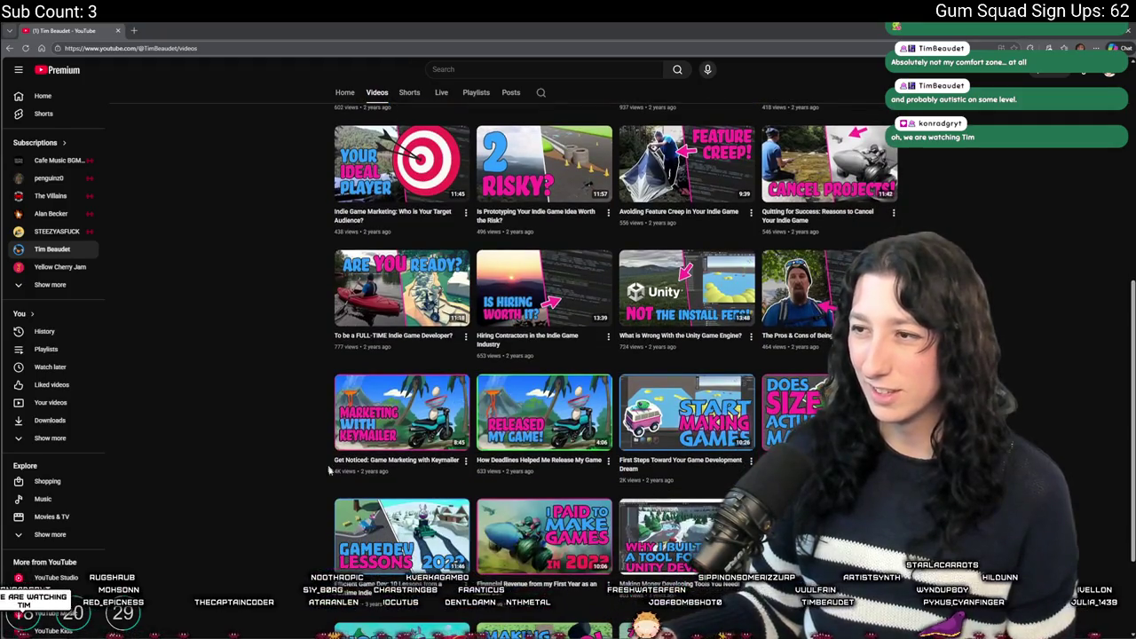
{"action": "scroll", "coordinate": [326, 458], "scroll_direction": "down", "scroll_amount": 1}
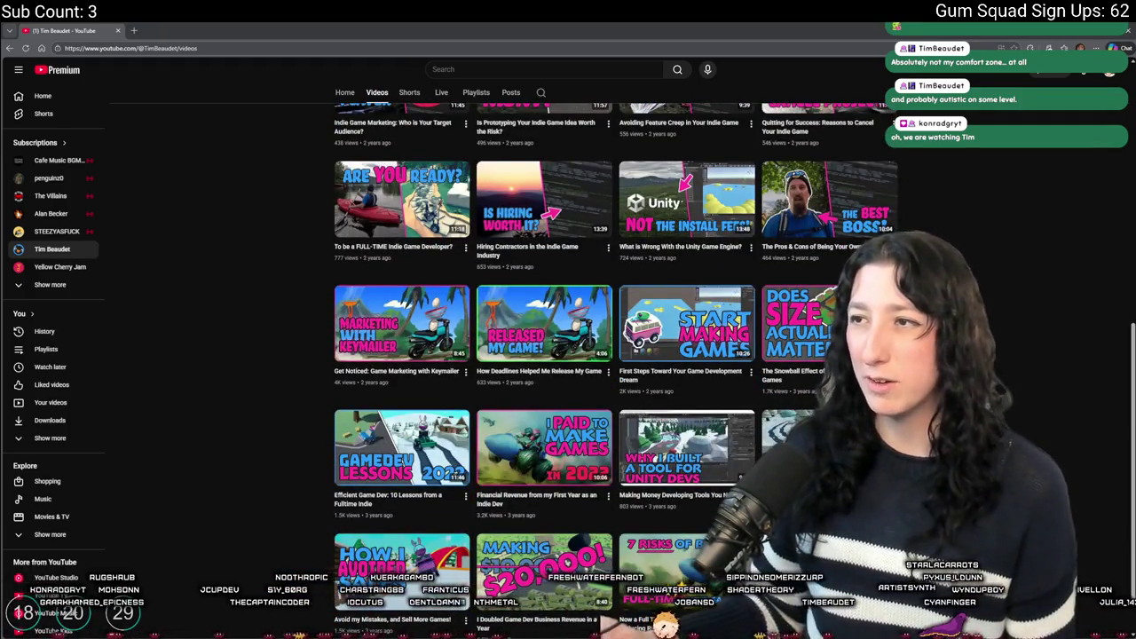
{"action": "scroll", "coordinate": [326, 458], "scroll_direction": "down", "scroll_amount": 1}
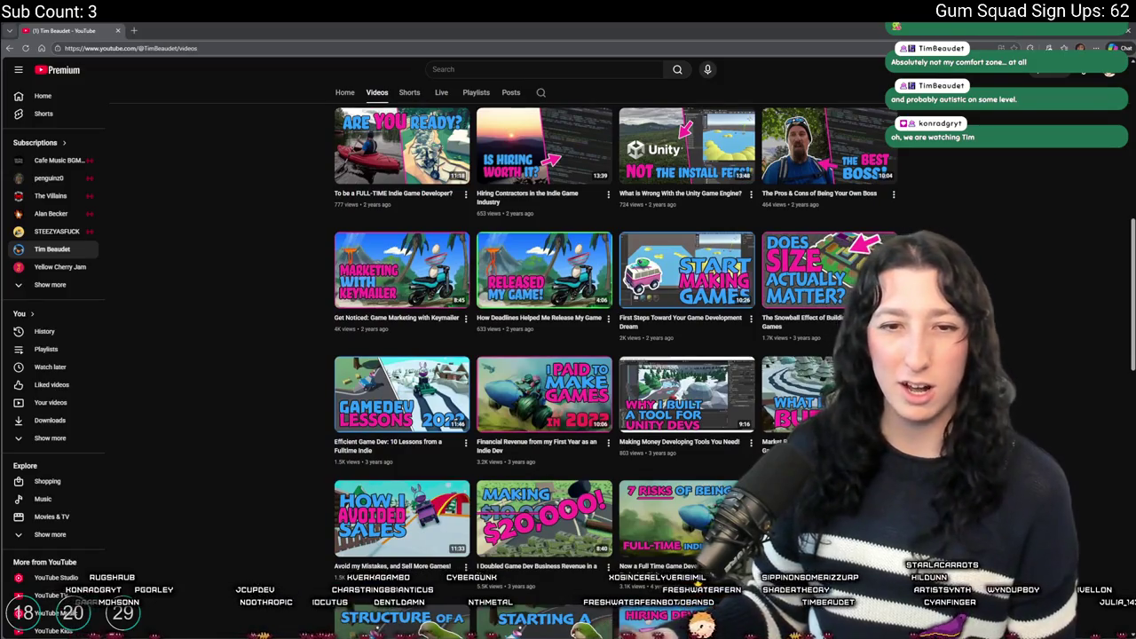
{"action": "scroll", "coordinate": [616, 320], "scroll_direction": "up", "scroll_amount": 4}
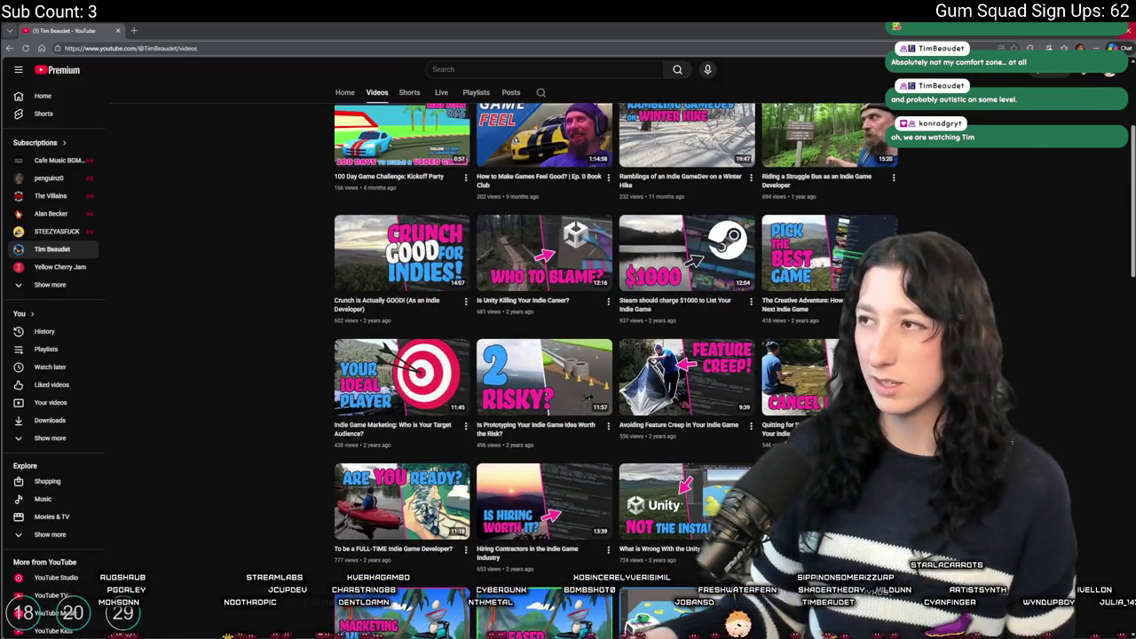
Step: Check the account's notifications list and close it again
{"action": "left_click", "coordinate": [1085, 72]}
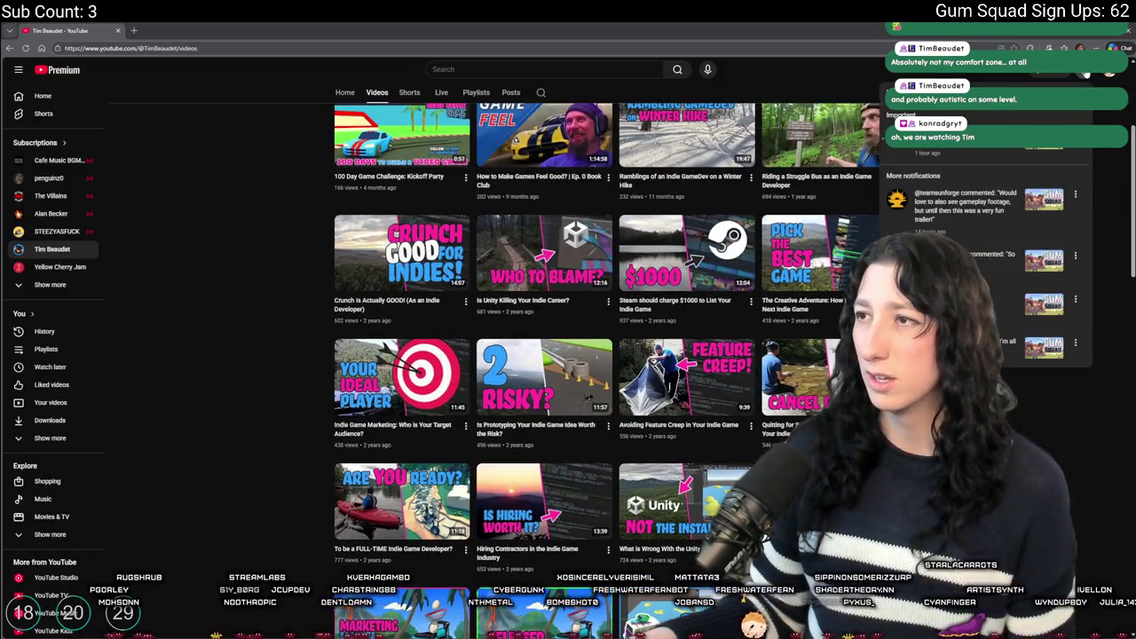
{"action": "left_click", "coordinate": [988, 74]}
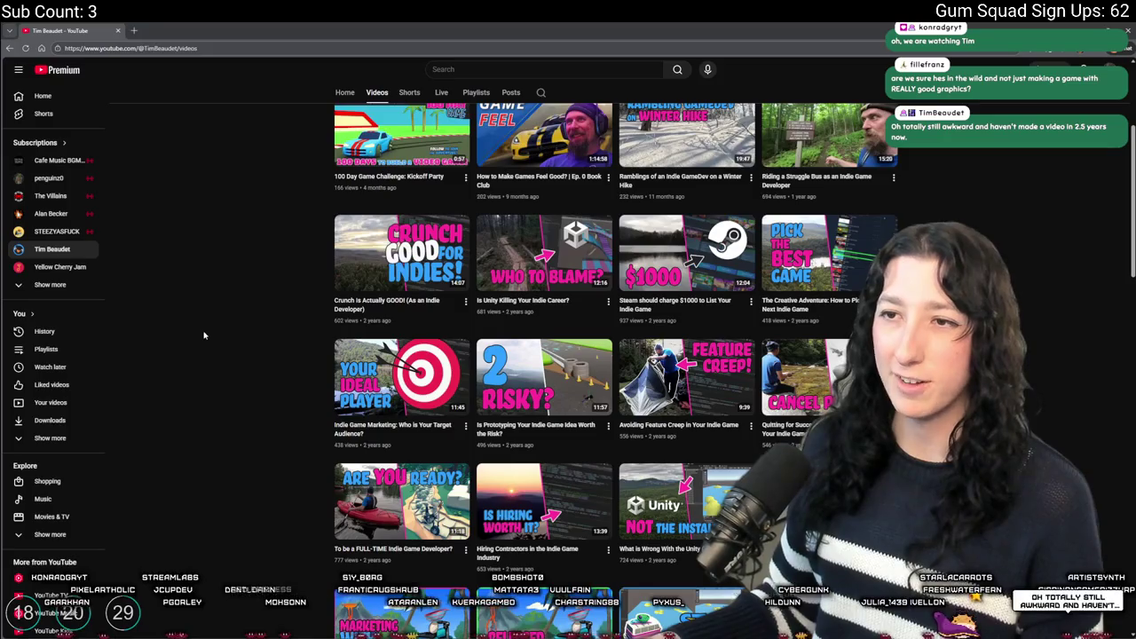
{"action": "scroll", "coordinate": [210, 336], "scroll_direction": "down", "scroll_amount": 2}
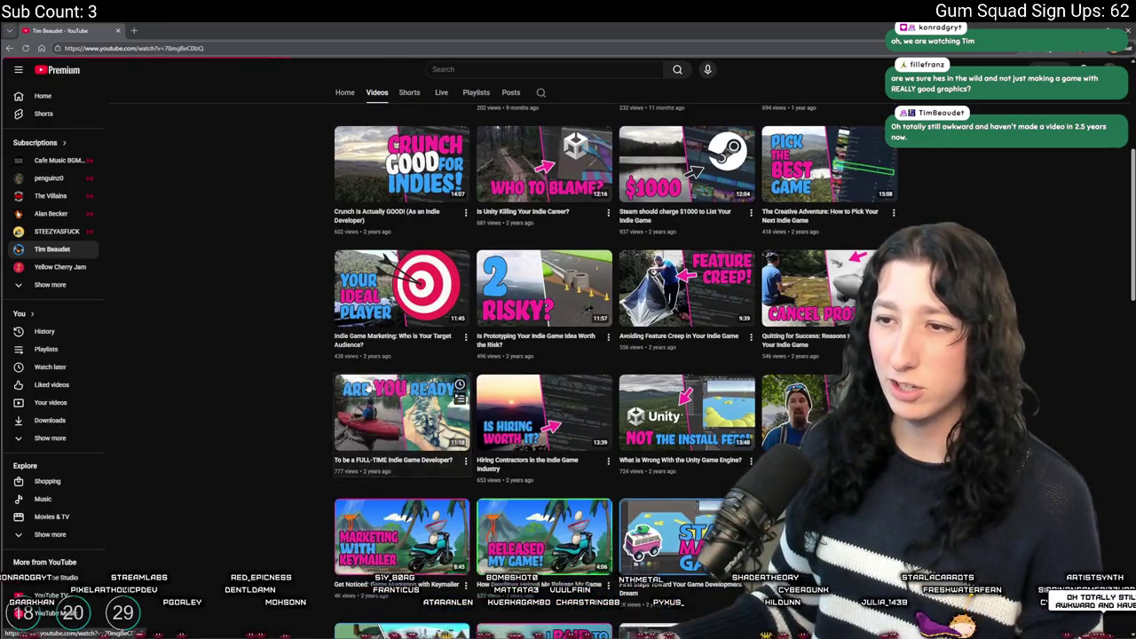
Step: Play 'To be a FULL-TIME Indie Game Developer?', pause at 0:09, then return to GameMaker
{"action": "left_click", "coordinate": [402, 425]}
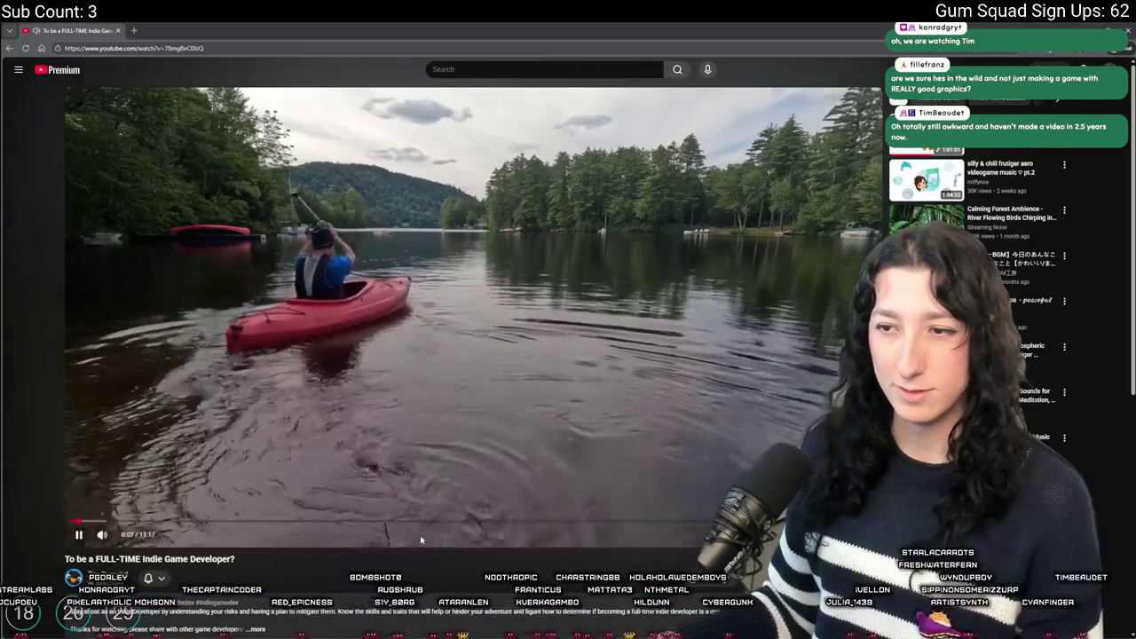
{"action": "left_click", "coordinate": [455, 433]}
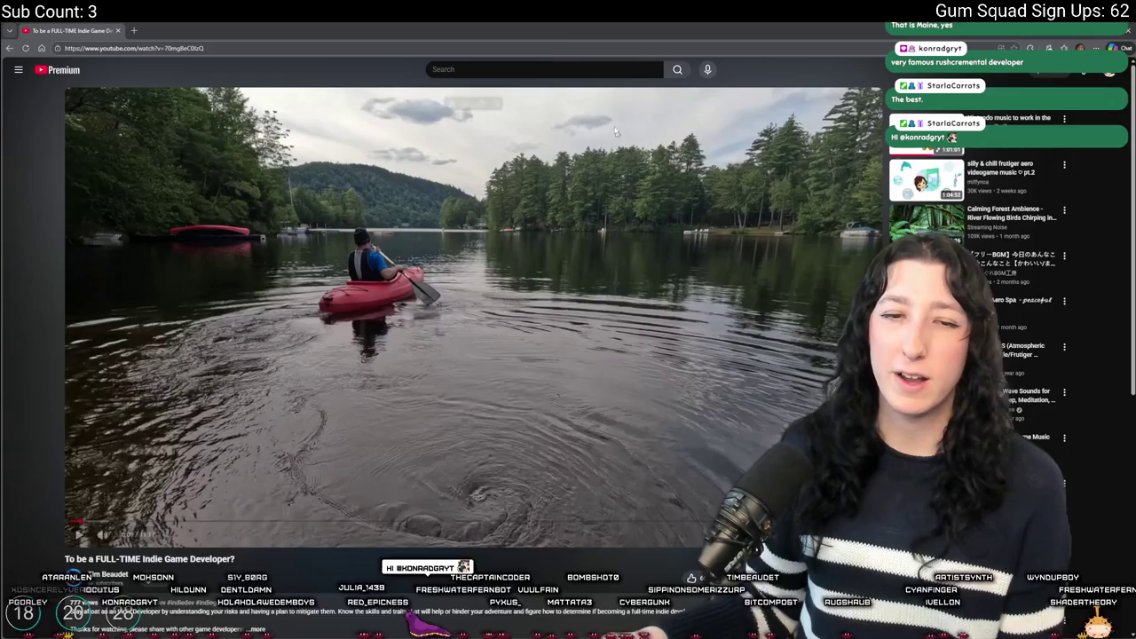
{"action": "scroll", "coordinate": [475, 310], "scroll_direction": "down", "scroll_amount": 2}
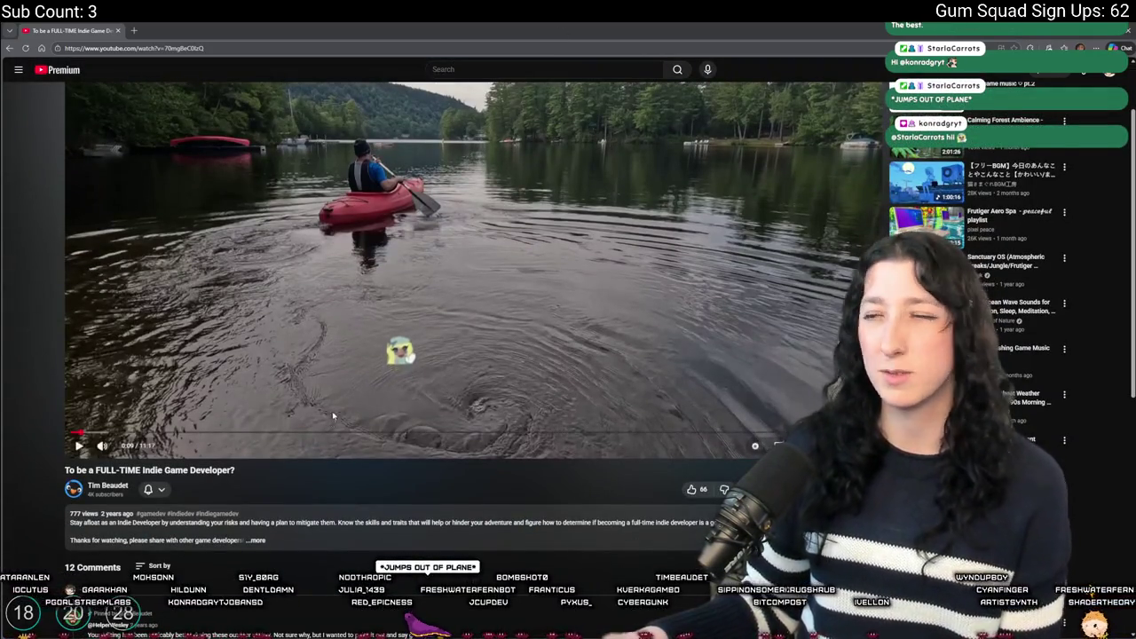
{"action": "scroll", "coordinate": [332, 421], "scroll_direction": "up", "scroll_amount": 2}
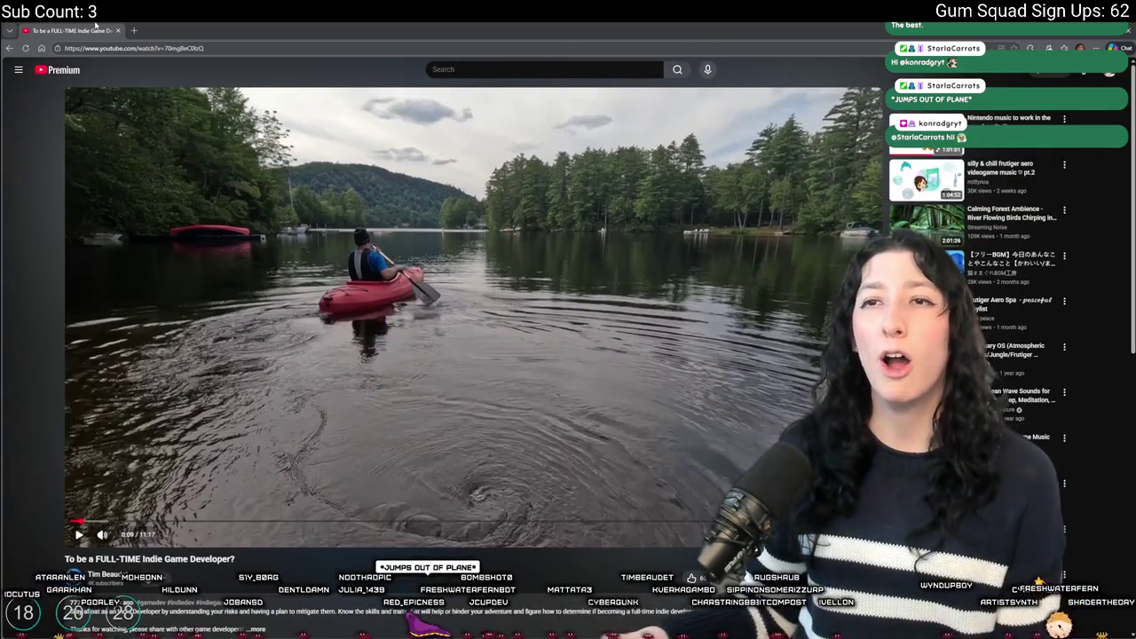
{"action": "key", "text": "alt+Tab"}
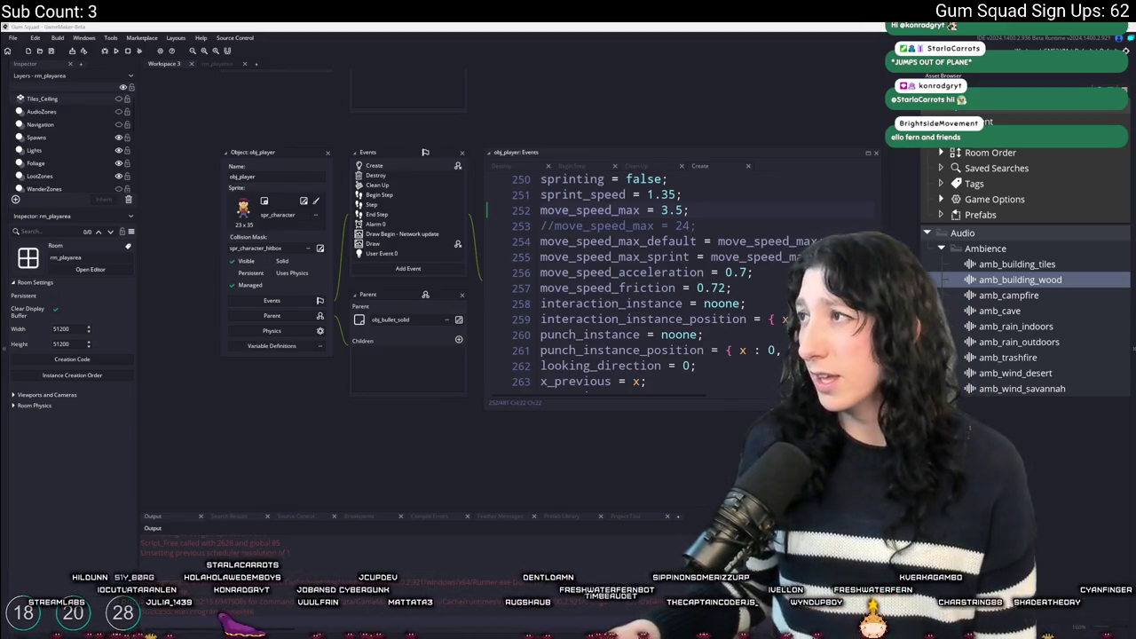
Step: From the YouTube Studio dashboard, glance at the uploads, then open the channel's public page
{"action": "key", "text": "alt+Tab"}
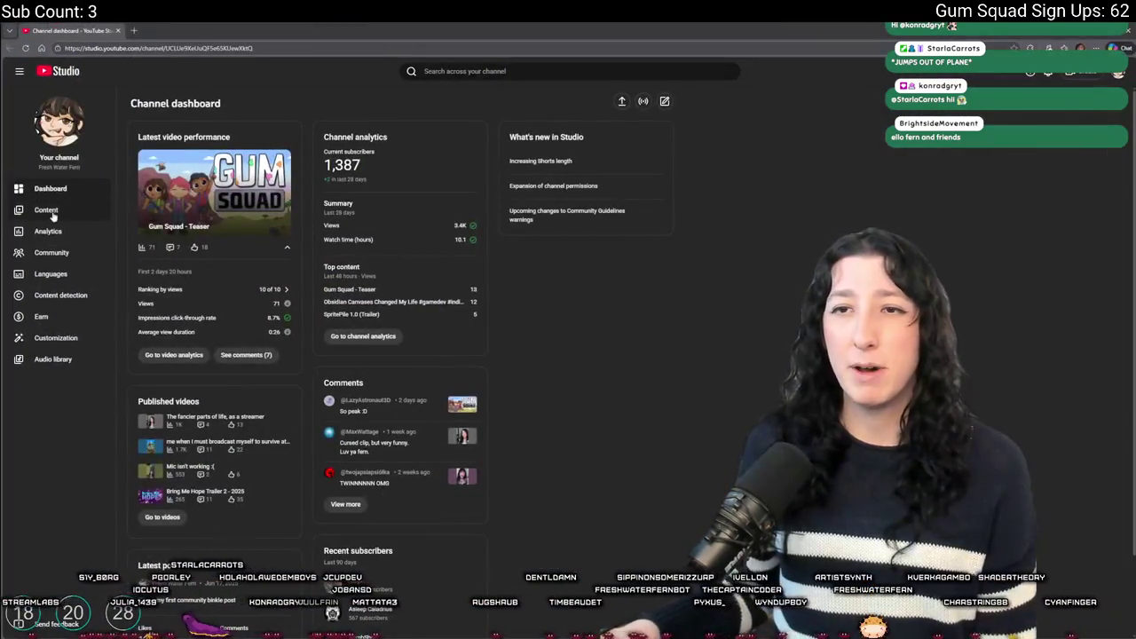
{"action": "left_click", "coordinate": [49, 212]}
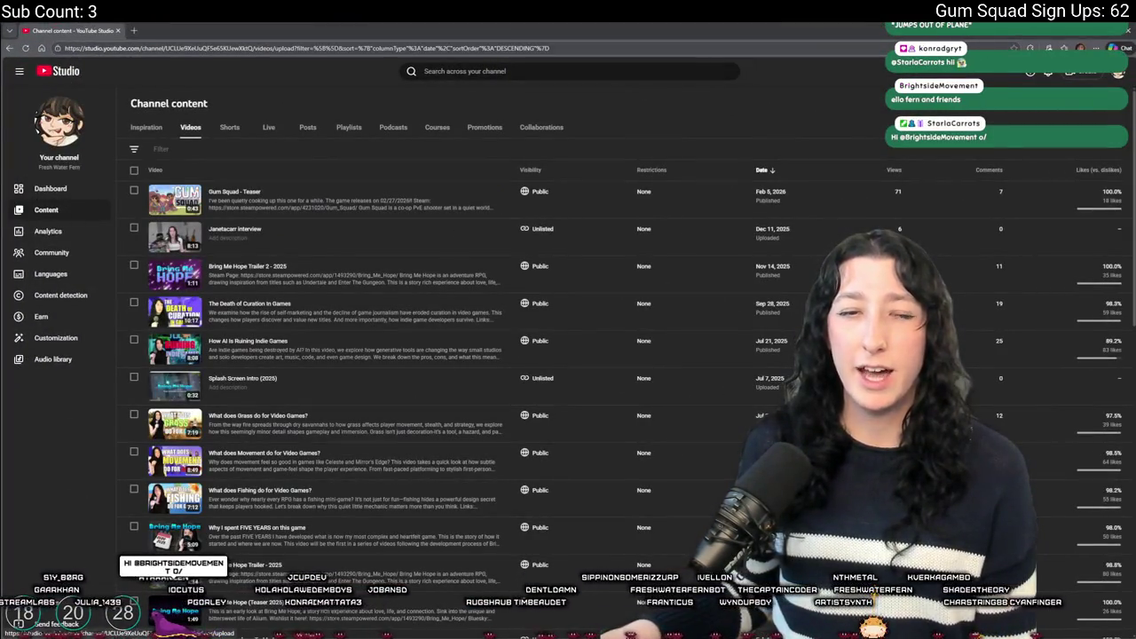
{"action": "left_click", "coordinate": [79, 190]}
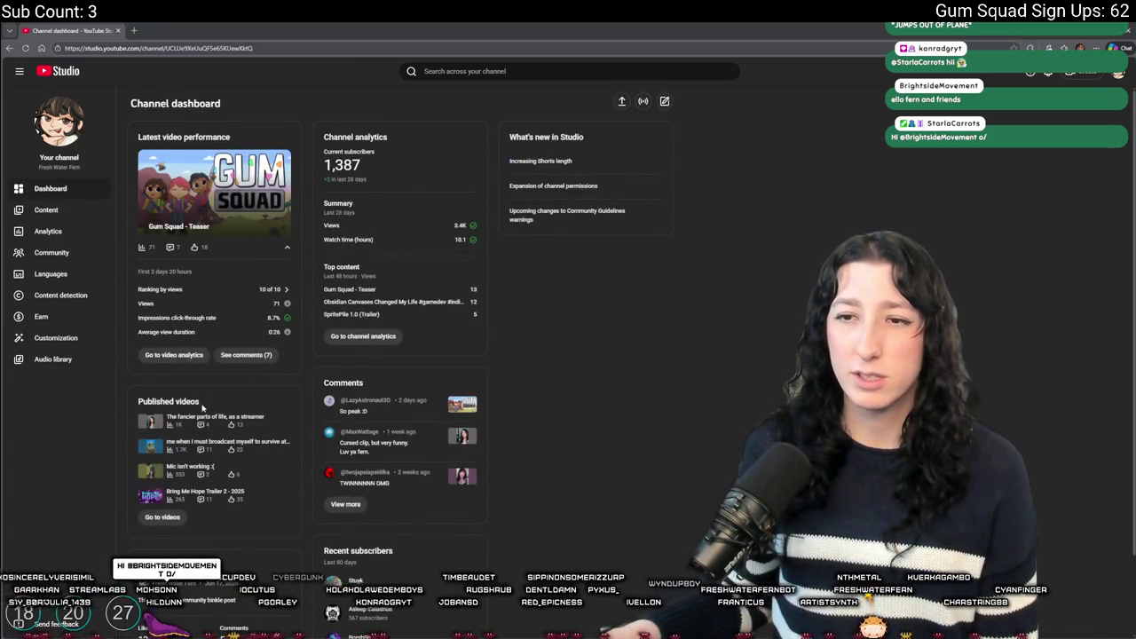
{"action": "scroll", "coordinate": [203, 408], "scroll_direction": "down", "scroll_amount": 2}
{"action": "left_click", "coordinate": [833, 72]}
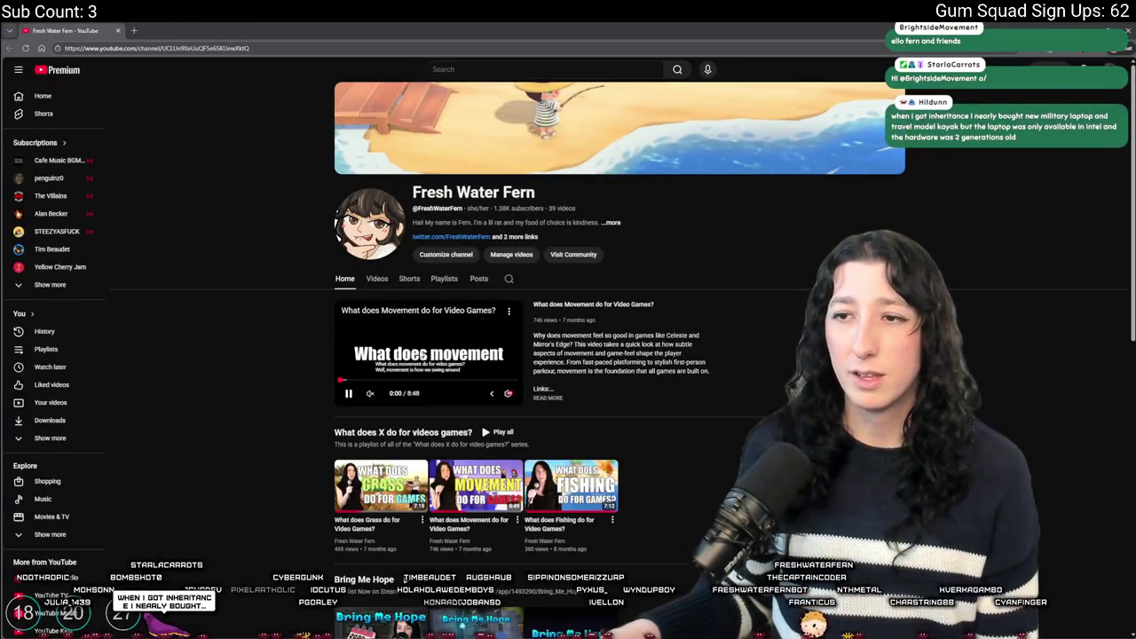
Step: List the channel's uploads from the Gum Squad teaser onward, then return to GameMaker
{"action": "scroll", "coordinate": [380, 144], "scroll_direction": "down", "scroll_amount": 3}
{"action": "scroll", "coordinate": [380, 144], "scroll_direction": "up", "scroll_amount": 1}
{"action": "left_click", "coordinate": [378, 145]}
{"action": "scroll", "coordinate": [297, 195], "scroll_direction": "down", "scroll_amount": 3}
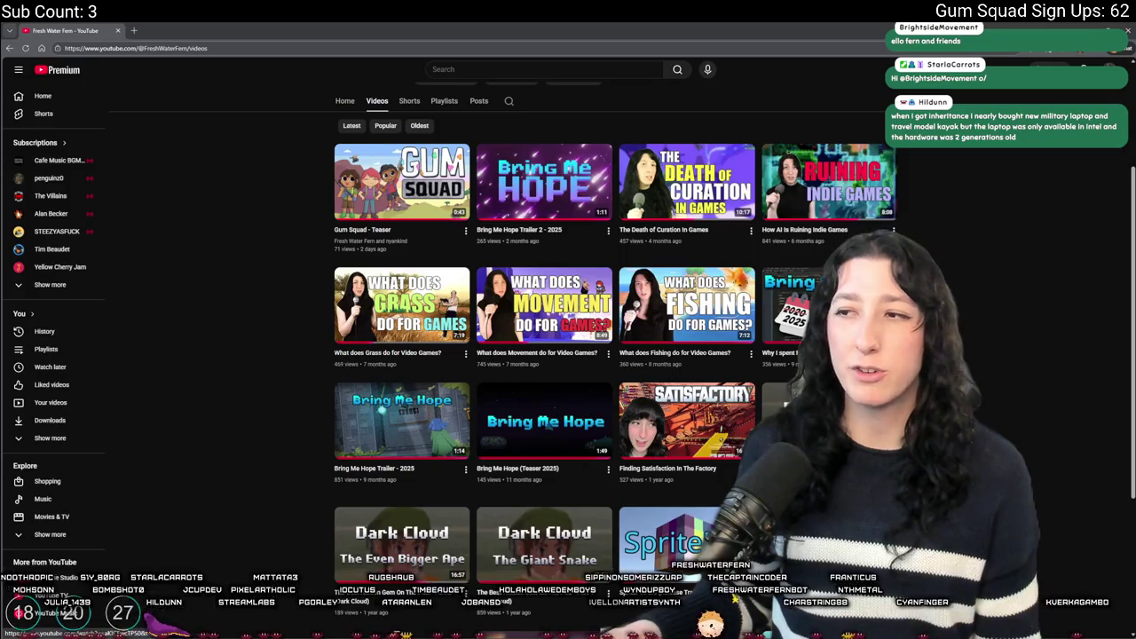
{"action": "scroll", "coordinate": [532, 302], "scroll_direction": "down", "scroll_amount": 1}
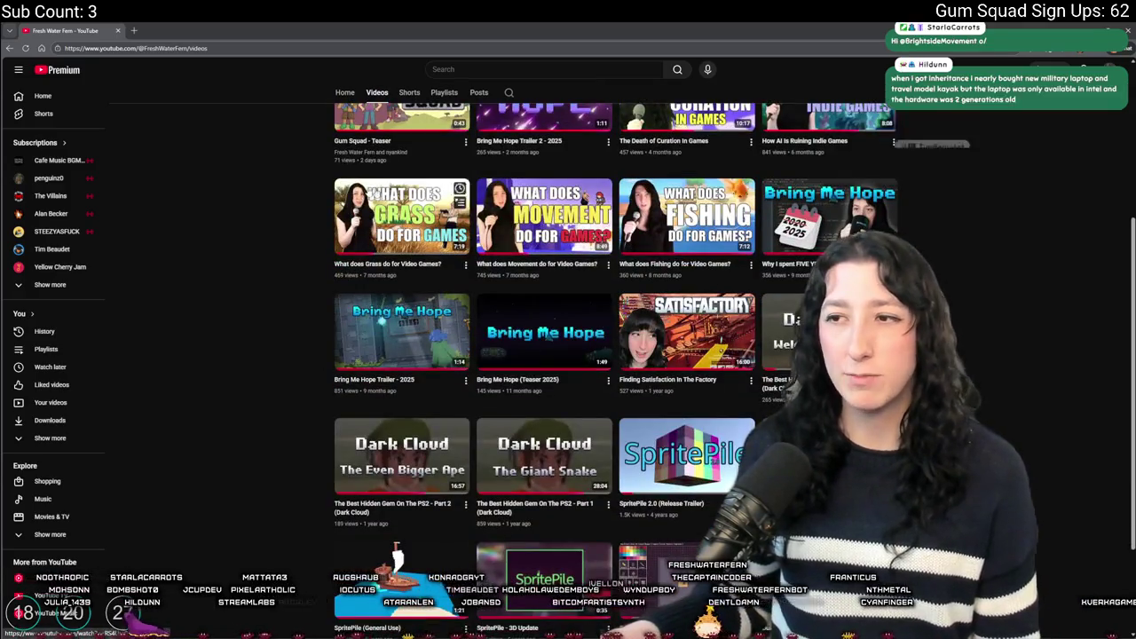
{"action": "scroll", "coordinate": [544, 216], "scroll_direction": "up", "scroll_amount": 2}
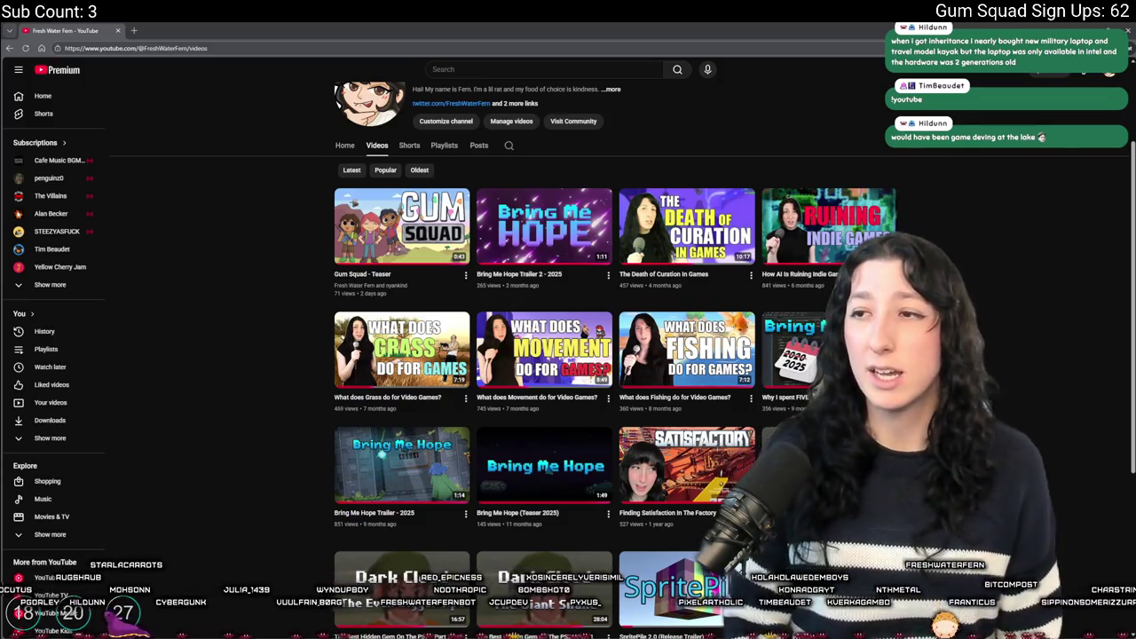
{"action": "key", "text": "alt+Tab"}
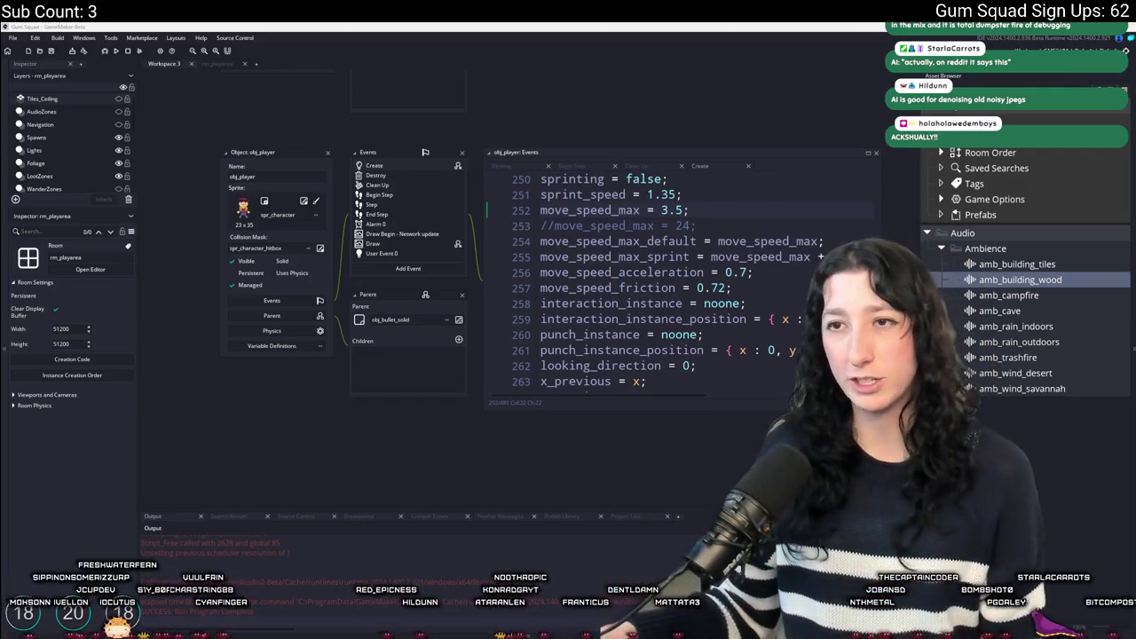
Step: Bring up the ToDo.txt task list and place the cursor on line 2
{"action": "scroll", "coordinate": [588, 411], "scroll_direction": "up", "scroll_amount": 1}
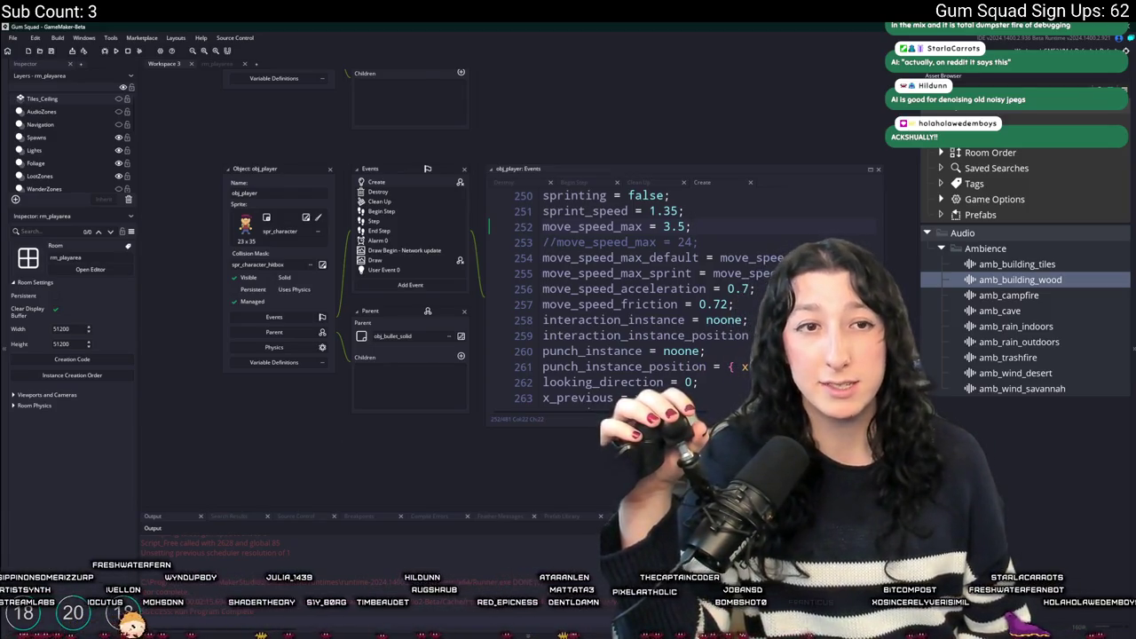
{"action": "key", "text": "ctrl+Tab"}
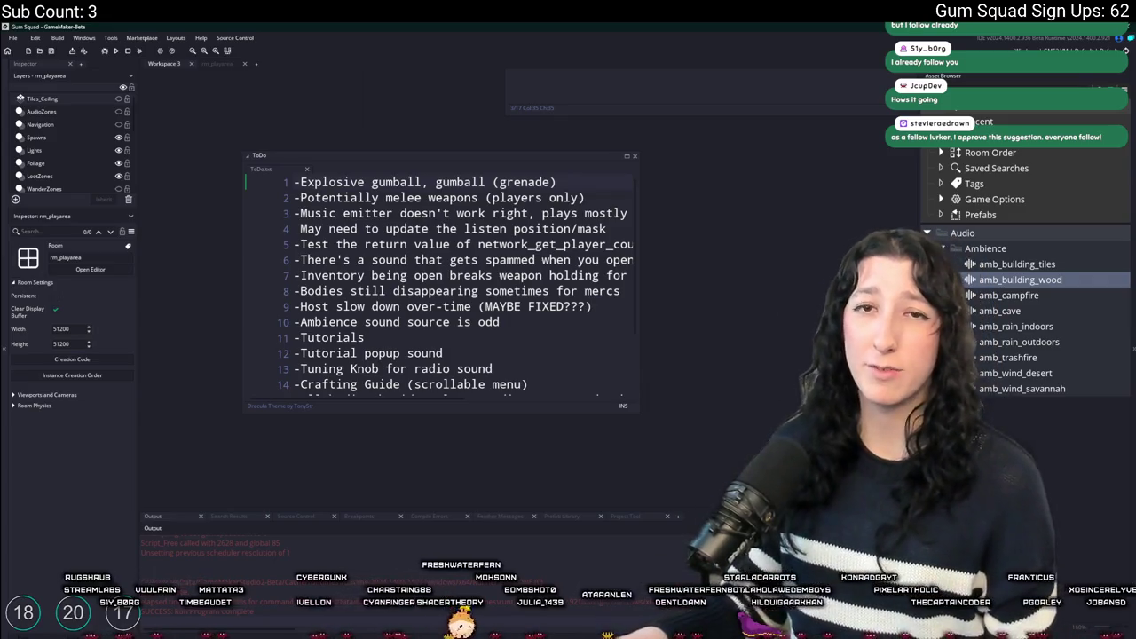
{"action": "left_click", "coordinate": [593, 197]}
Step: Widen the ToDo window so all 17 tasks read fully, then right-click in the text
{"action": "mouse_move", "coordinate": [639, 411]}
{"action": "left_mouse_down"}
{"action": "mouse_move", "coordinate": [649, 327]}
{"action": "mouse_move", "coordinate": [705, 406]}
{"action": "mouse_move", "coordinate": [712, 388]}
{"action": "mouse_move", "coordinate": [780, 389]}
{"action": "left_mouse_up"}
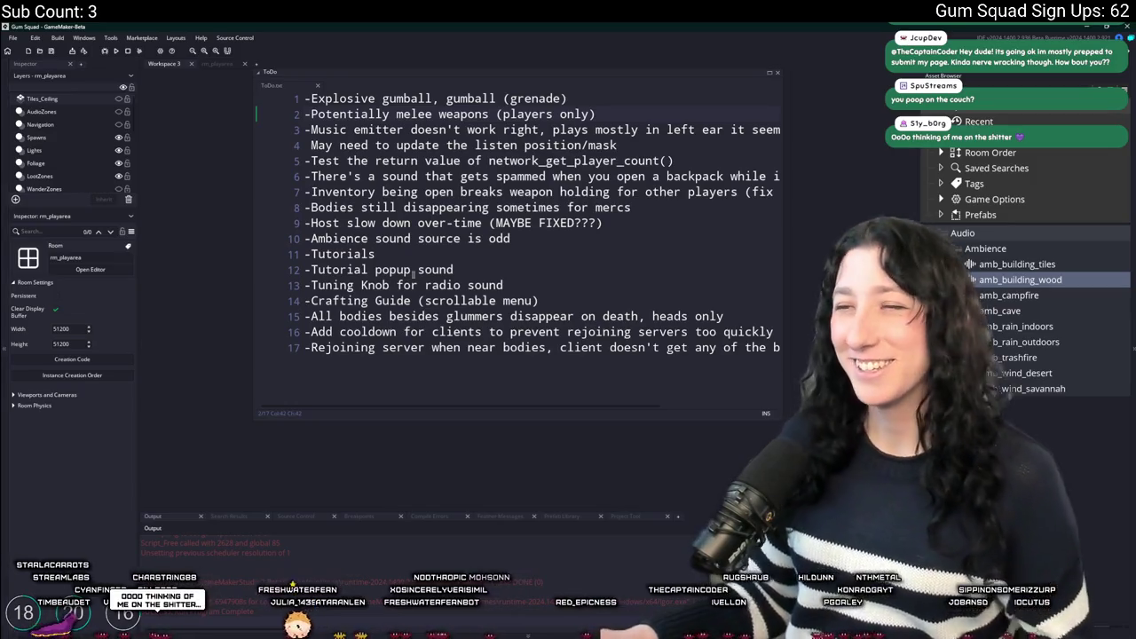
{"action": "right_click", "coordinate": [612, 274]}
Step: Dismiss the ToDo context menu without choosing anything and scroll up the workspace
{"action": "left_click", "coordinate": [536, 307]}
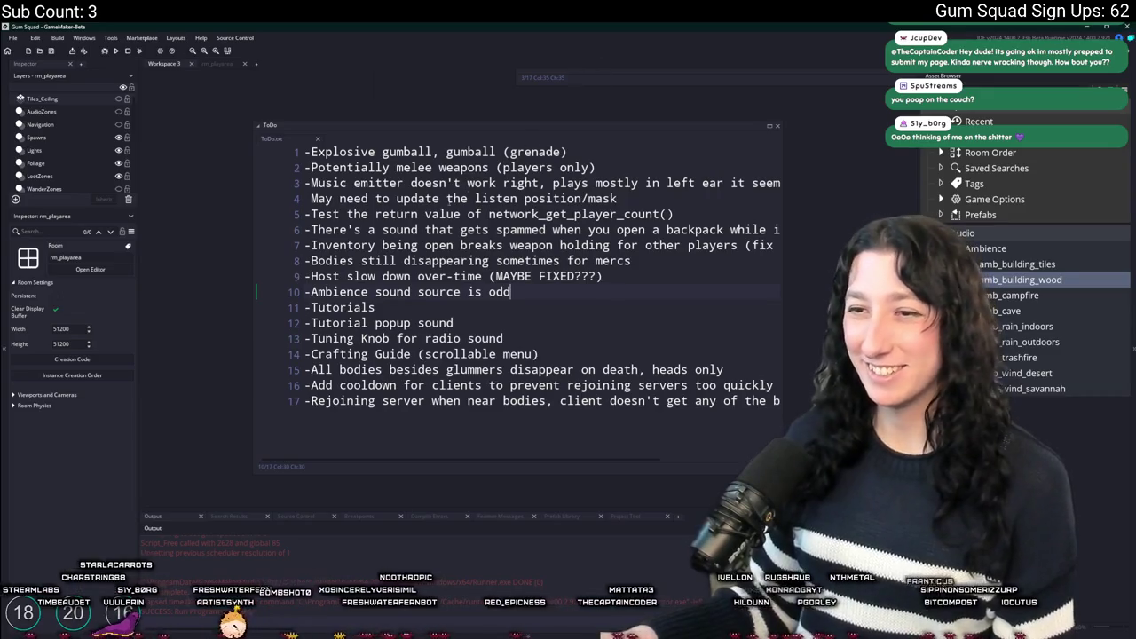
{"action": "scroll", "coordinate": [481, 159], "scroll_direction": "up", "scroll_amount": 5}
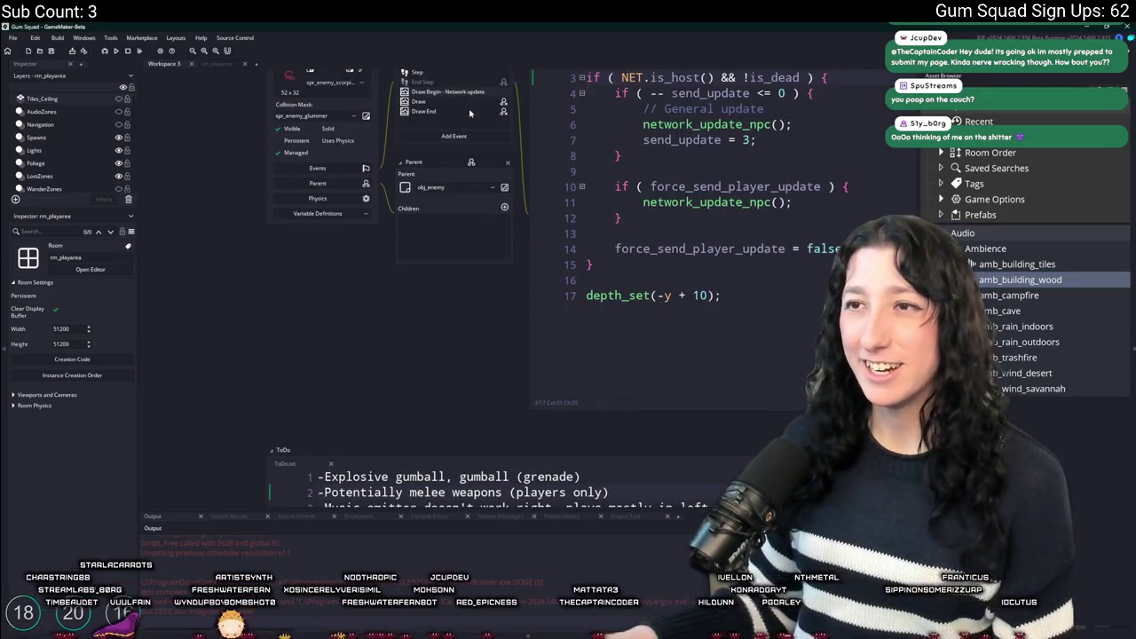
{"action": "scroll", "coordinate": [471, 113], "scroll_direction": "up", "scroll_amount": 4}
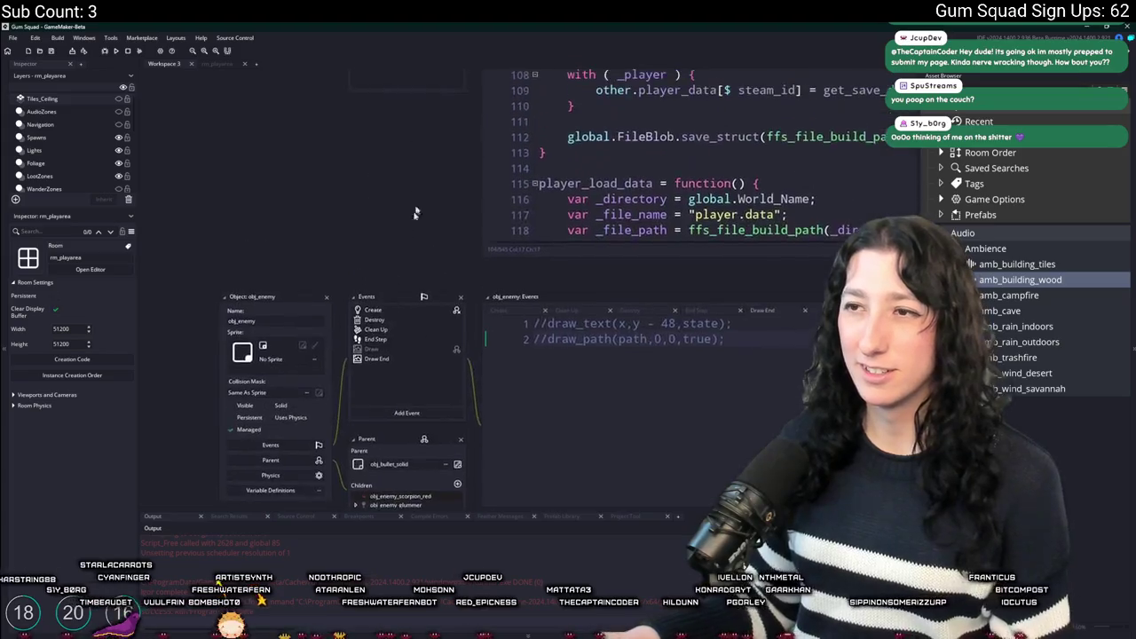
{"action": "scroll", "coordinate": [403, 250], "scroll_direction": "up", "scroll_amount": 7}
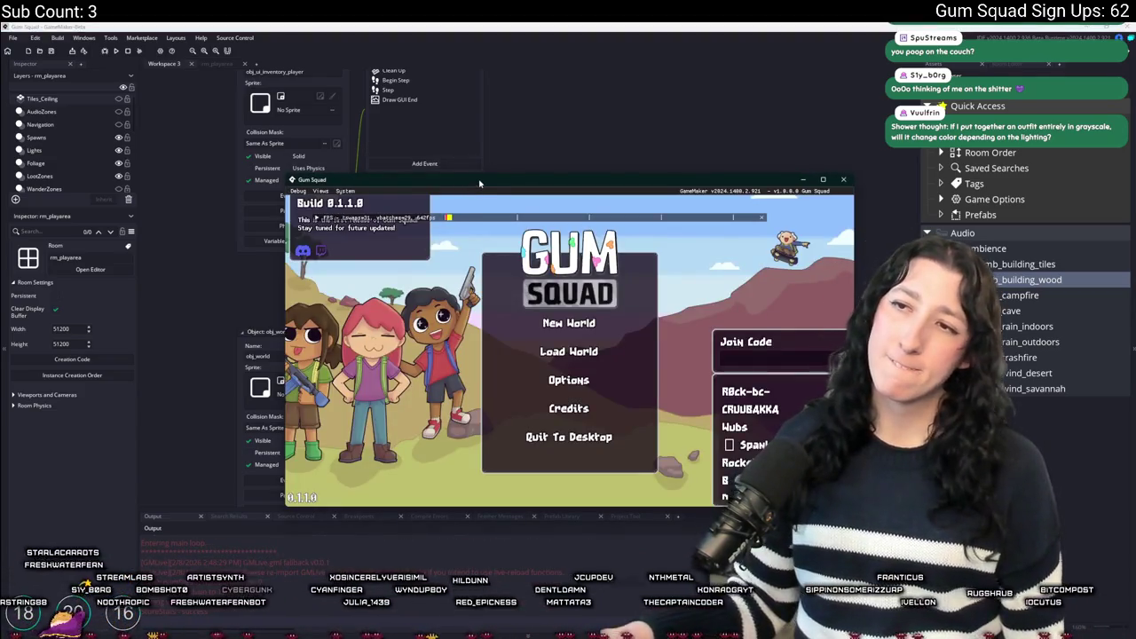
Step: Maximize the game and host the last saved world in a Friends Only lobby
{"action": "double_click", "coordinate": [479, 184]}
{"action": "left_click", "coordinate": [568, 286]}
{"action": "scroll", "coordinate": [701, 355], "scroll_direction": "down", "scroll_amount": 3}
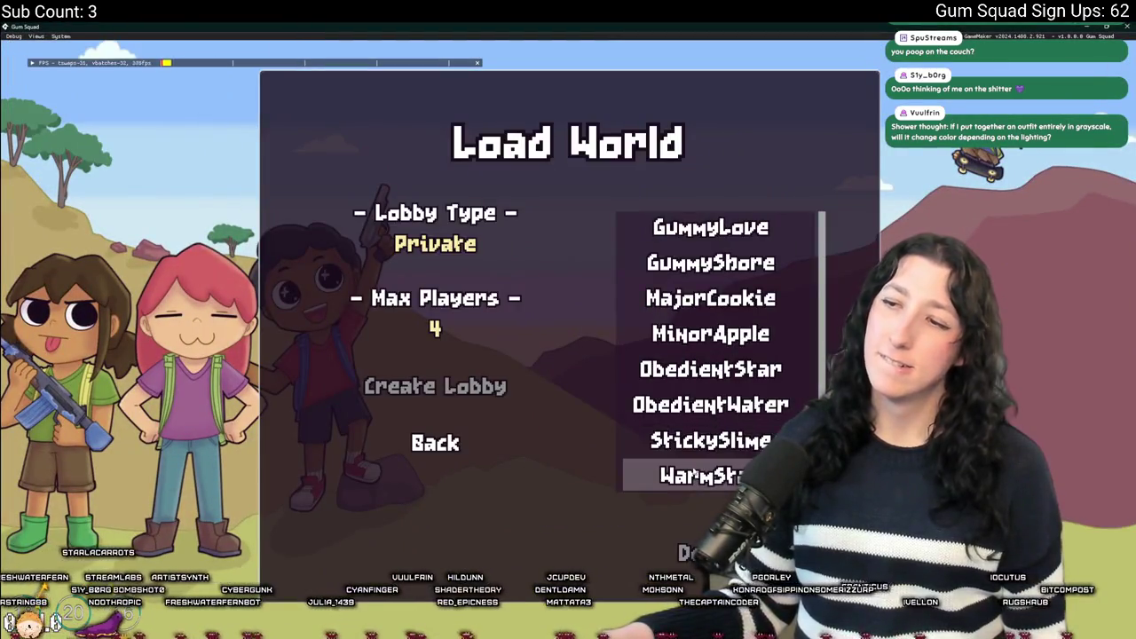
{"action": "left_click", "coordinate": [701, 475]}
{"action": "left_click", "coordinate": [435, 243]}
{"action": "left_click", "coordinate": [422, 378]}
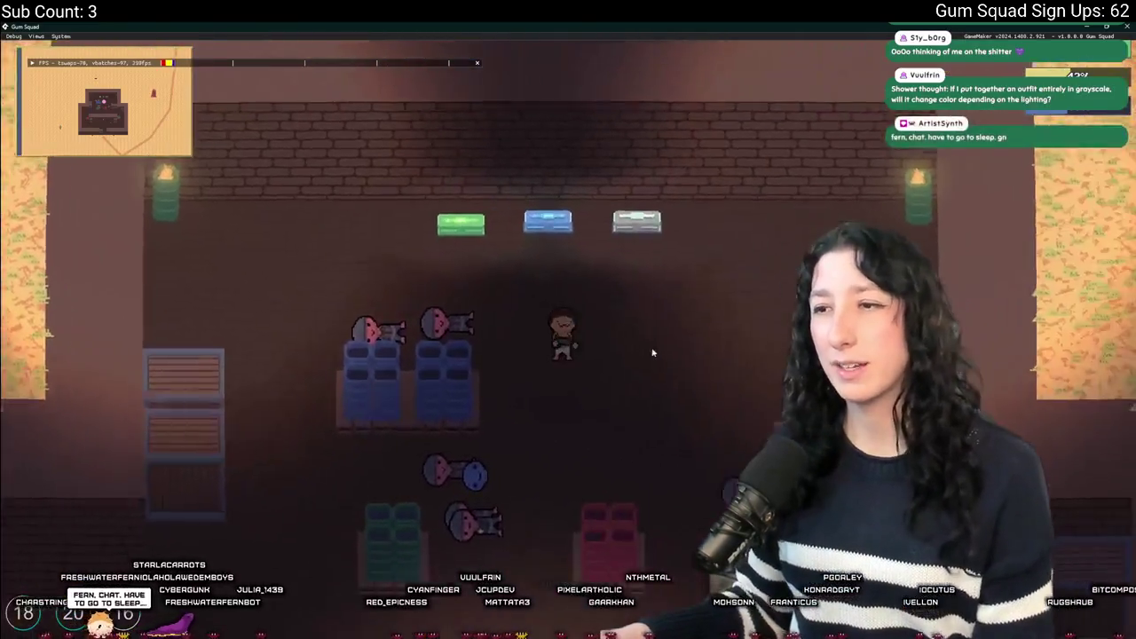
Step: Walk the character among the bodies on the floor with WASD, then quit the game
{"action": "key", "text": "a"}
{"action": "key", "text": "s"}
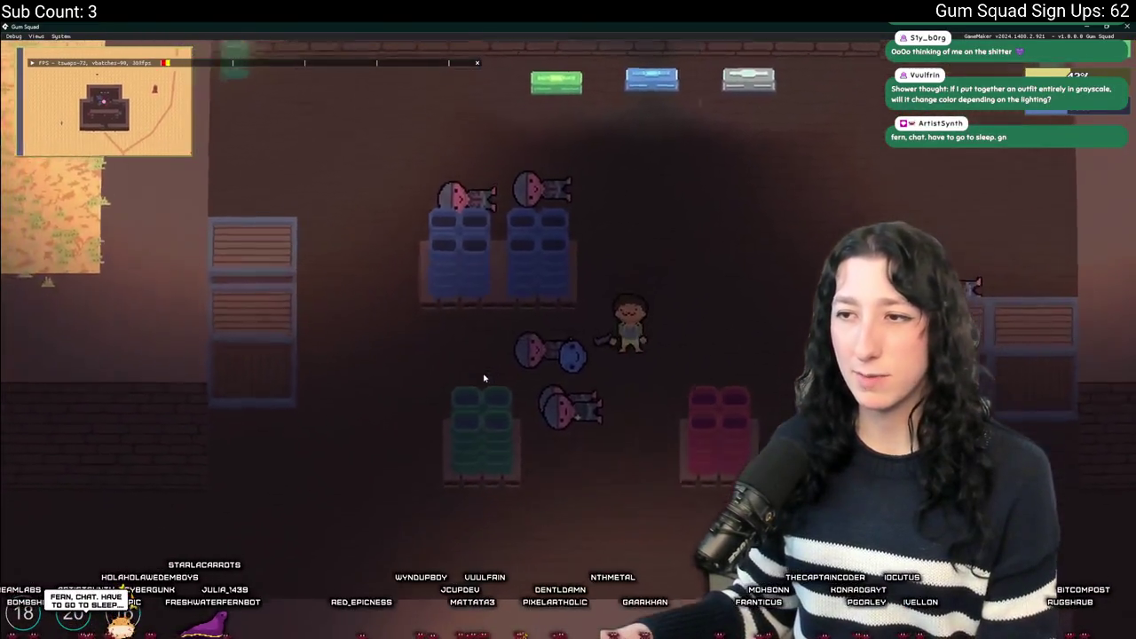
{"action": "key", "text": "w"}
{"action": "key", "text": "a"}
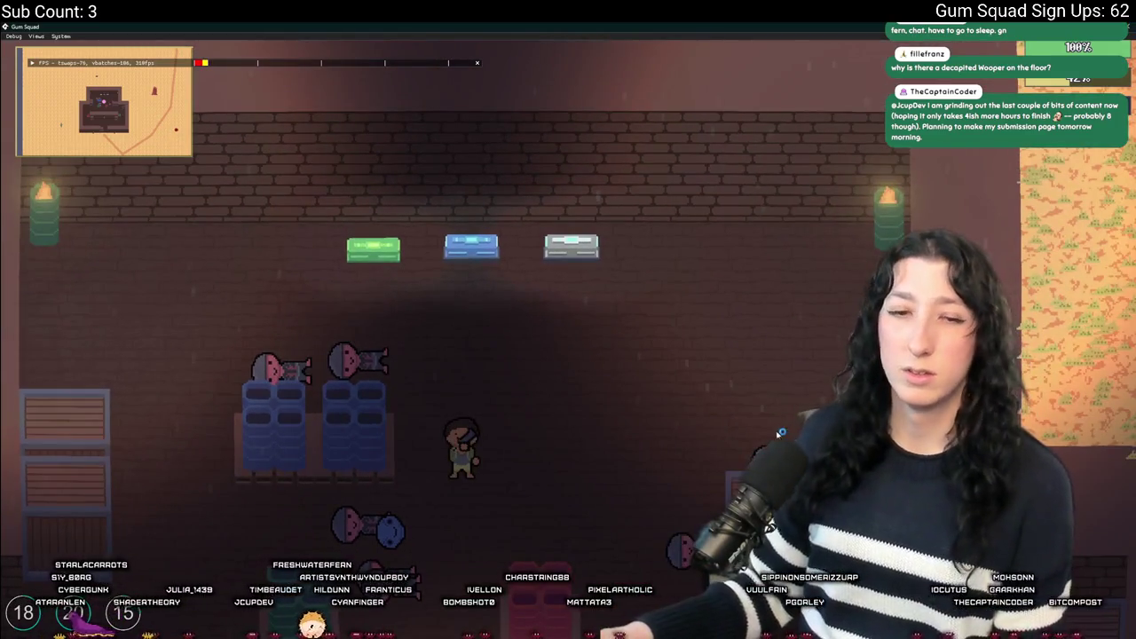
{"action": "key", "text": "Escape"}
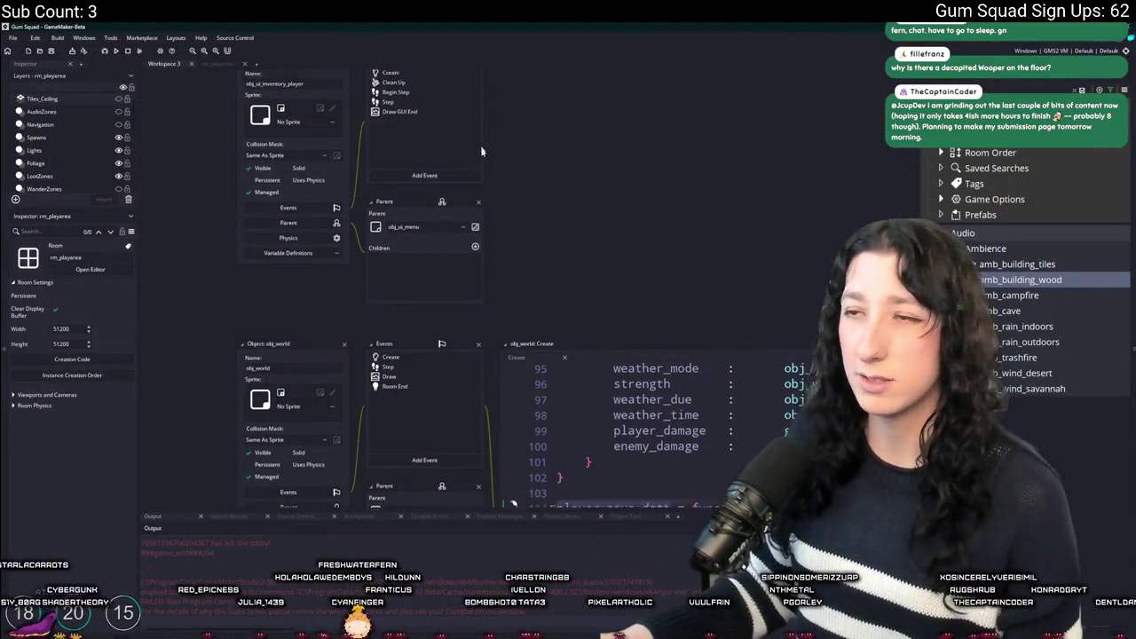
Step: Open obj_enemy_glummer_merc_dead and inspect its sprite and collision mask options without changes
{"action": "key", "text": "ctrl+t"}
{"action": "type", "text": "c"}
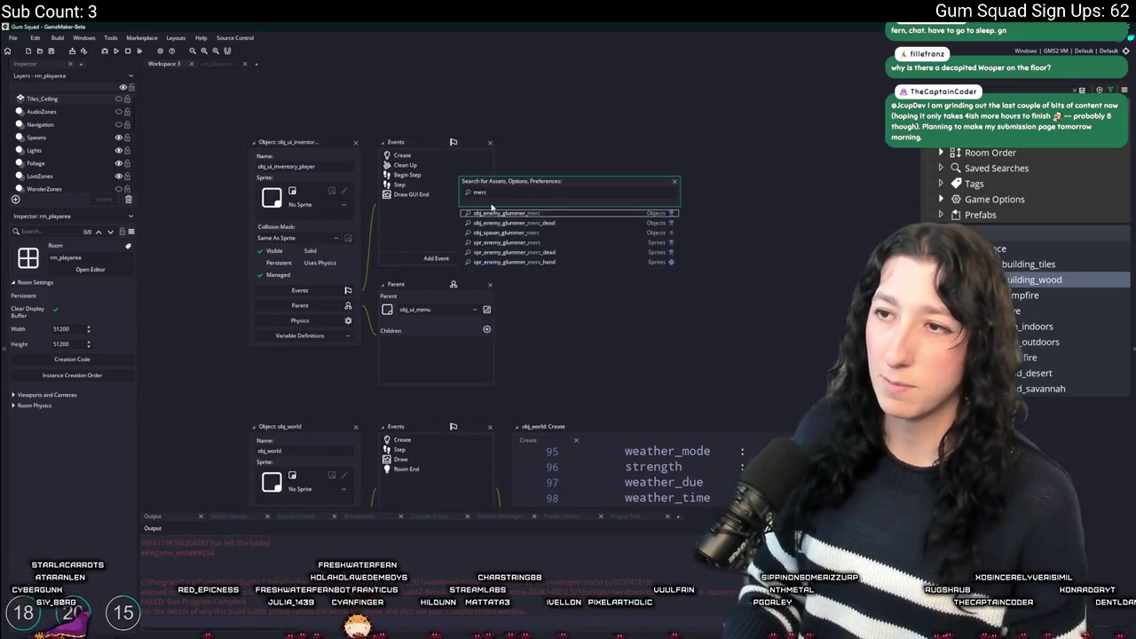
{"action": "key", "text": "Down"}
{"action": "key", "text": "Return"}
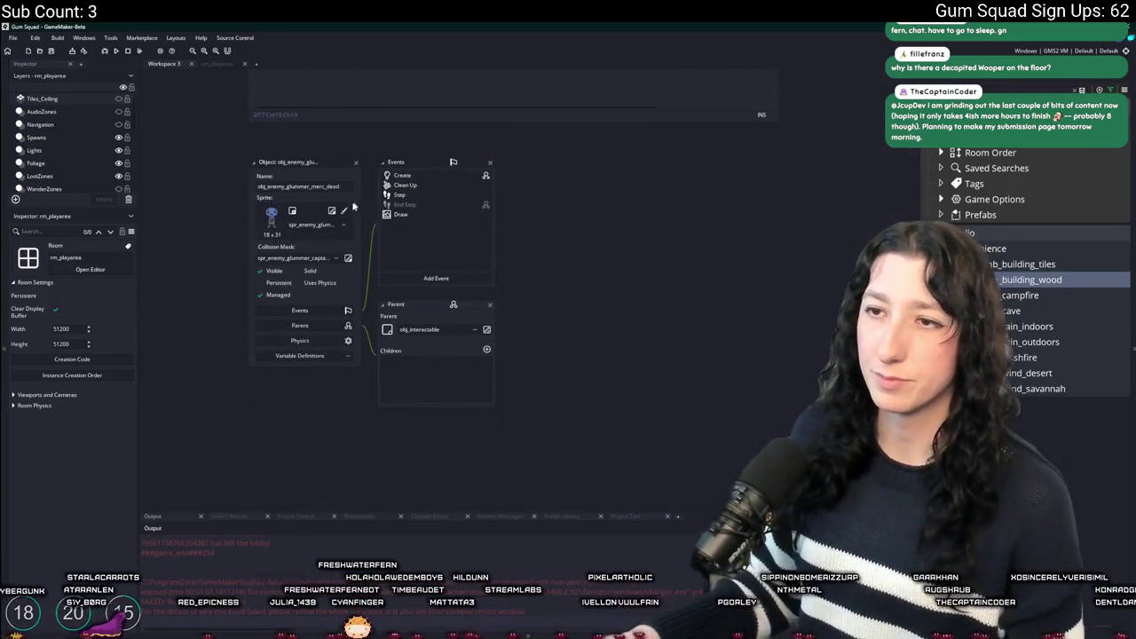
{"action": "left_click", "coordinate": [335, 211]}
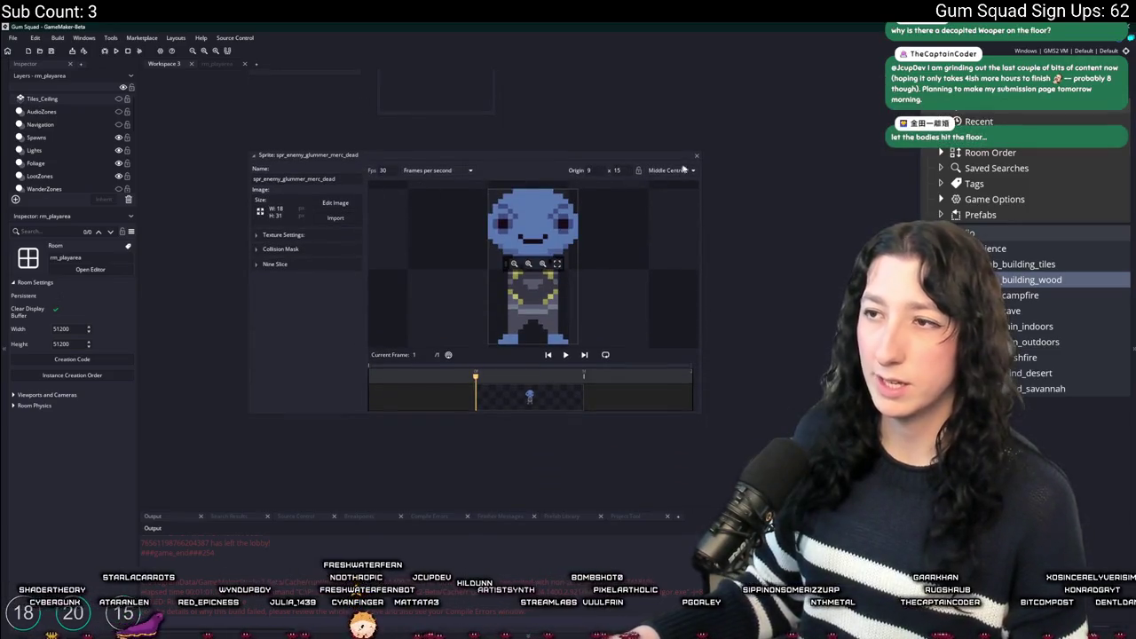
{"action": "left_click", "coordinate": [698, 156]}
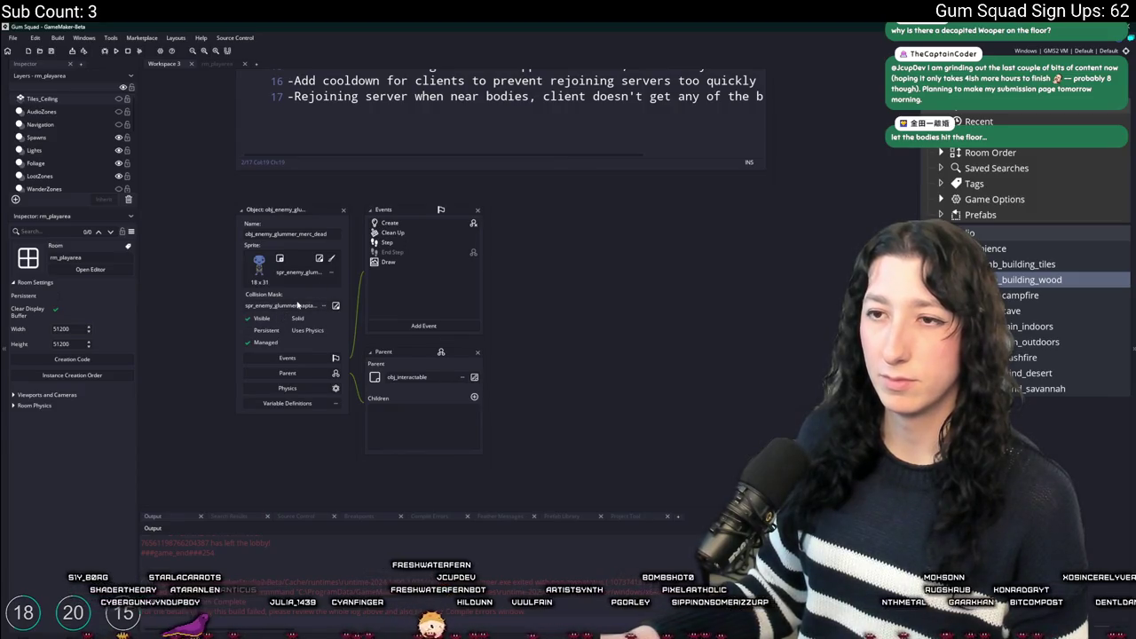
{"action": "left_click", "coordinate": [298, 304]}
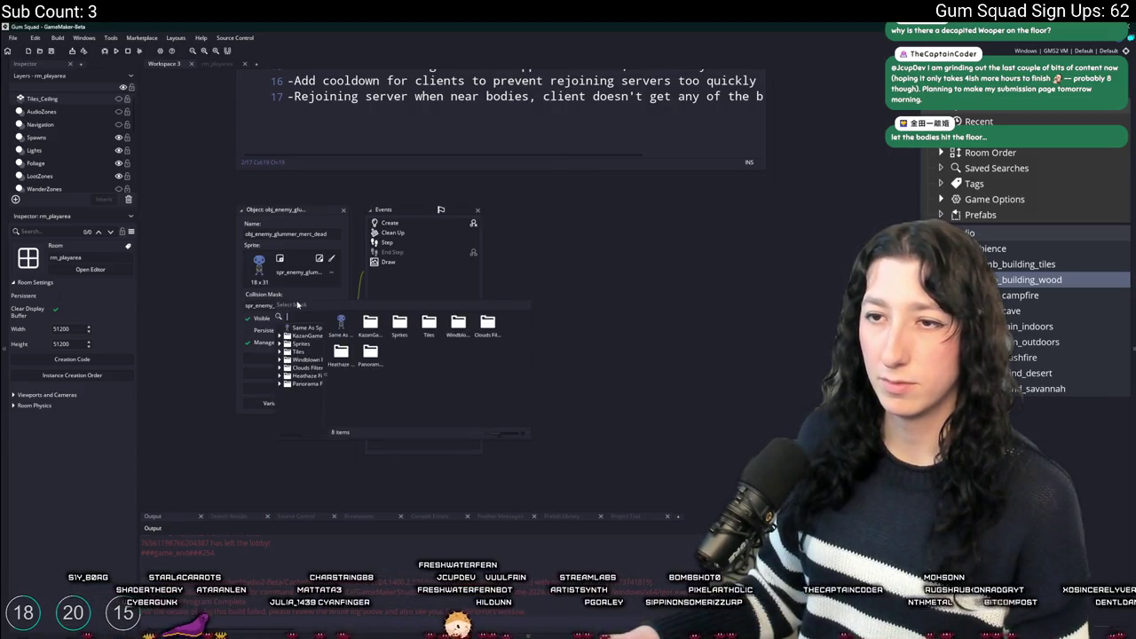
{"action": "left_click", "coordinate": [418, 280]}
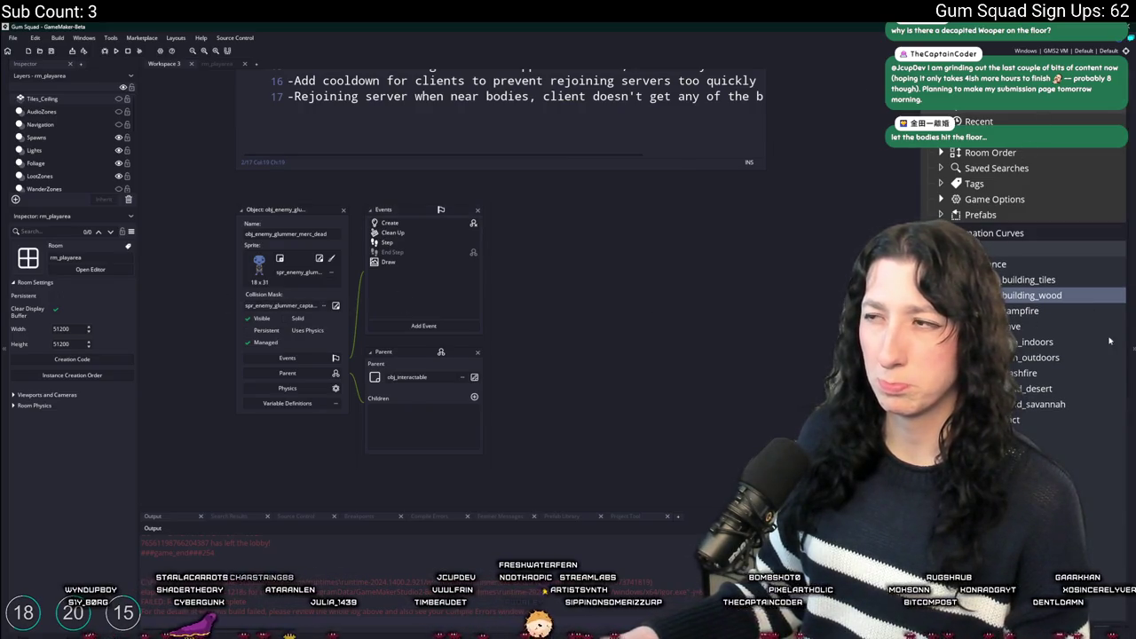
Step: Open obj_enemy_glummer_dead and view its Create event code
{"action": "key", "text": "ctrl+t"}
{"action": "type", "text": "glummer"}
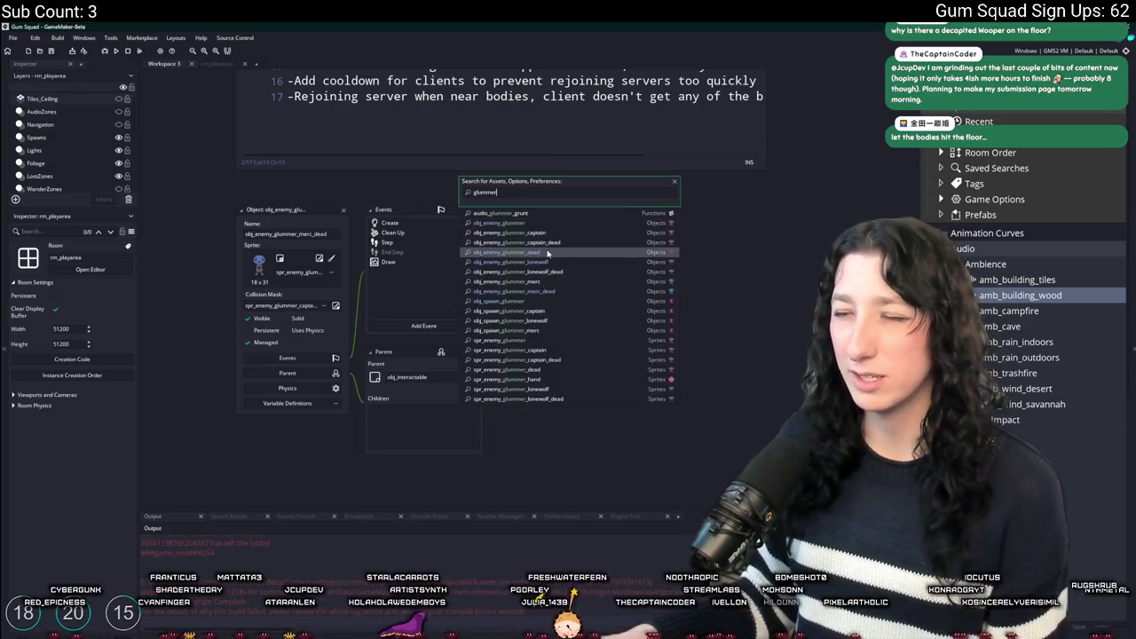
{"action": "left_click", "coordinate": [550, 253]}
{"action": "left_click", "coordinate": [390, 357]}
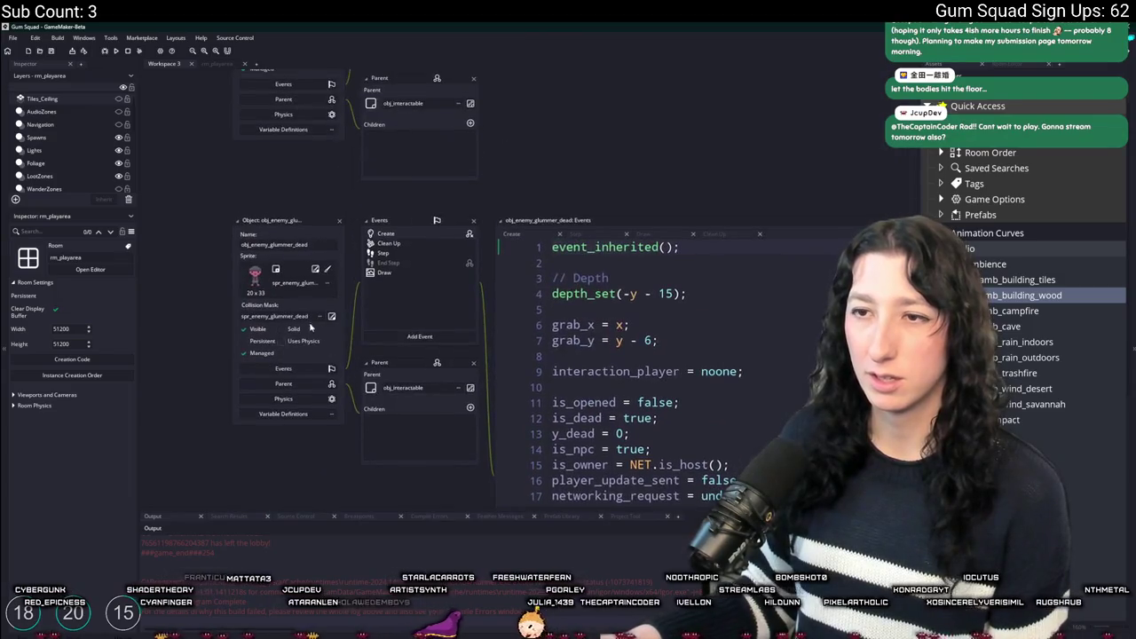
{"action": "scroll", "coordinate": [281, 166], "scroll_direction": "up", "scroll_amount": 2}
Step: Set the merc corpse's collision mask to a glummer merc sprite
{"action": "left_click", "coordinate": [281, 151]}
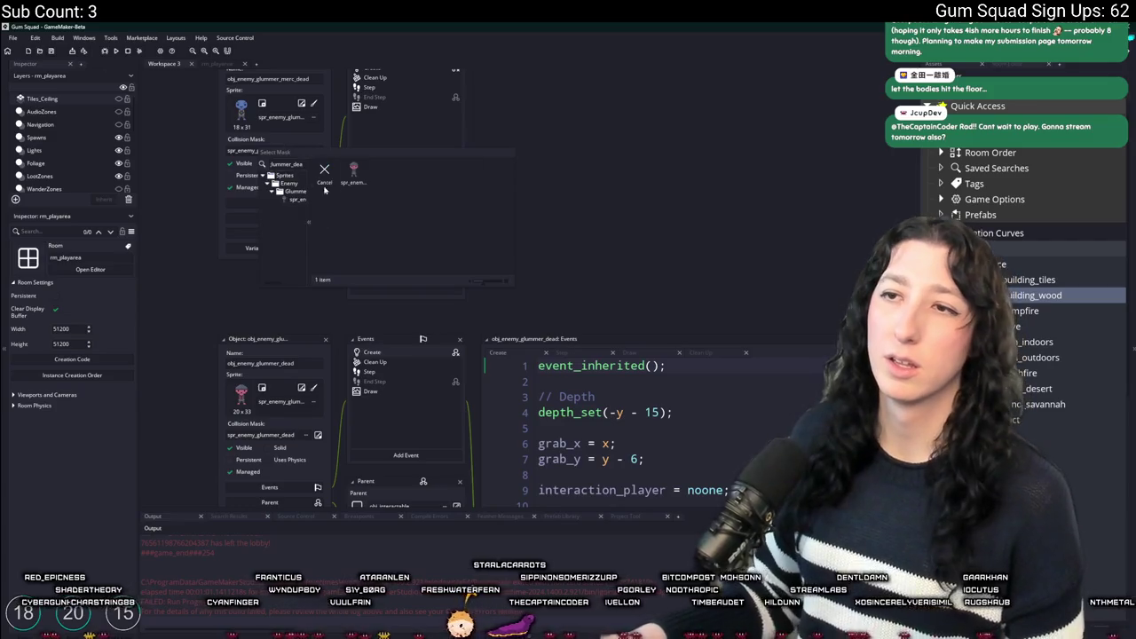
{"action": "type", "text": "merc_"}
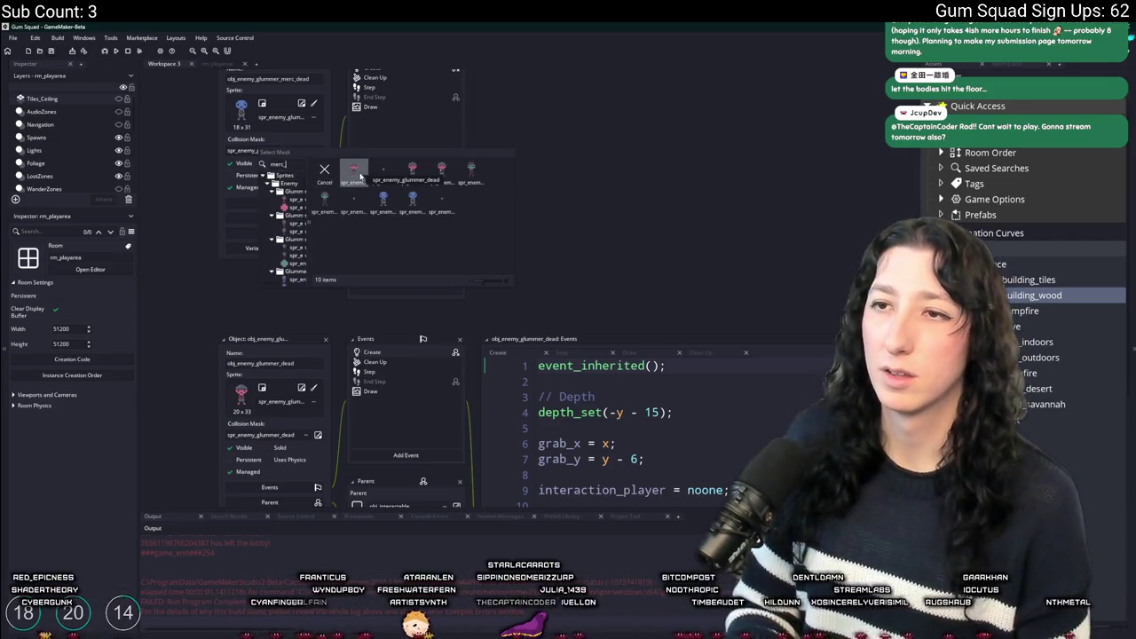
{"action": "left_click", "coordinate": [356, 172]}
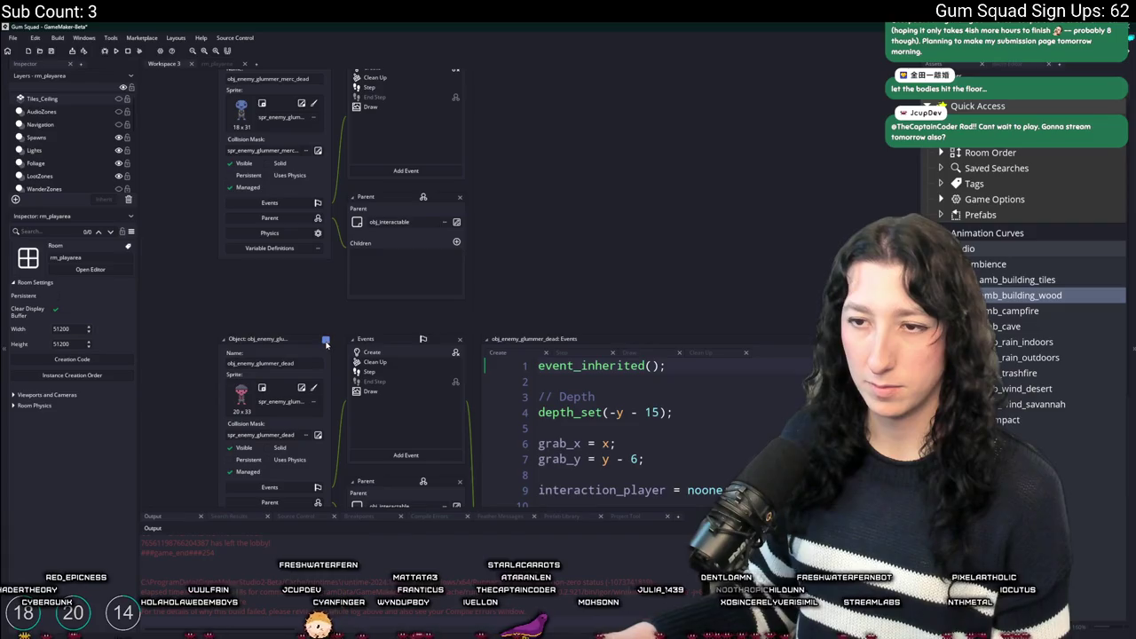
{"action": "scroll", "coordinate": [326, 344], "scroll_direction": "down", "scroll_amount": 3}
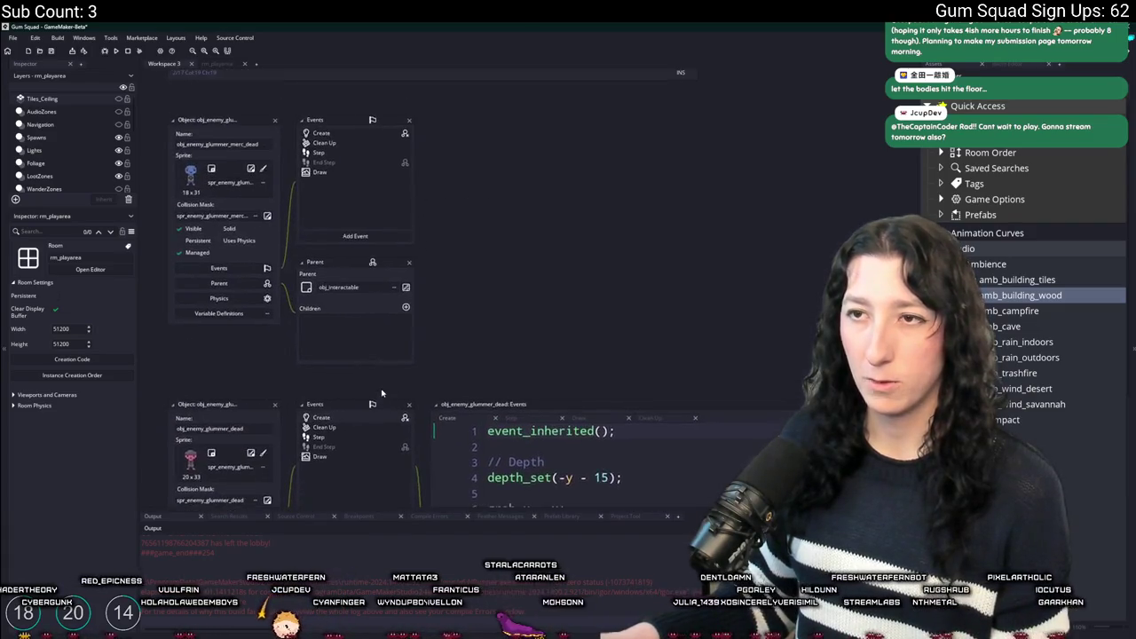
Step: Open the Clean Up code of both the merc corpse and the dead glummer
{"action": "scroll", "coordinate": [393, 199], "scroll_direction": "up", "scroll_amount": 3}
{"action": "double_click", "coordinate": [318, 92]}
{"action": "left_click", "coordinate": [344, 378]}
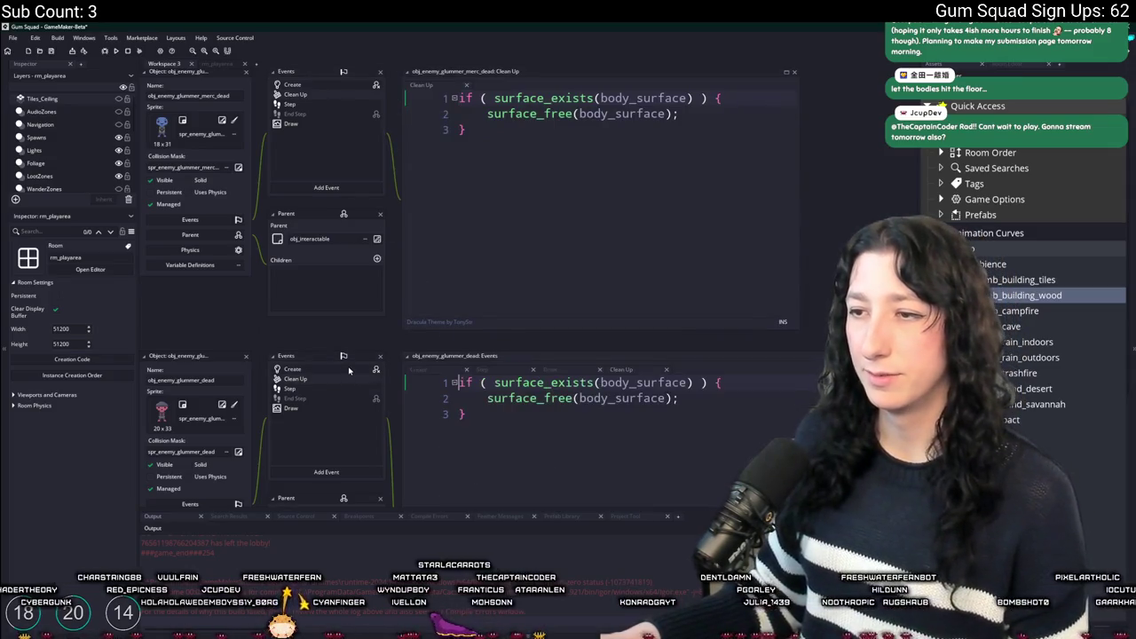
{"action": "scroll", "coordinate": [322, 120], "scroll_direction": "up", "scroll_amount": 1}
Step: Switch the merc corpse editor to its Create code and read through to the end
{"action": "left_click", "coordinate": [321, 118]}
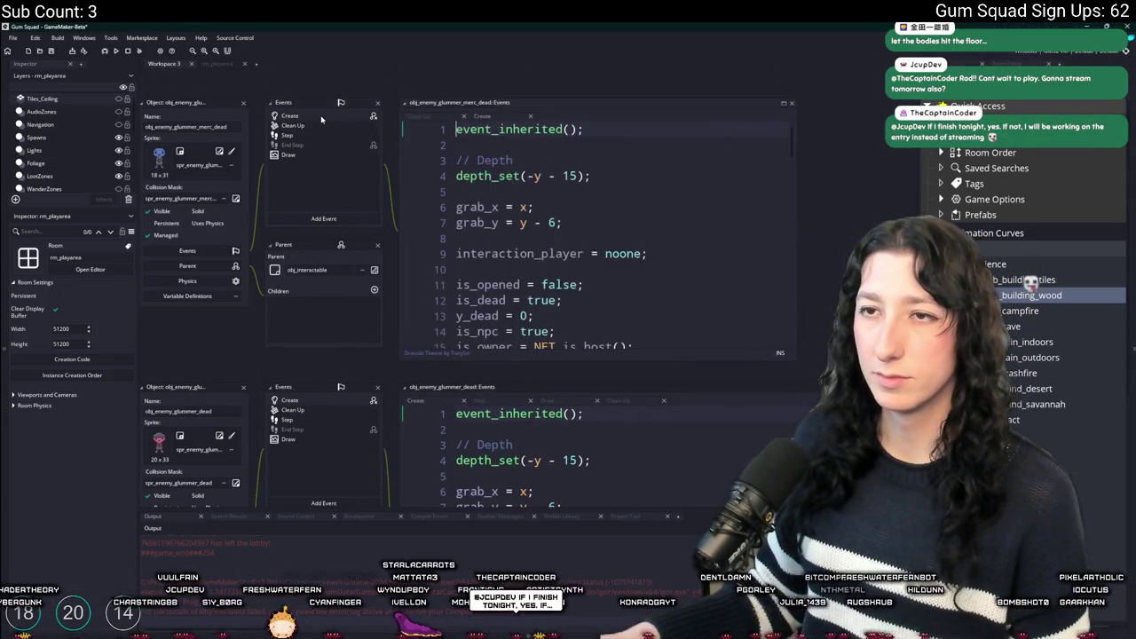
{"action": "scroll", "coordinate": [399, 266], "scroll_direction": "down", "scroll_amount": 3}
{"action": "scroll", "coordinate": [551, 355], "scroll_direction": "down", "scroll_amount": 8}
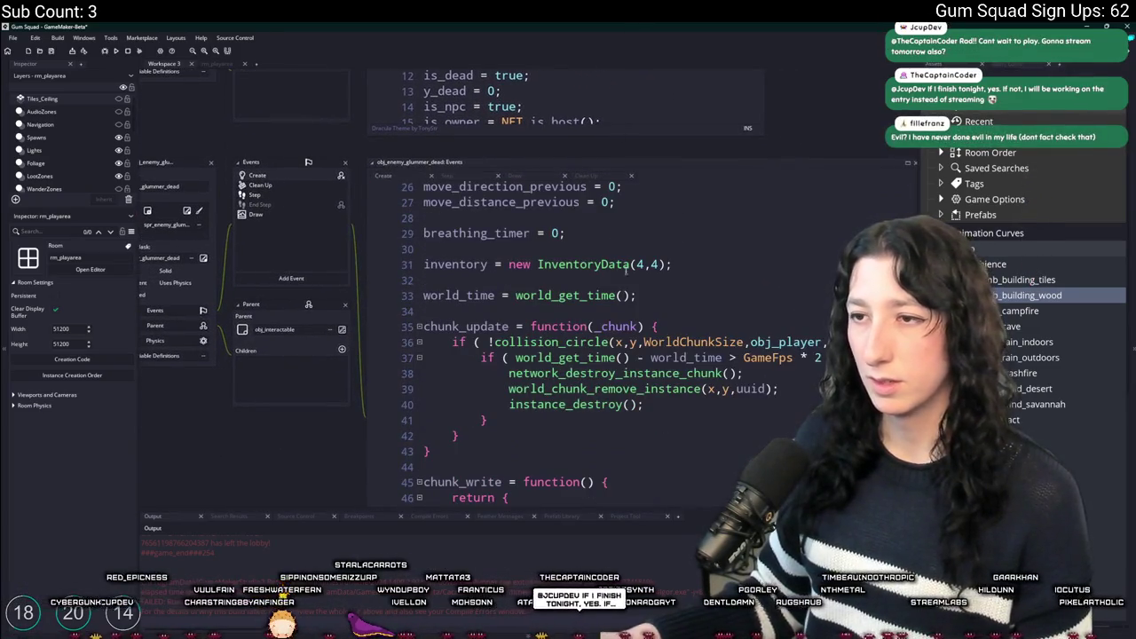
{"action": "scroll", "coordinate": [624, 256], "scroll_direction": "down", "scroll_amount": 10}
{"action": "scroll", "coordinate": [742, 300], "scroll_direction": "down", "scroll_amount": 5}
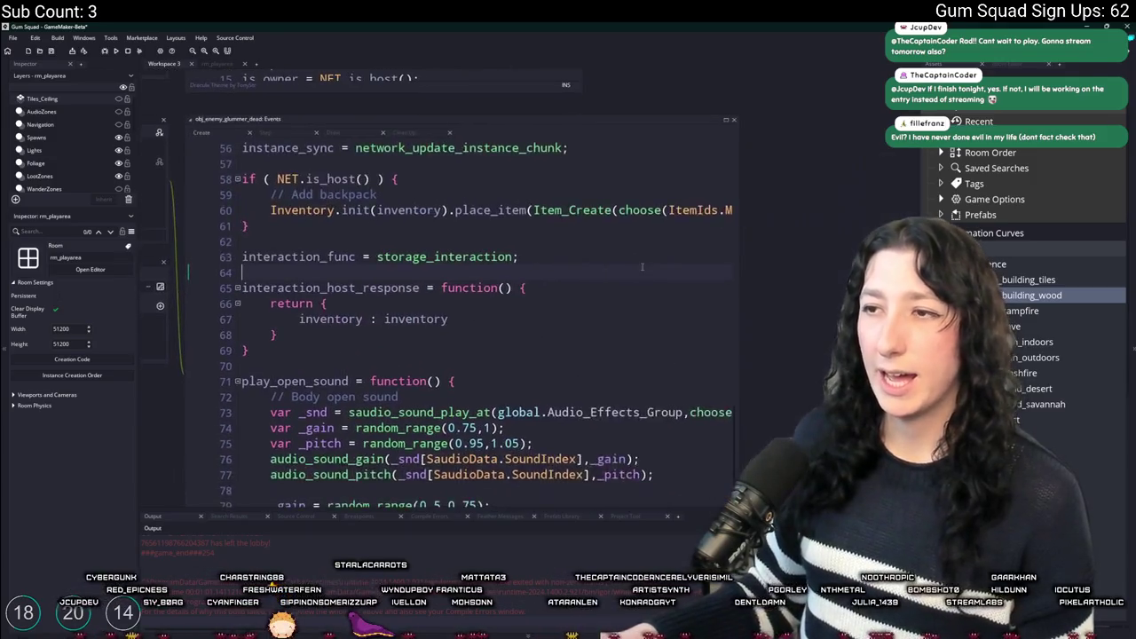
{"action": "scroll", "coordinate": [508, 246], "scroll_direction": "down", "scroll_amount": 3}
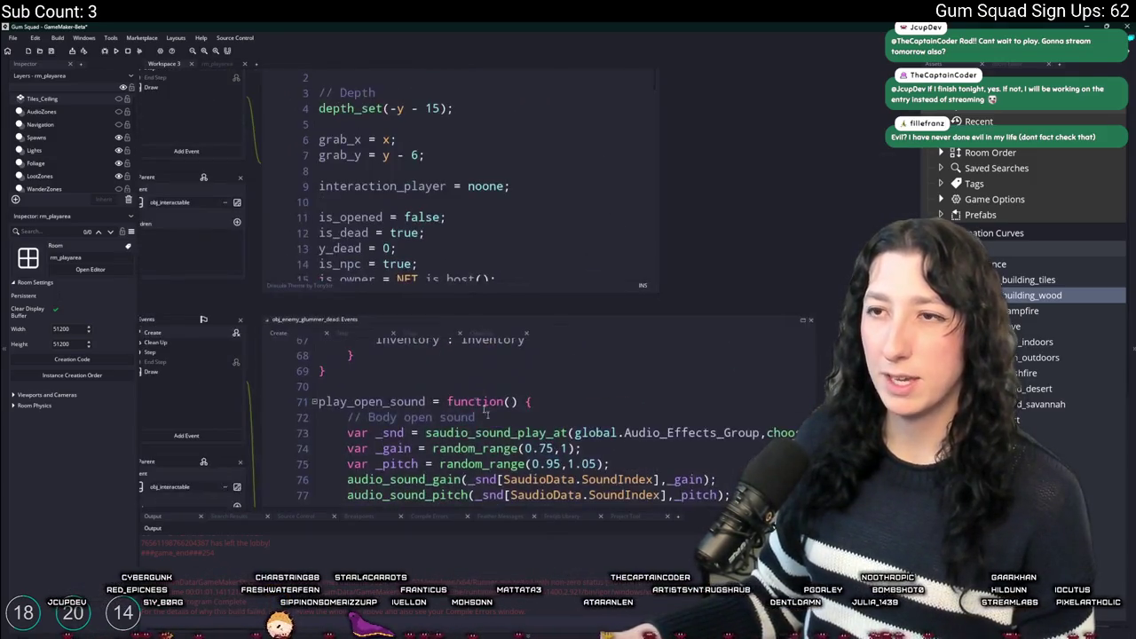
{"action": "left_click", "coordinate": [494, 350]}
{"action": "key", "text": "Down"}
{"action": "key", "text": "Down"}
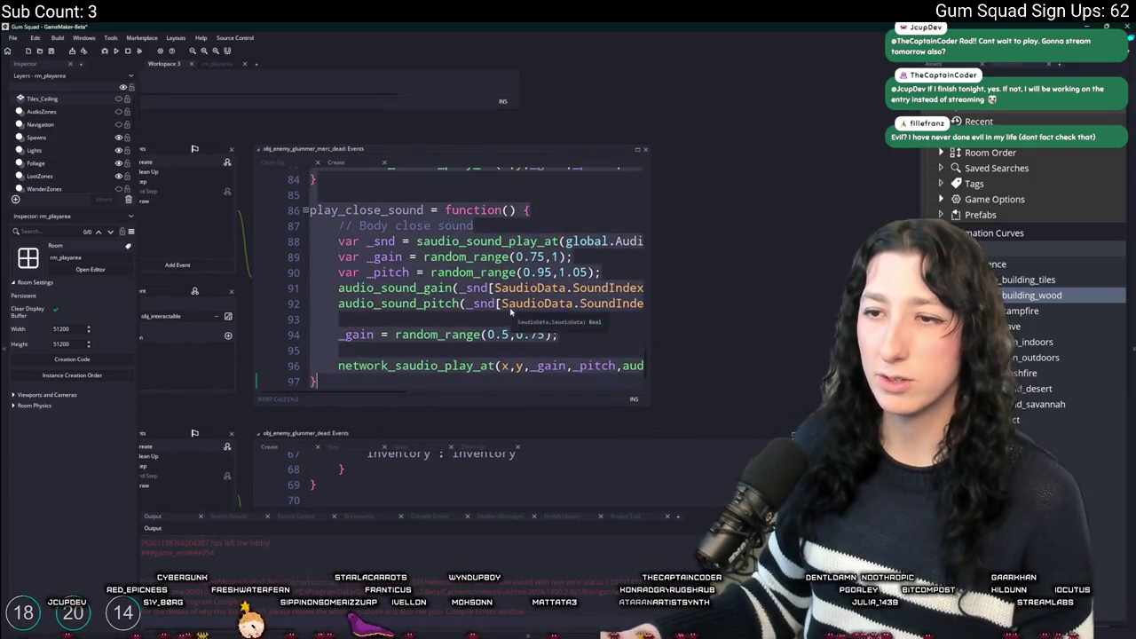
{"action": "scroll", "coordinate": [561, 244], "scroll_direction": "down", "scroll_amount": 5}
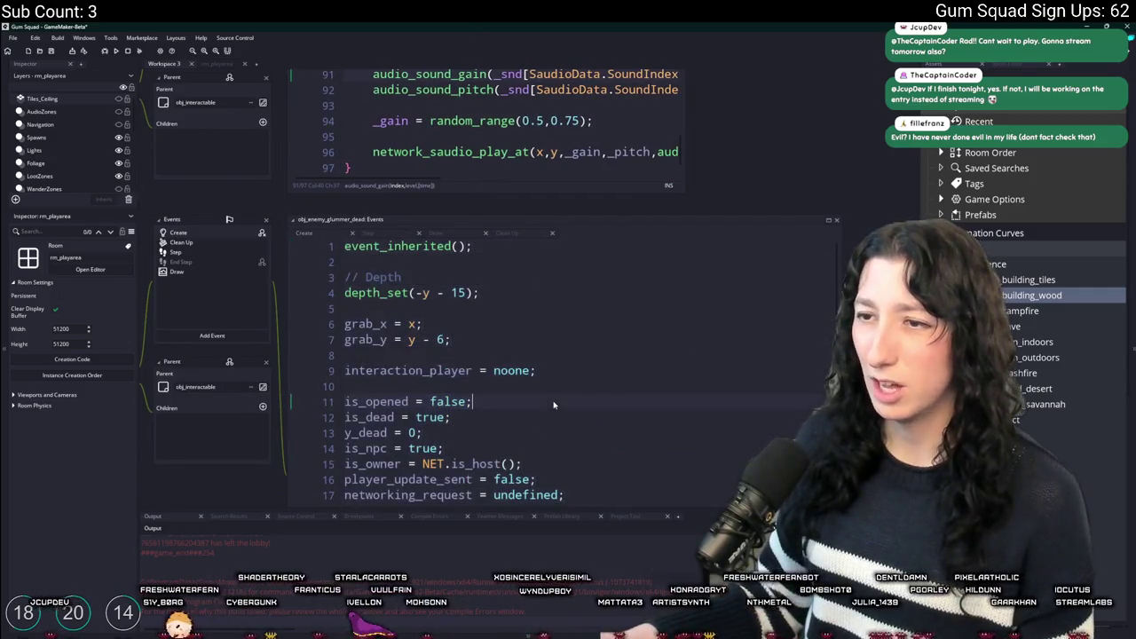
{"action": "scroll", "coordinate": [555, 404], "scroll_direction": "down", "scroll_amount": 2}
{"action": "scroll", "coordinate": [555, 404], "scroll_direction": "up", "scroll_amount": 5}
Step: Read the merc corpse's Create code in a full tab, then return to Workspace 3
{"action": "left_click", "coordinate": [677, 125]}
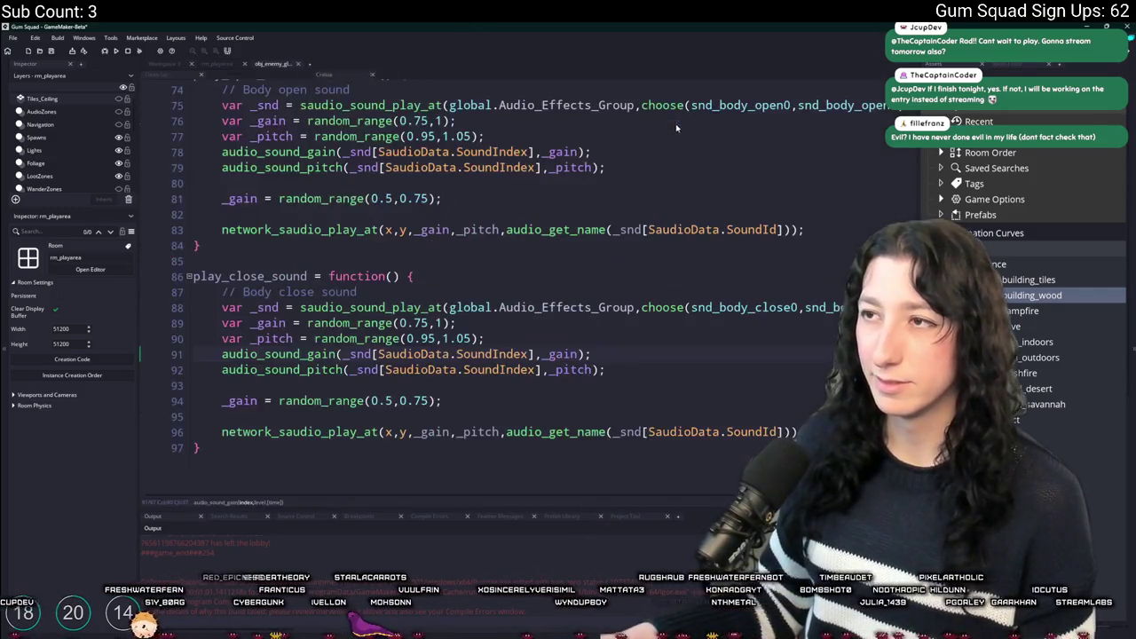
{"action": "scroll", "coordinate": [533, 284], "scroll_direction": "up", "scroll_amount": 10}
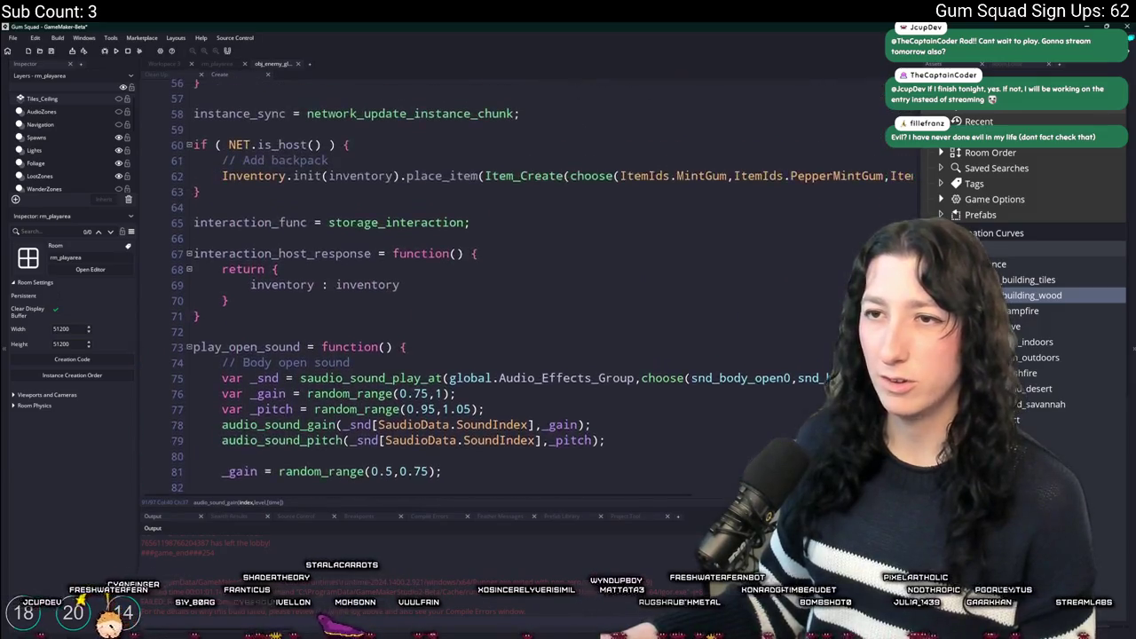
{"action": "scroll", "coordinate": [587, 266], "scroll_direction": "up", "scroll_amount": 5}
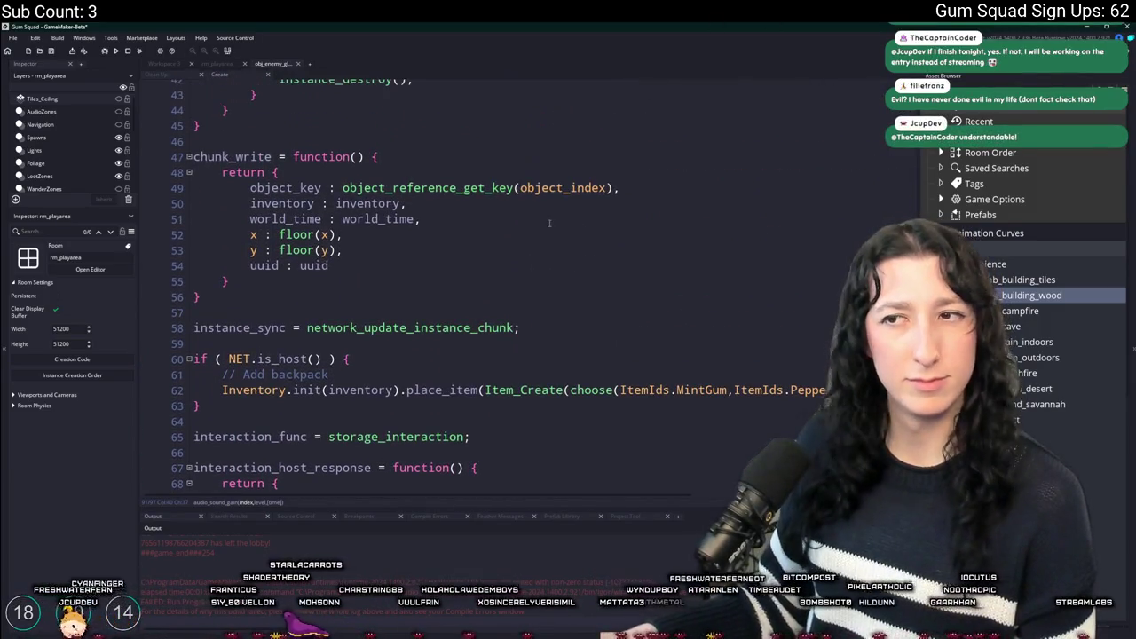
{"action": "scroll", "coordinate": [587, 266], "scroll_direction": "up", "scroll_amount": 7}
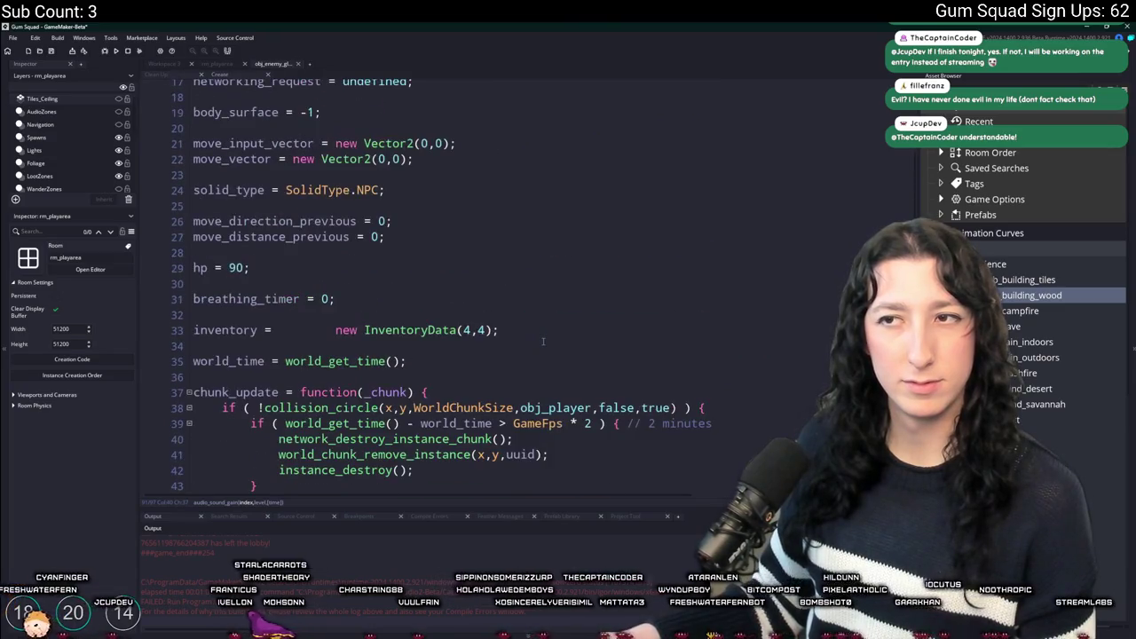
{"action": "scroll", "coordinate": [496, 276], "scroll_direction": "up", "scroll_amount": 3}
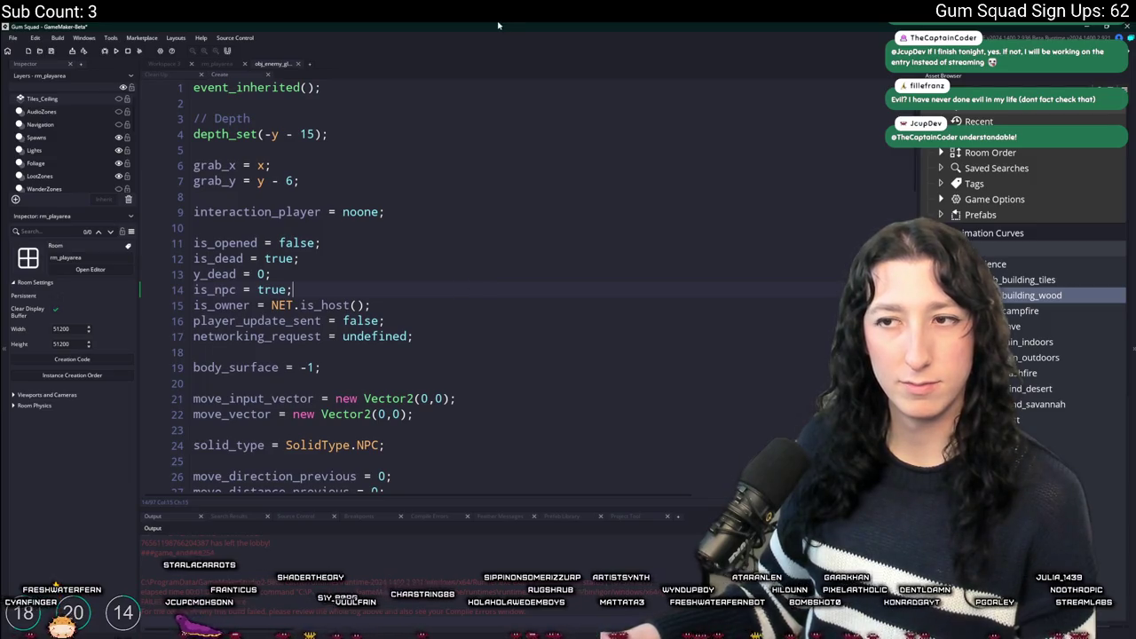
{"action": "key", "text": "ctrl+End"}
{"action": "scroll", "coordinate": [382, 324], "scroll_direction": "up", "scroll_amount": 20}
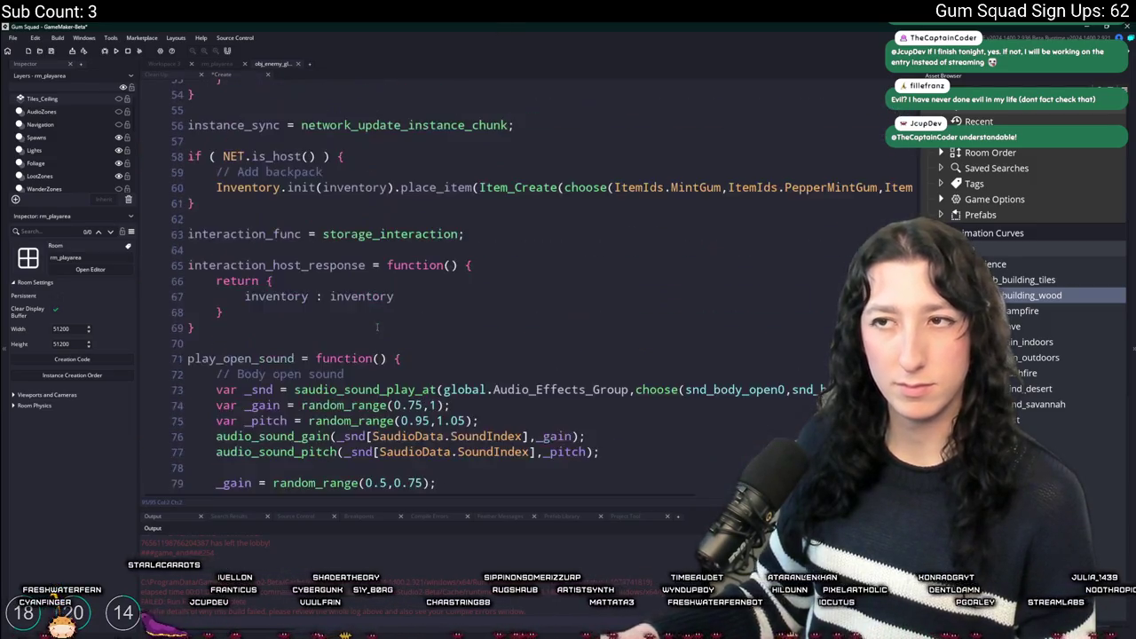
{"action": "left_click", "coordinate": [293, 180]}
{"action": "left_click", "coordinate": [166, 69]}
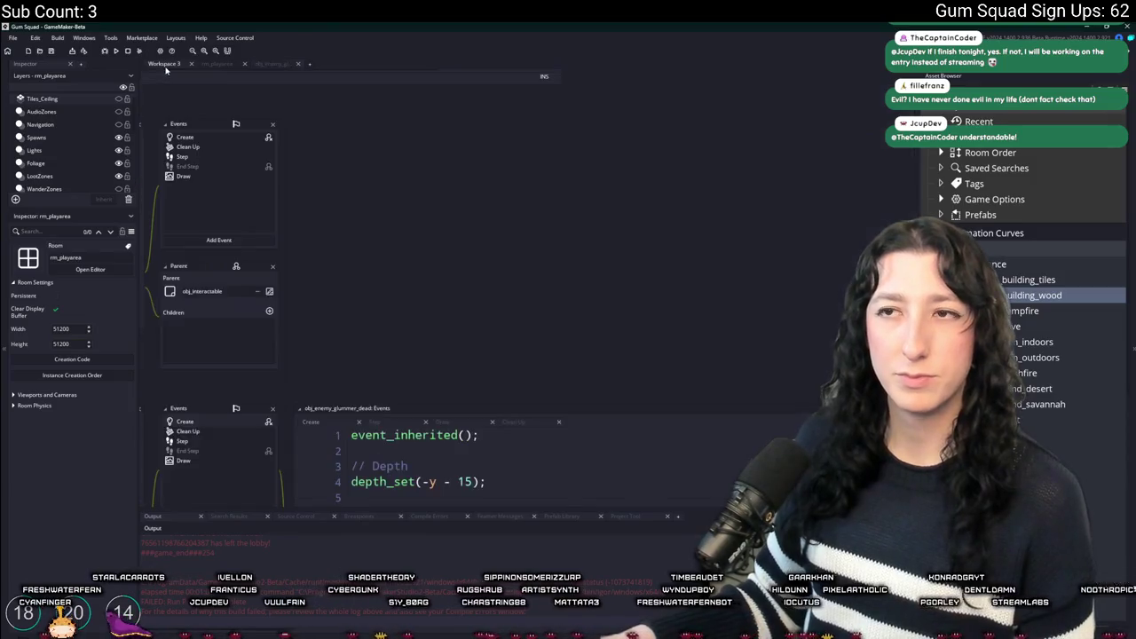
{"action": "scroll", "coordinate": [636, 302], "scroll_direction": "down", "scroll_amount": 5}
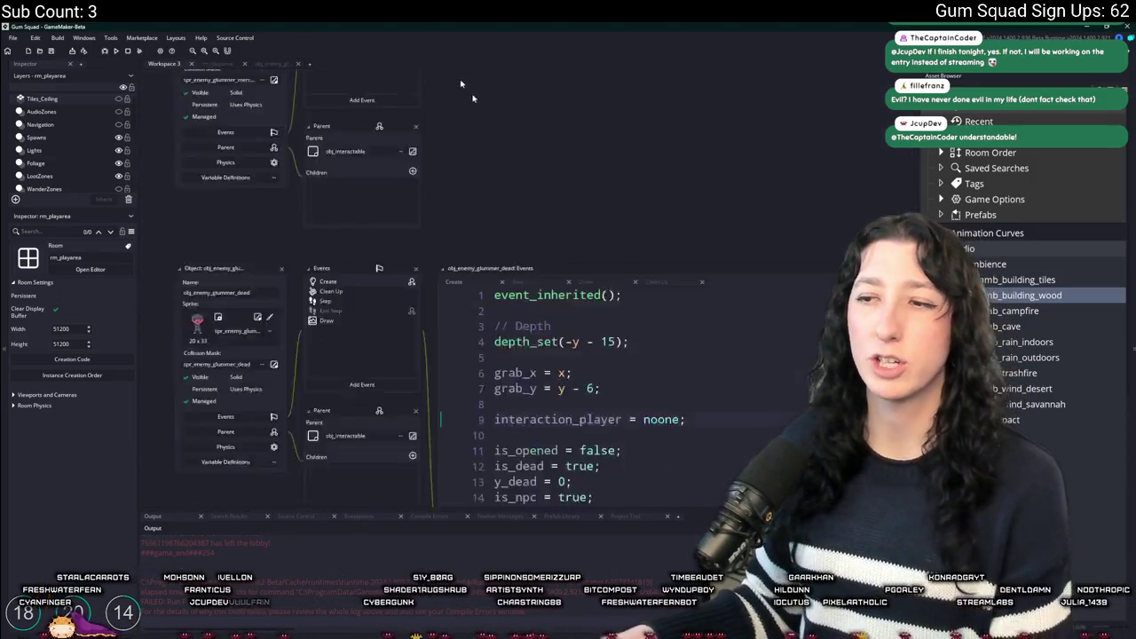
{"action": "scroll", "coordinate": [636, 302], "scroll_direction": "down", "scroll_amount": 20}
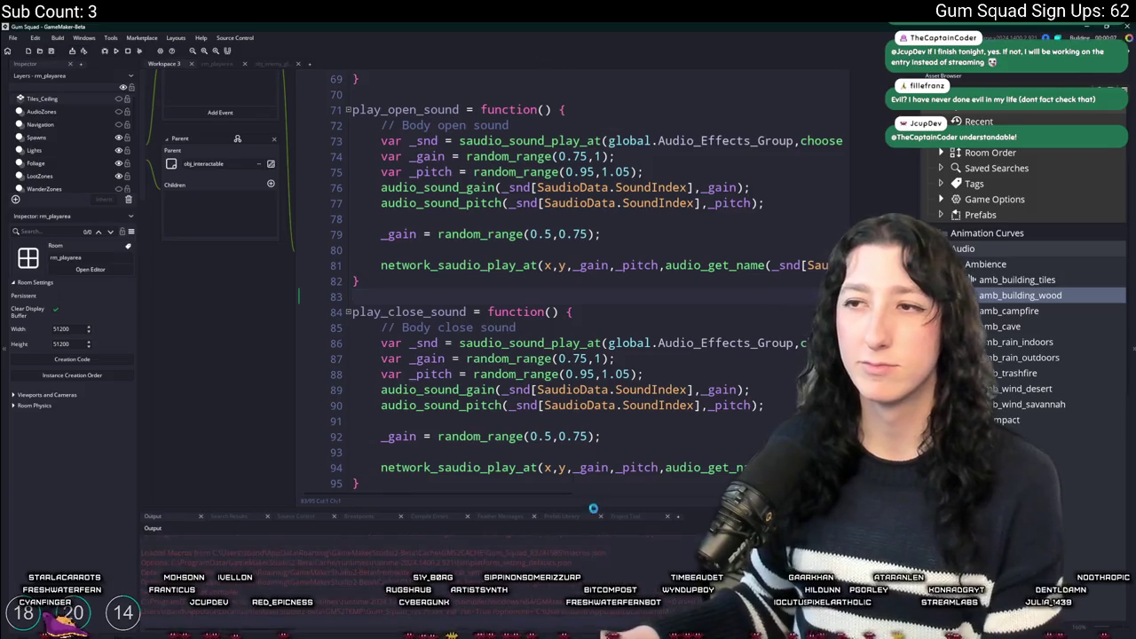
Step: Host the WarmStar world in a Friends Only lobby and maximize the game window
{"action": "scroll", "coordinate": [386, 342], "scroll_direction": "down", "scroll_amount": 5}
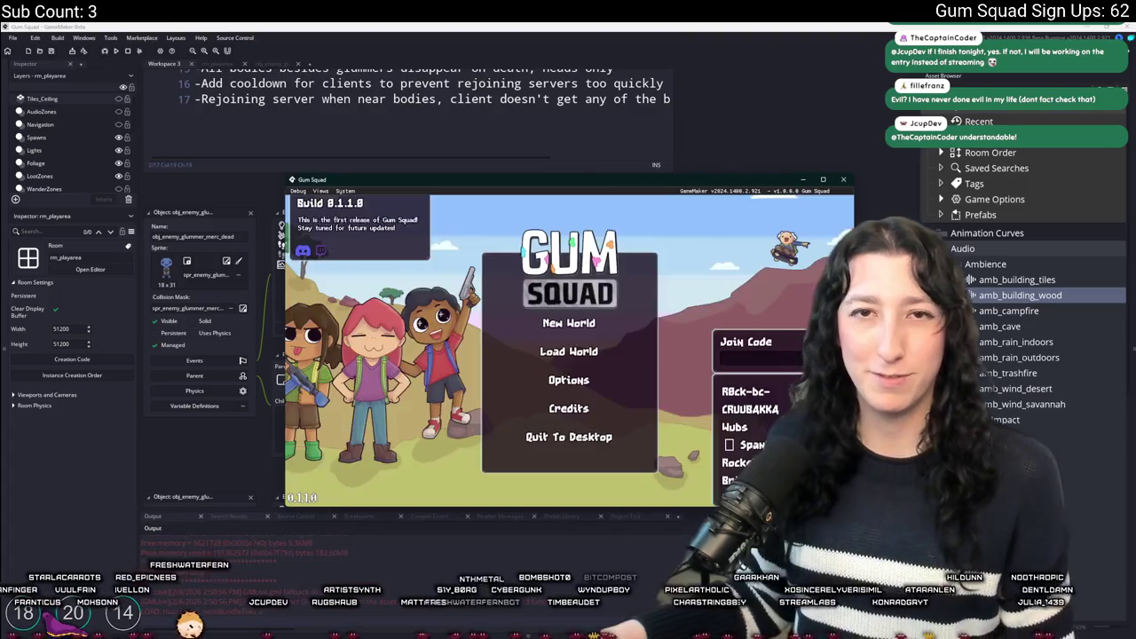
{"action": "left_click", "coordinate": [579, 362]}
{"action": "scroll", "coordinate": [639, 391], "scroll_direction": "down", "scroll_amount": 3}
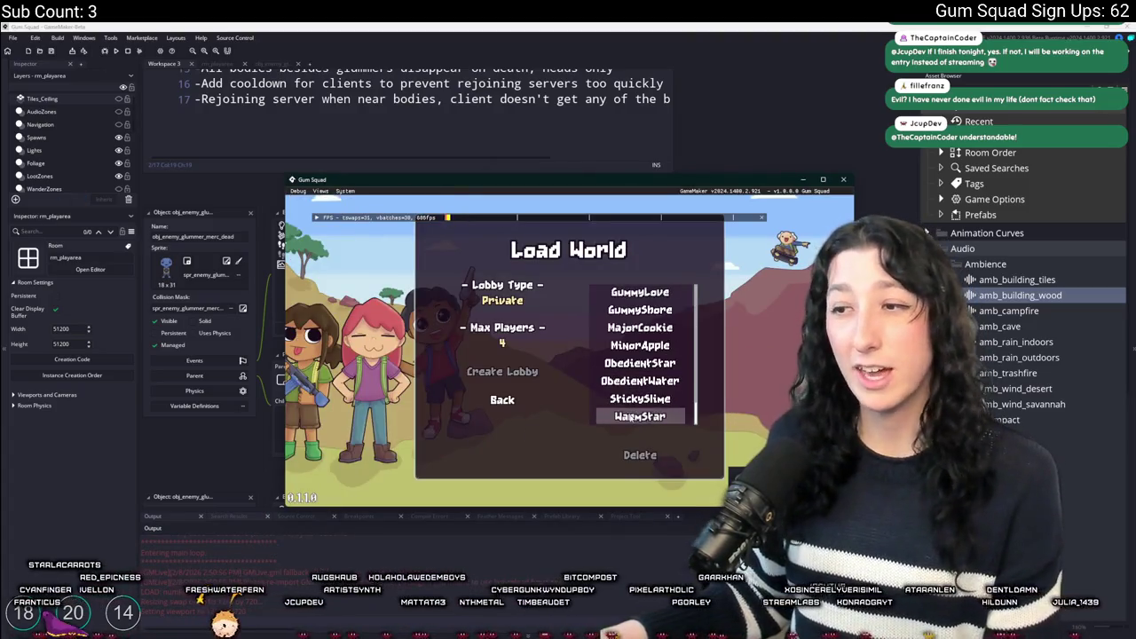
{"action": "left_click", "coordinate": [639, 416]}
{"action": "left_click", "coordinate": [502, 300]}
{"action": "left_click", "coordinate": [503, 372]}
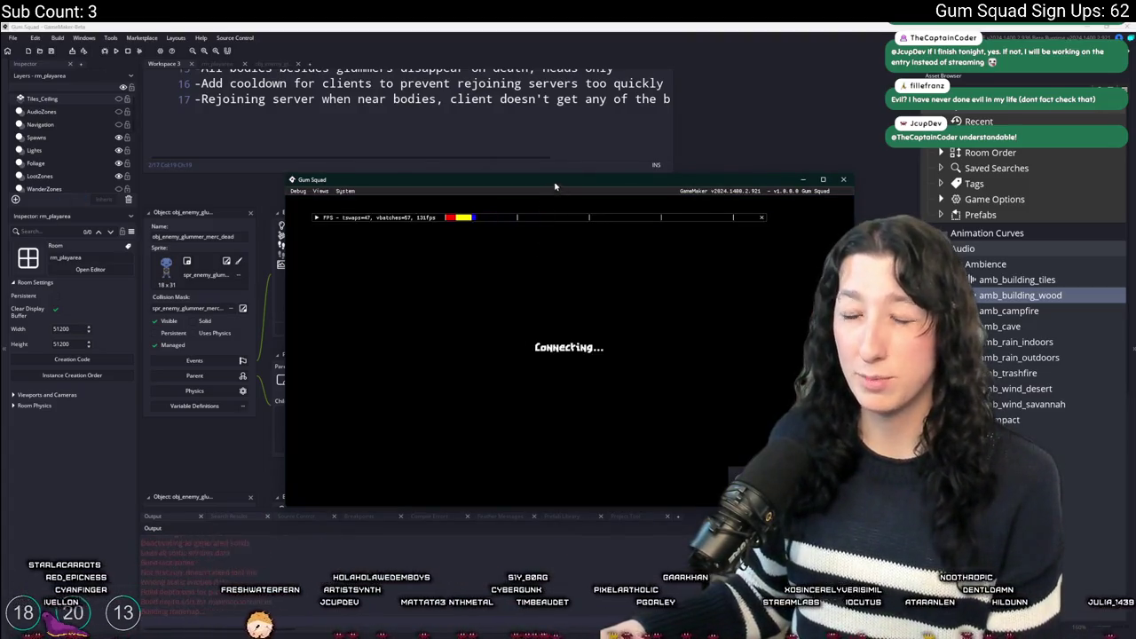
{"action": "double_click", "coordinate": [554, 188]}
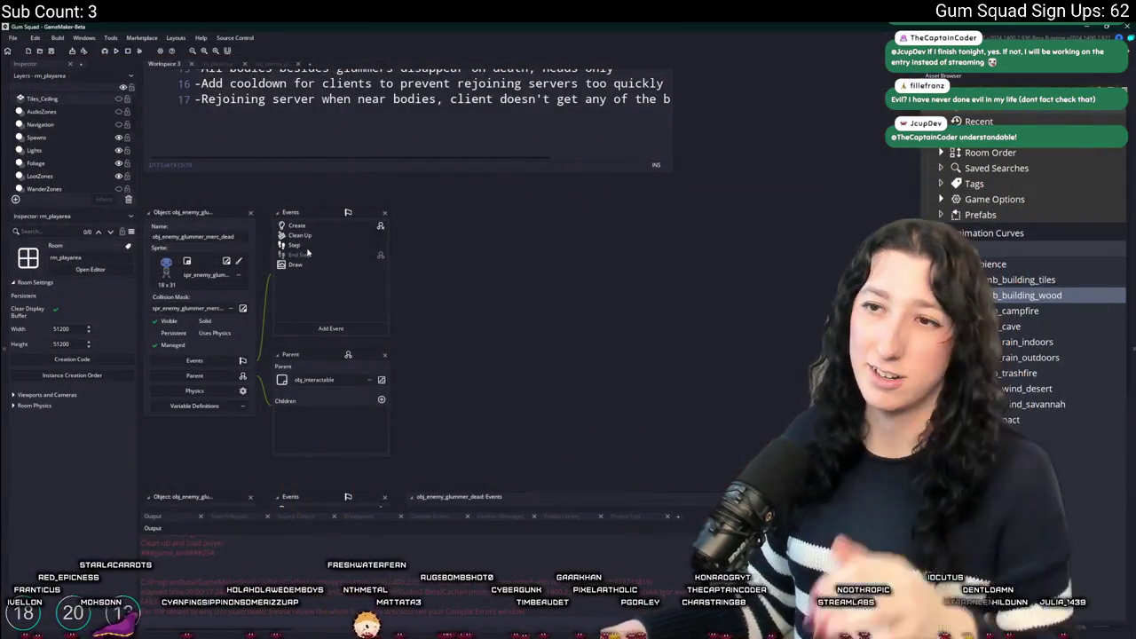
Step: Compare both corpses' Draw code and inspect the npc_character_draw definition in scr_character
{"action": "double_click", "coordinate": [297, 265]}
{"action": "middle_click", "coordinate": [535, 332]}
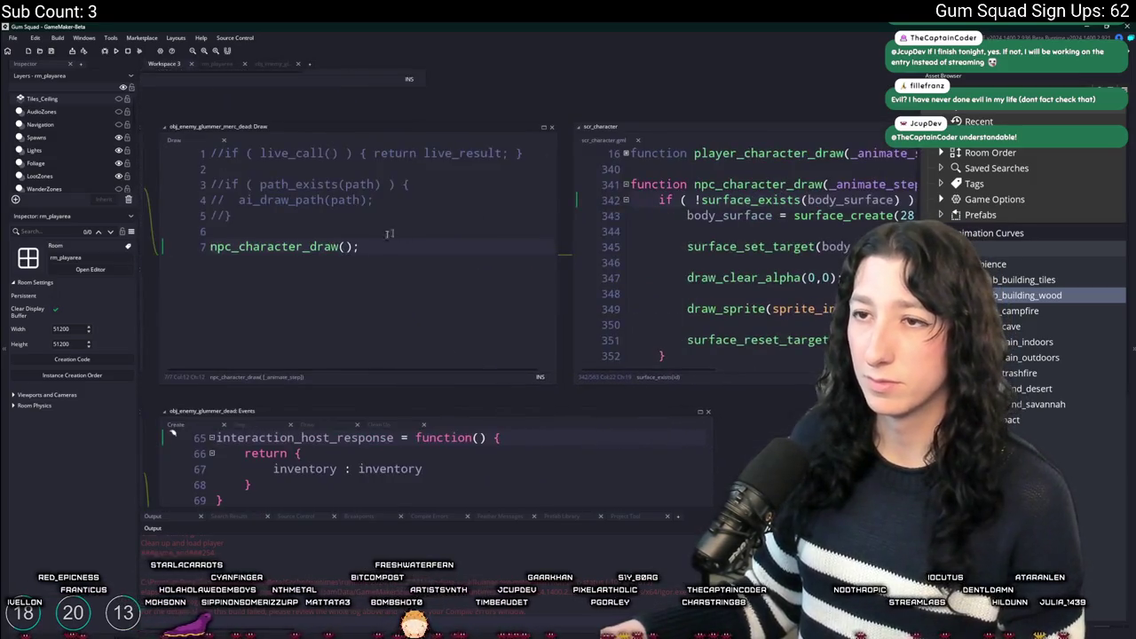
{"action": "left_click", "coordinate": [650, 140]}
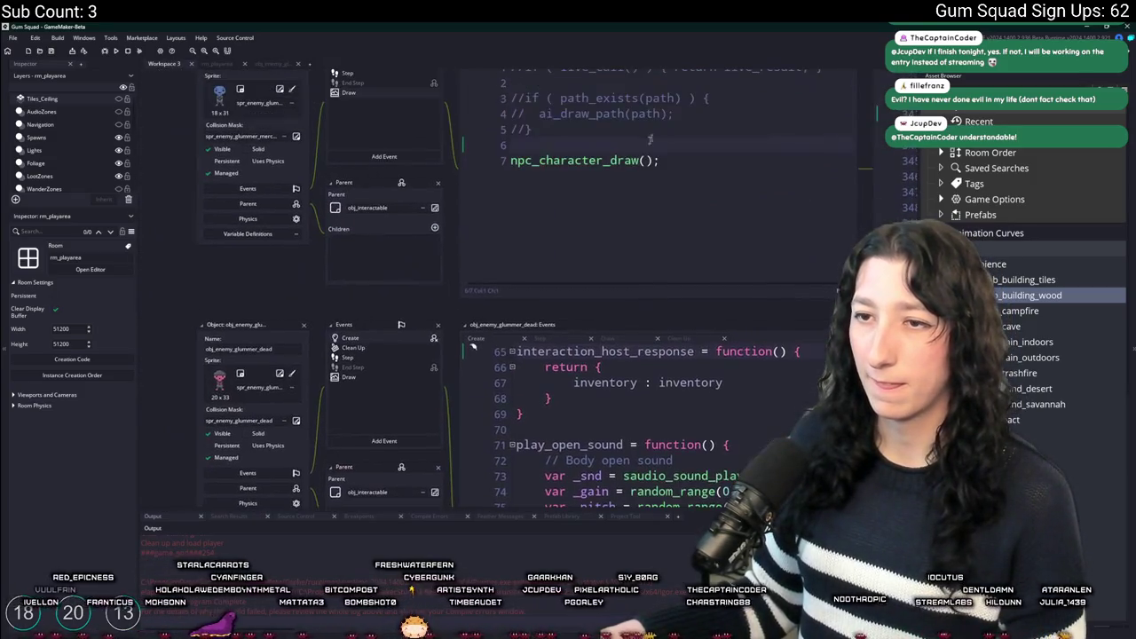
{"action": "left_click", "coordinate": [371, 379]}
{"action": "middle_click", "coordinate": [577, 445]}
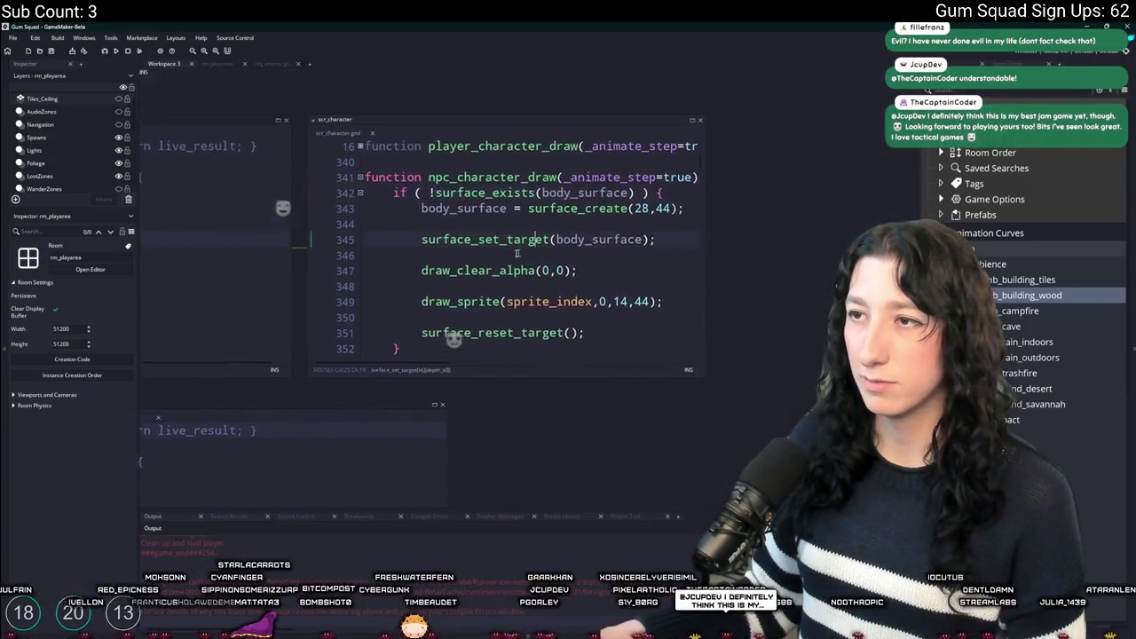
{"action": "left_click_drag", "start_coordinate": [673, 389], "coordinate": [788, 502]}
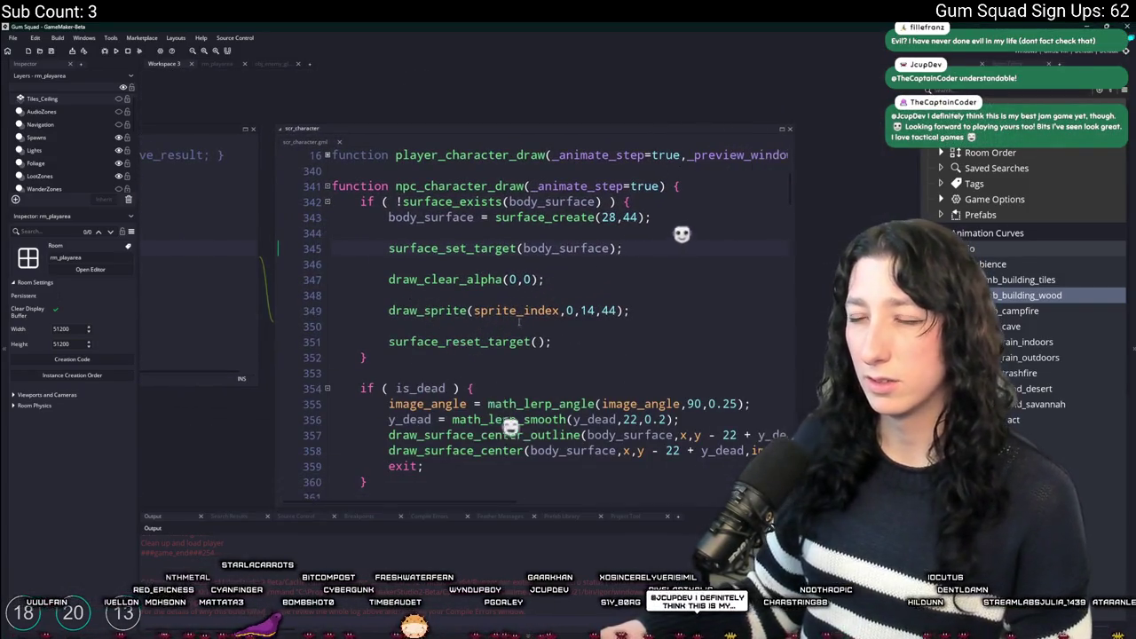
{"action": "scroll", "coordinate": [533, 311], "scroll_direction": "down", "scroll_amount": 1}
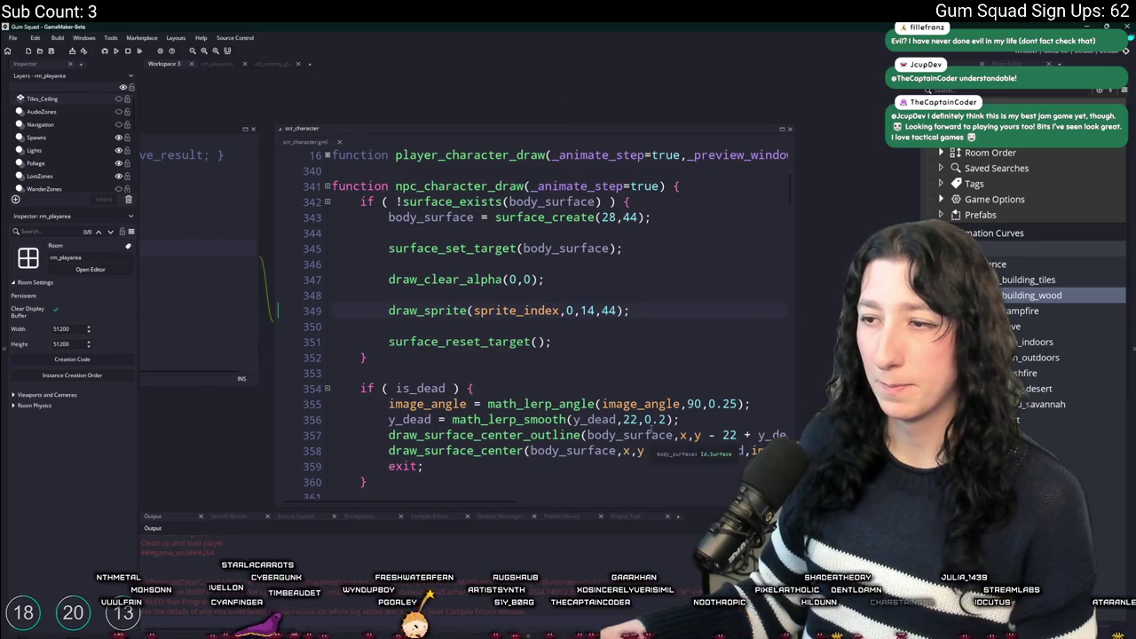
{"action": "key", "text": "alt+Left"}
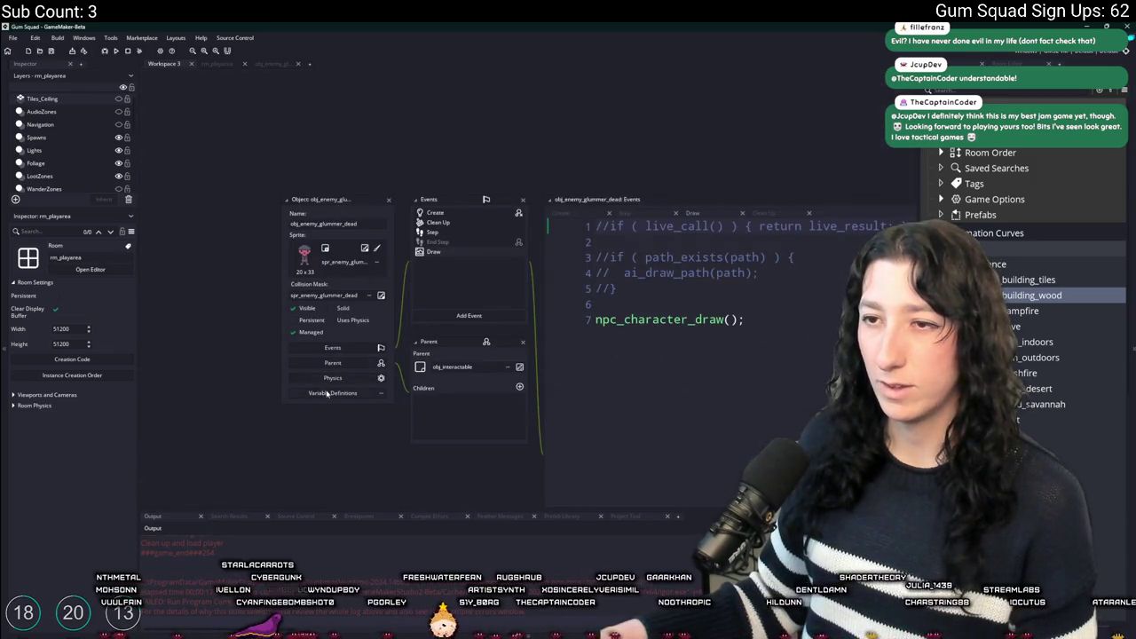
Step: Check the dead glummer's Variable Definitions and physics settings, then close them
{"action": "left_click", "coordinate": [329, 392]}
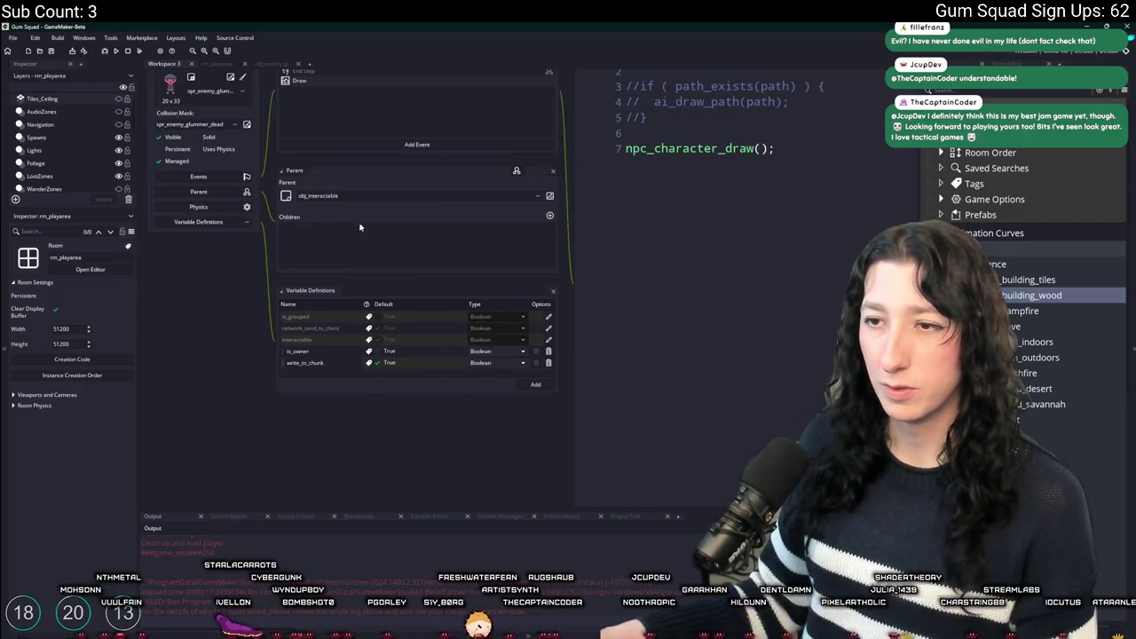
{"action": "left_click", "coordinate": [199, 206]}
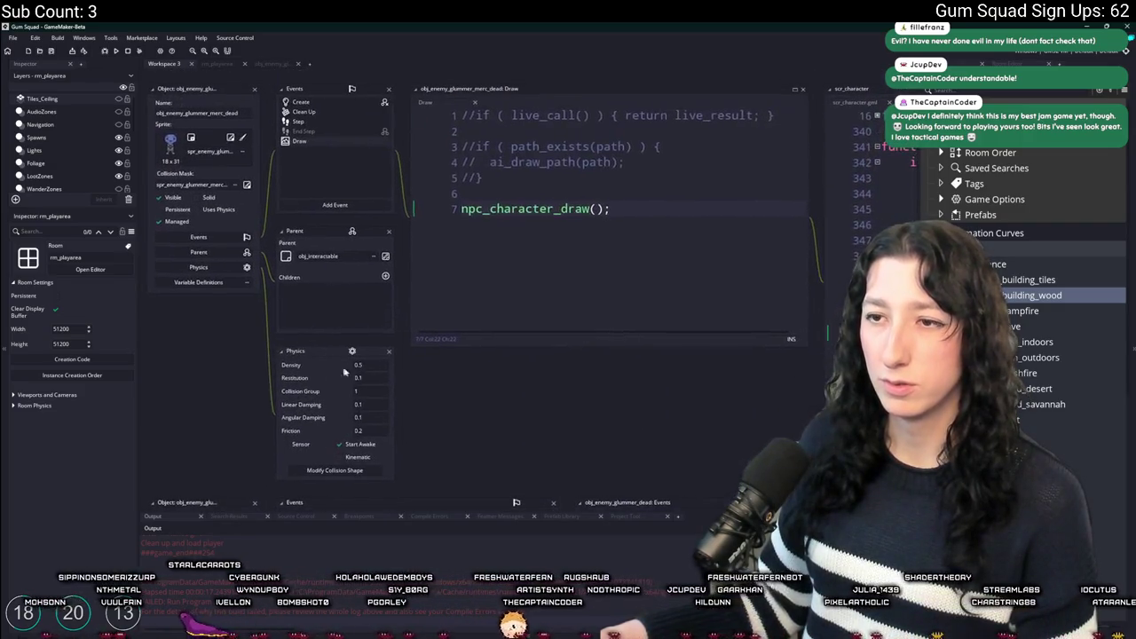
{"action": "mouse_move", "coordinate": [384, 352]}
{"action": "left_mouse_down"}
{"action": "mouse_move", "coordinate": [411, 435]}
{"action": "mouse_move", "coordinate": [494, 444]}
{"action": "mouse_move", "coordinate": [448, 397]}
{"action": "left_mouse_up"}
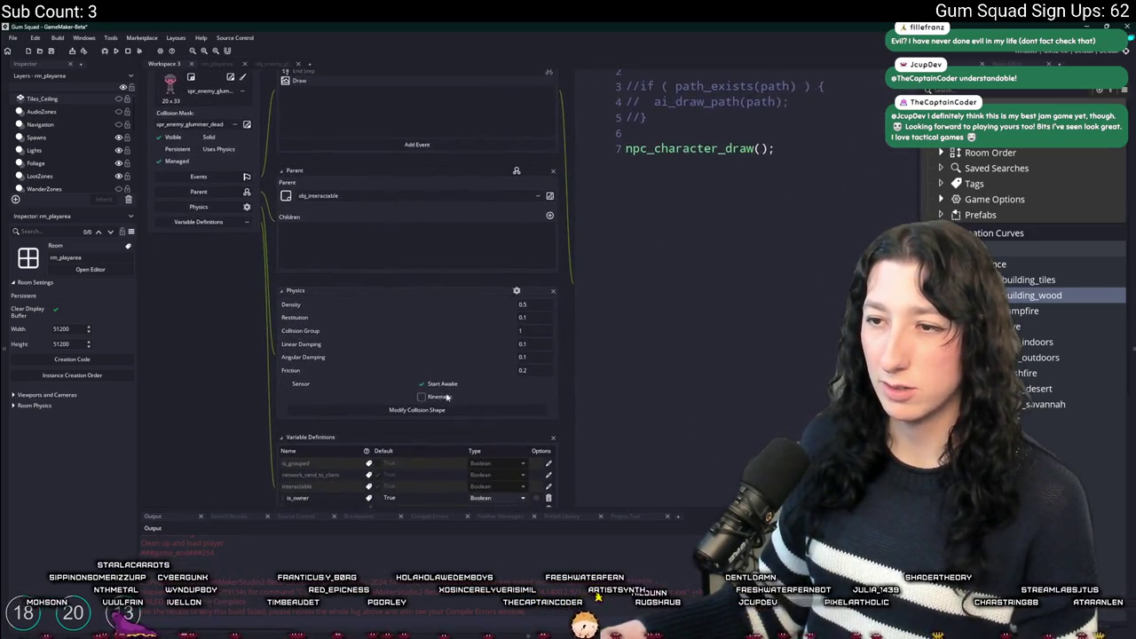
{"action": "left_click", "coordinate": [550, 293]}
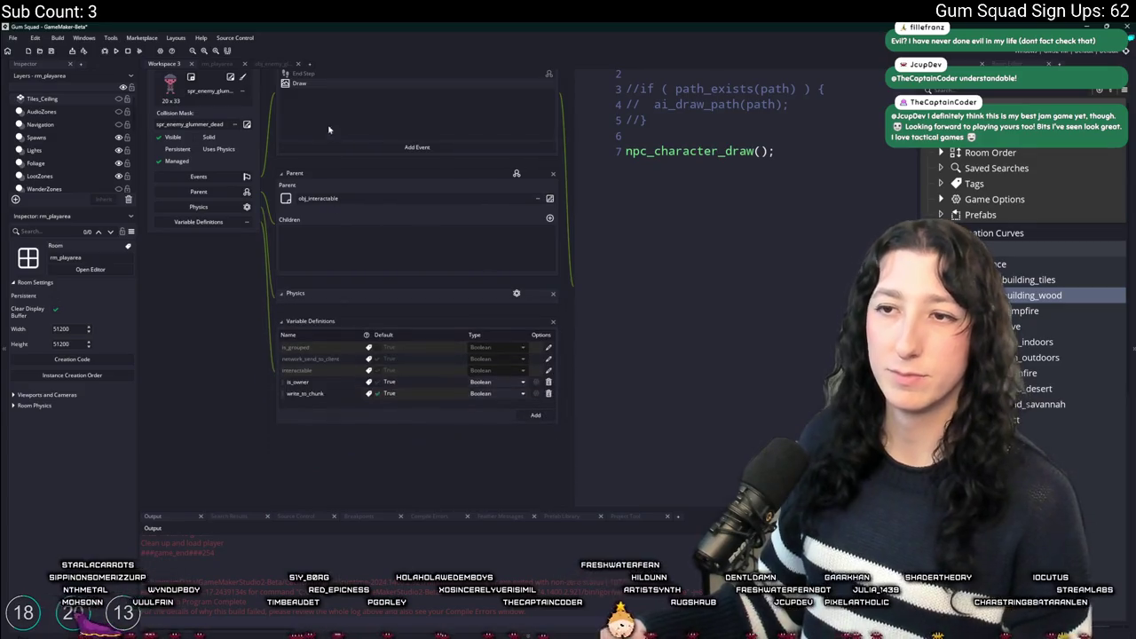
{"action": "scroll", "coordinate": [400, 266], "scroll_direction": "up", "scroll_amount": 5}
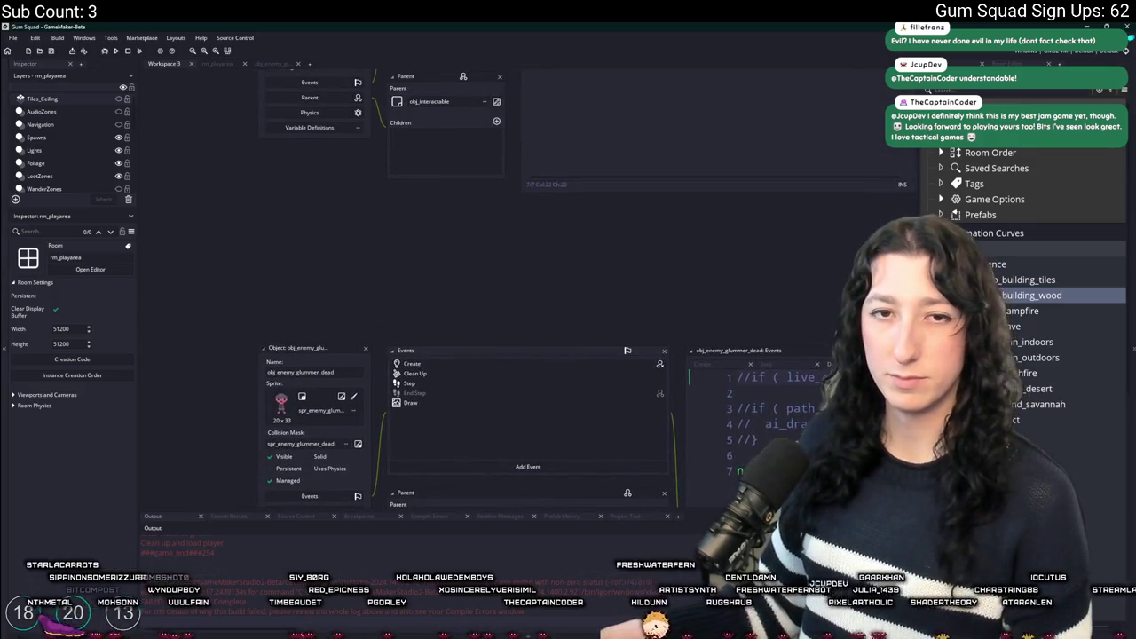
{"action": "scroll", "coordinate": [395, 309], "scroll_direction": "down", "scroll_amount": 5}
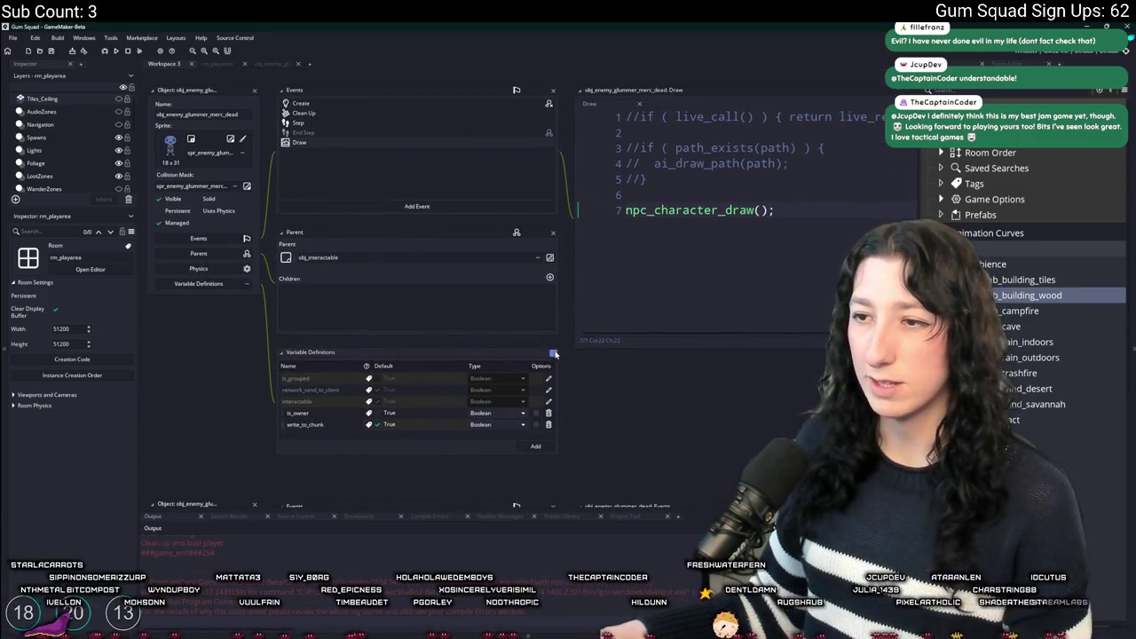
{"action": "left_click", "coordinate": [554, 353]}
Step: View the Step and Clean Up events, then open obj_enemy_glummer_dead's Create code
{"action": "left_click", "coordinate": [316, 125]}
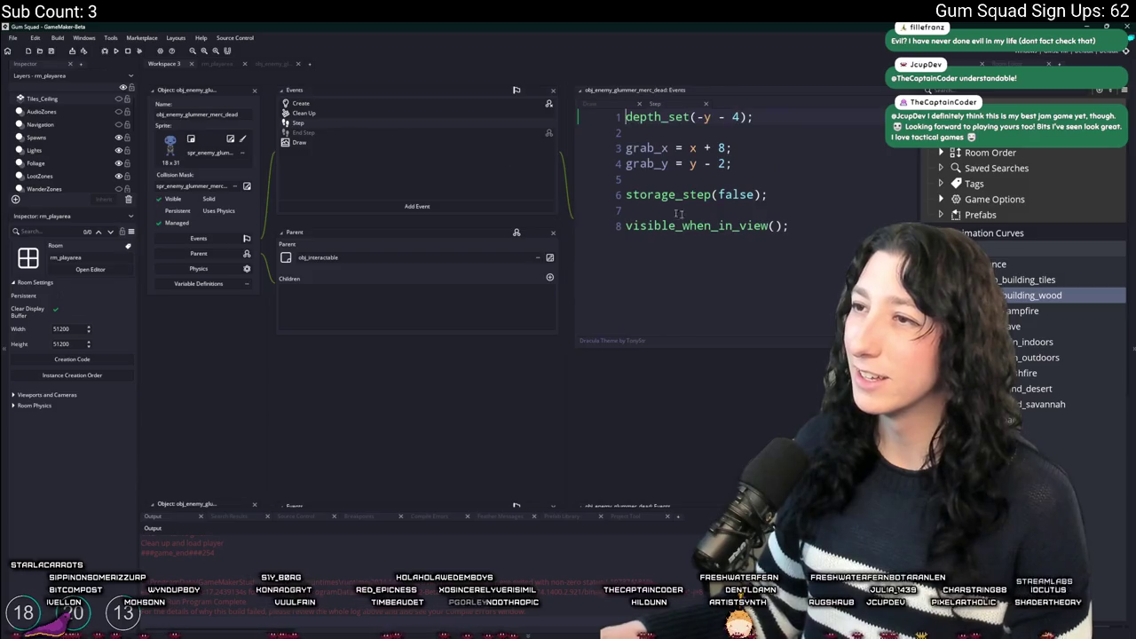
{"action": "scroll", "coordinate": [458, 409], "scroll_direction": "down", "scroll_amount": 3}
{"action": "scroll", "coordinate": [375, 335], "scroll_direction": "up", "scroll_amount": 8}
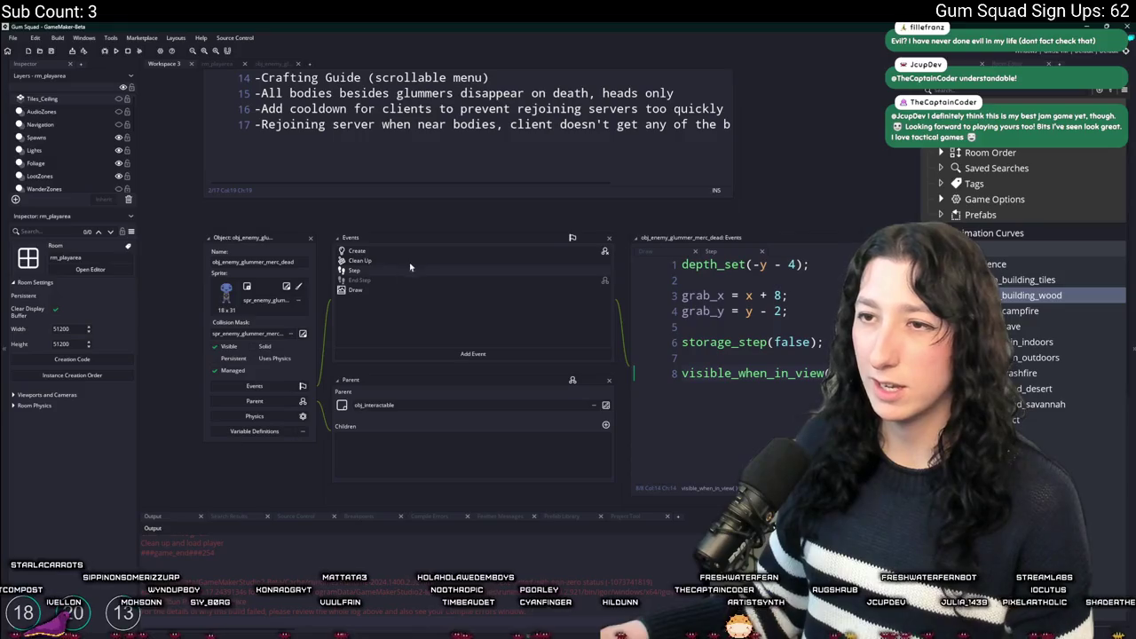
{"action": "double_click", "coordinate": [411, 264]}
{"action": "left_click", "coordinate": [158, 64]}
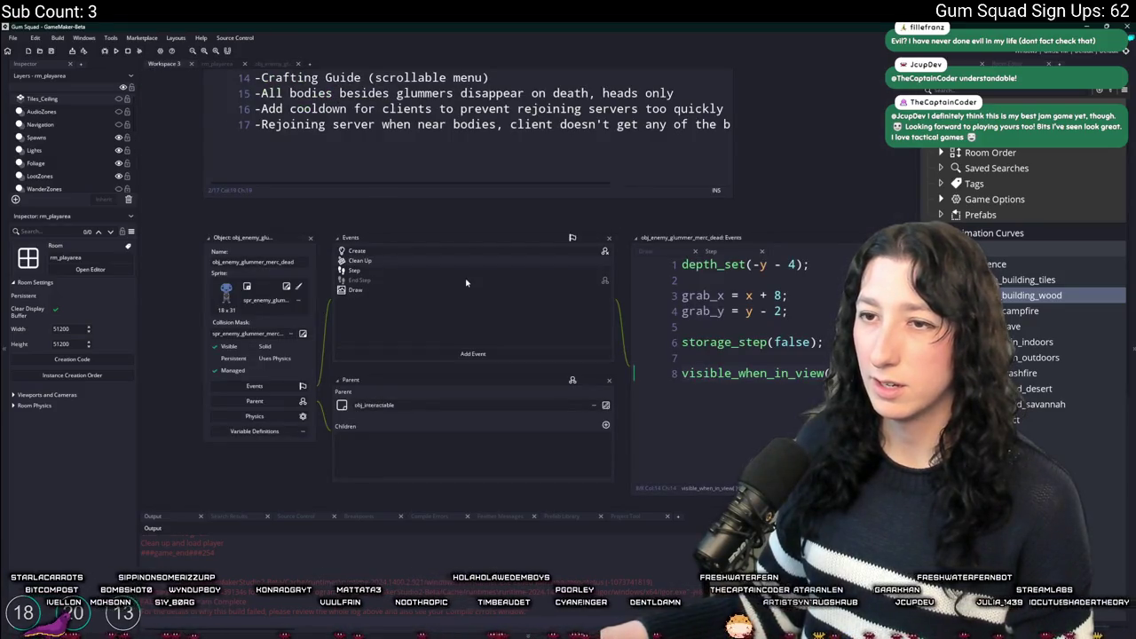
{"action": "scroll", "coordinate": [454, 226], "scroll_direction": "down", "scroll_amount": 3}
{"action": "left_click_drag", "start_coordinate": [426, 348], "coordinate": [435, 178]}
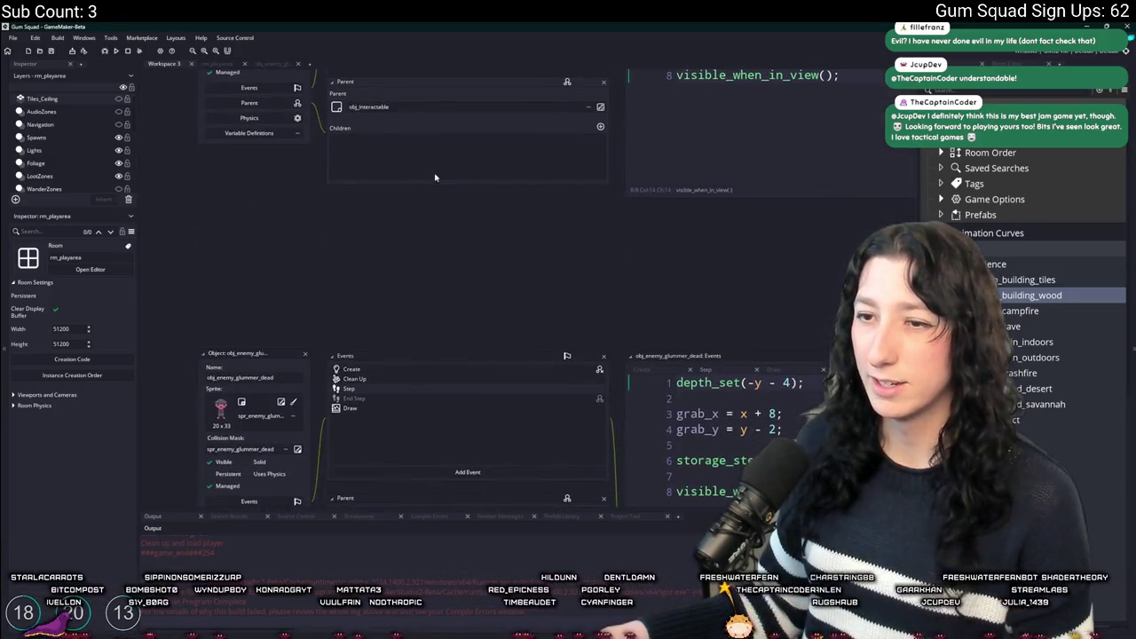
{"action": "left_click", "coordinate": [354, 367]}
{"action": "scroll", "coordinate": [349, 254], "scroll_direction": "down", "scroll_amount": 3}
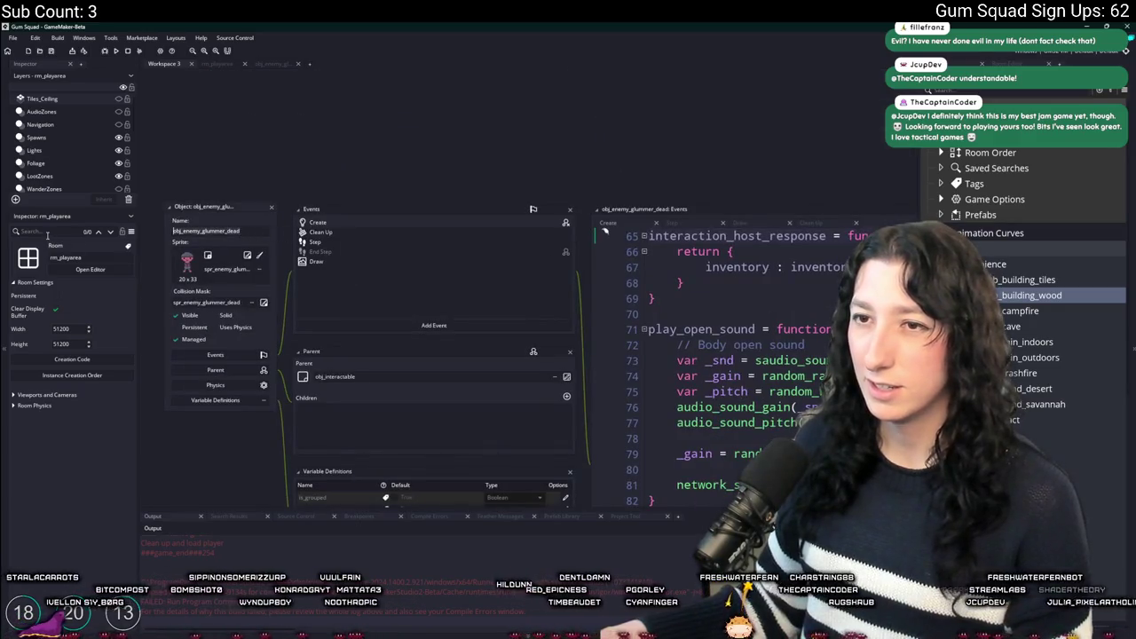
Step: Search all code for obj_enemy_glummer_dead and inspect the Create code that sets dead_object
{"action": "key", "text": "ctrl+shift+f"}
{"action": "key", "text": "Return"}
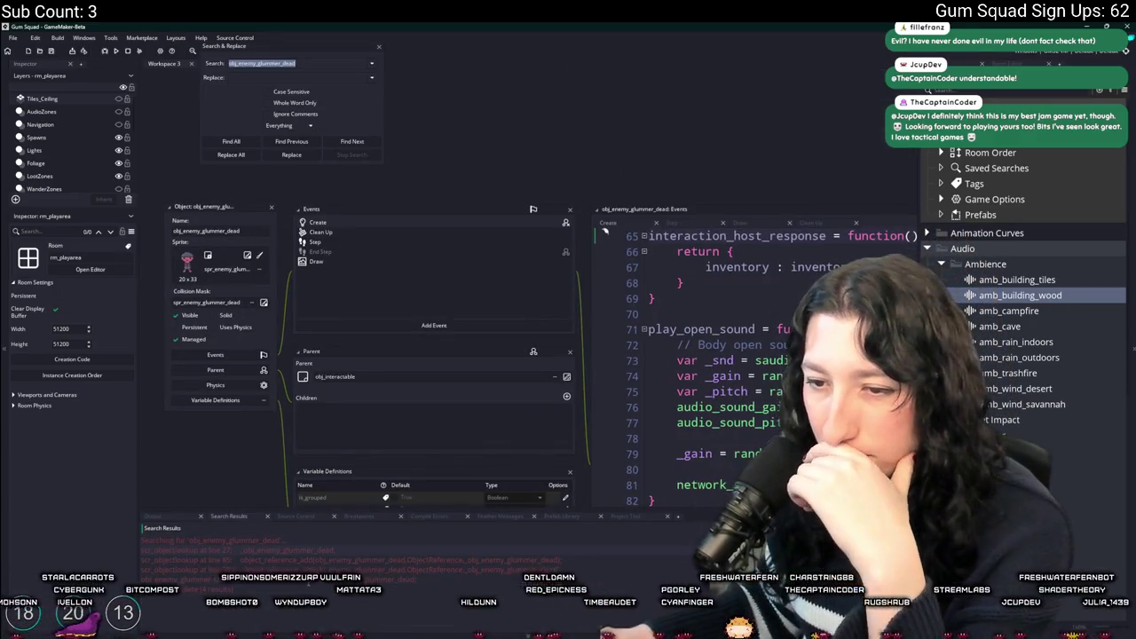
{"action": "double_click", "coordinate": [417, 579]}
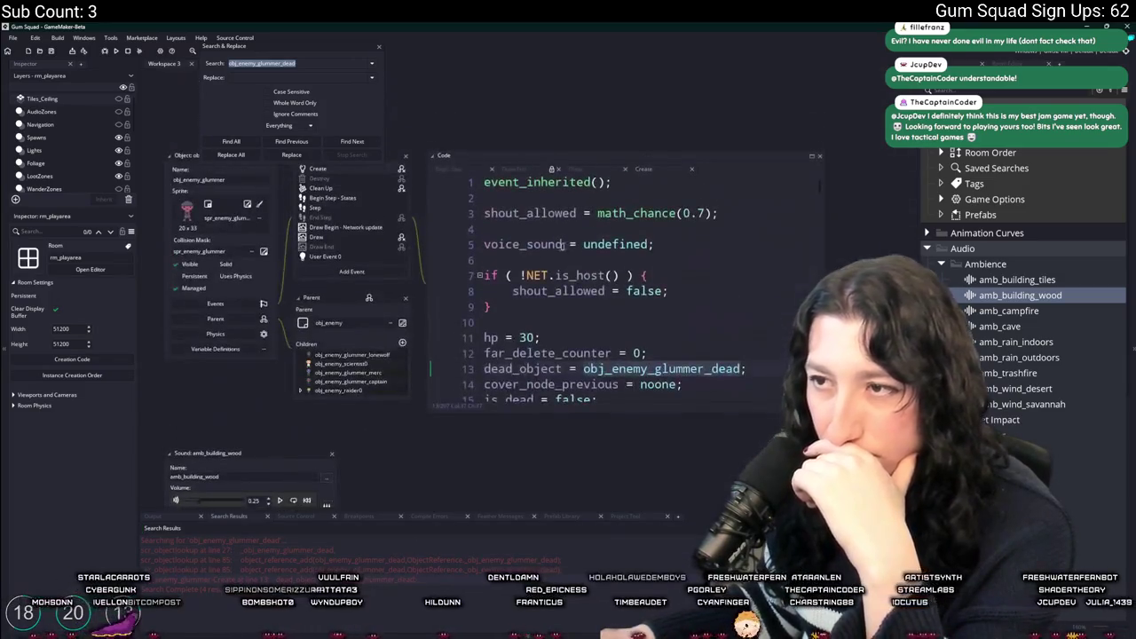
{"action": "left_click", "coordinate": [512, 368]}
{"action": "scroll", "coordinate": [385, 445], "scroll_direction": "down", "scroll_amount": 3}
{"action": "scroll", "coordinate": [385, 267], "scroll_direction": "down", "scroll_amount": 5}
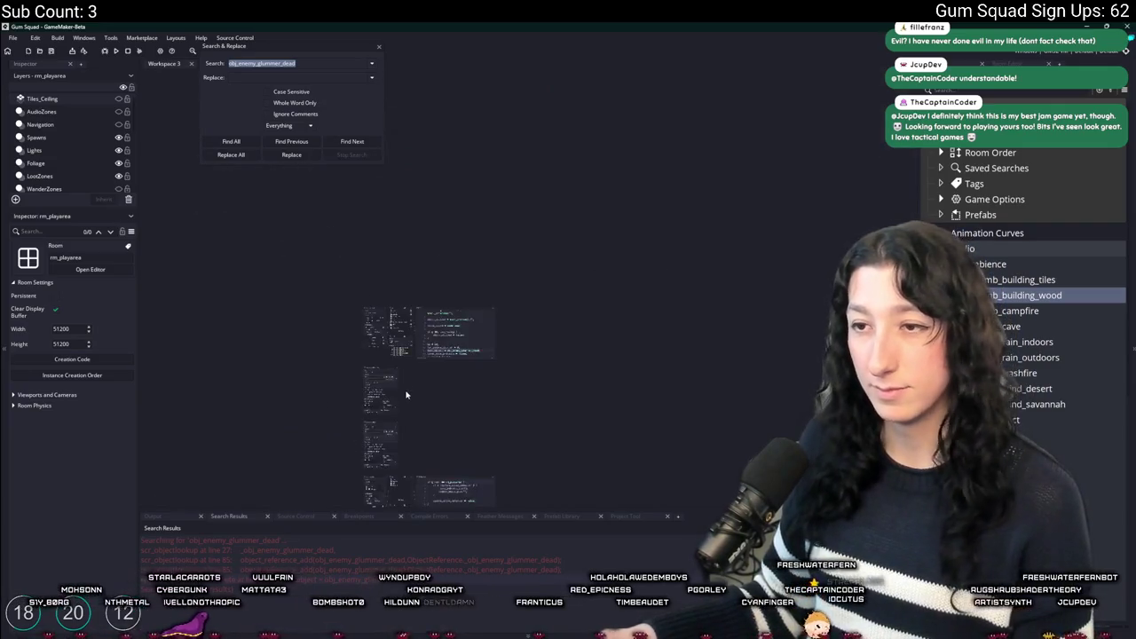
{"action": "left_click", "coordinate": [377, 50]}
{"action": "scroll", "coordinate": [311, 349], "scroll_direction": "up", "scroll_amount": 5}
Step: Open obj_enemy_glummer_merc's Create code, then pan back to the ToDo notes and merc corpse object
{"action": "key", "text": "ctrl+t"}
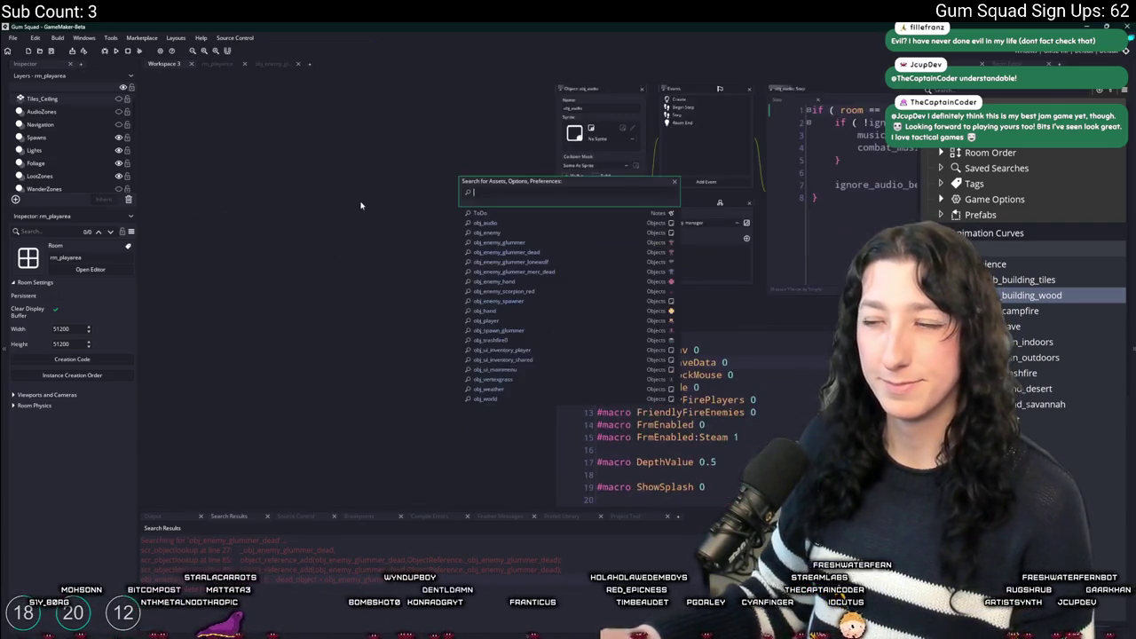
{"action": "type", "text": "merc"}
{"action": "key", "text": "Return"}
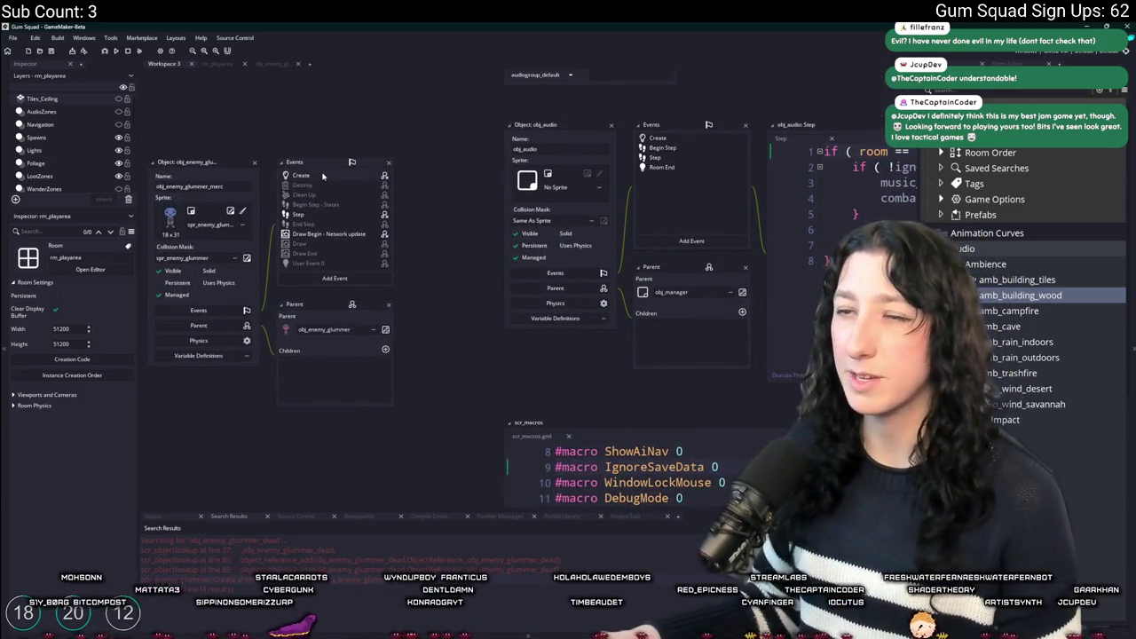
{"action": "left_click", "coordinate": [324, 176]}
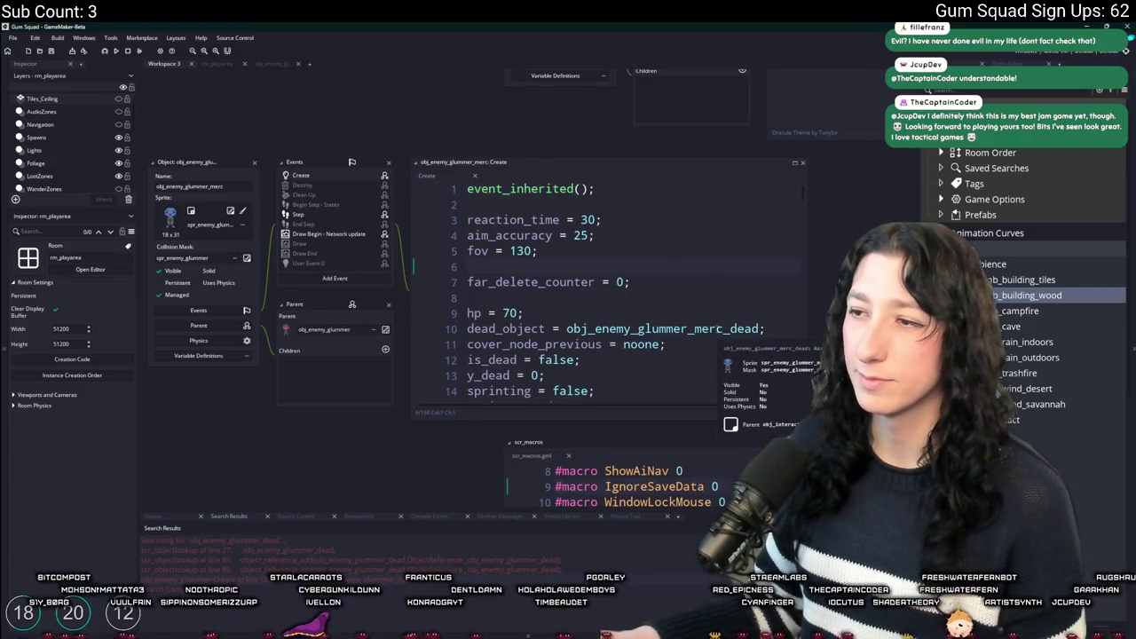
{"action": "left_click_drag", "start_coordinate": [717, 330], "coordinate": [627, 169]}
{"action": "scroll", "coordinate": [437, 204], "scroll_direction": "down", "scroll_amount": 9}
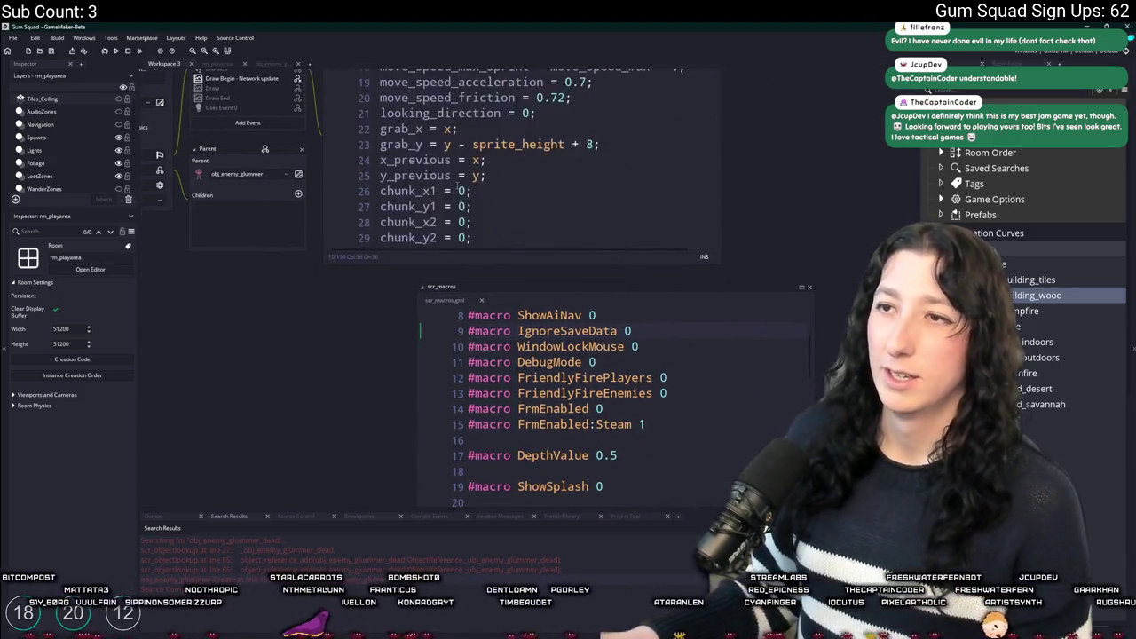
{"action": "mouse_move", "coordinate": [319, 159]}
{"action": "left_mouse_down"}
{"action": "mouse_move", "coordinate": [338, 246]}
{"action": "mouse_move", "coordinate": [426, 297]}
{"action": "left_mouse_up"}
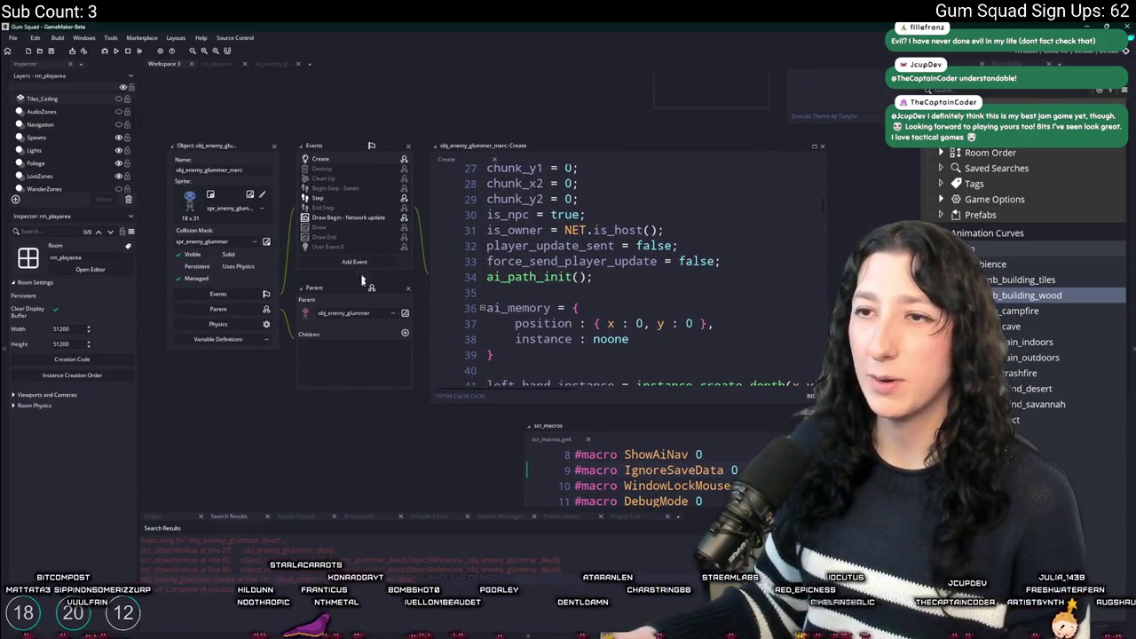
{"action": "scroll", "coordinate": [362, 259], "scroll_direction": "down", "scroll_amount": 15}
{"action": "scroll", "coordinate": [250, 135], "scroll_direction": "down", "scroll_amount": 10}
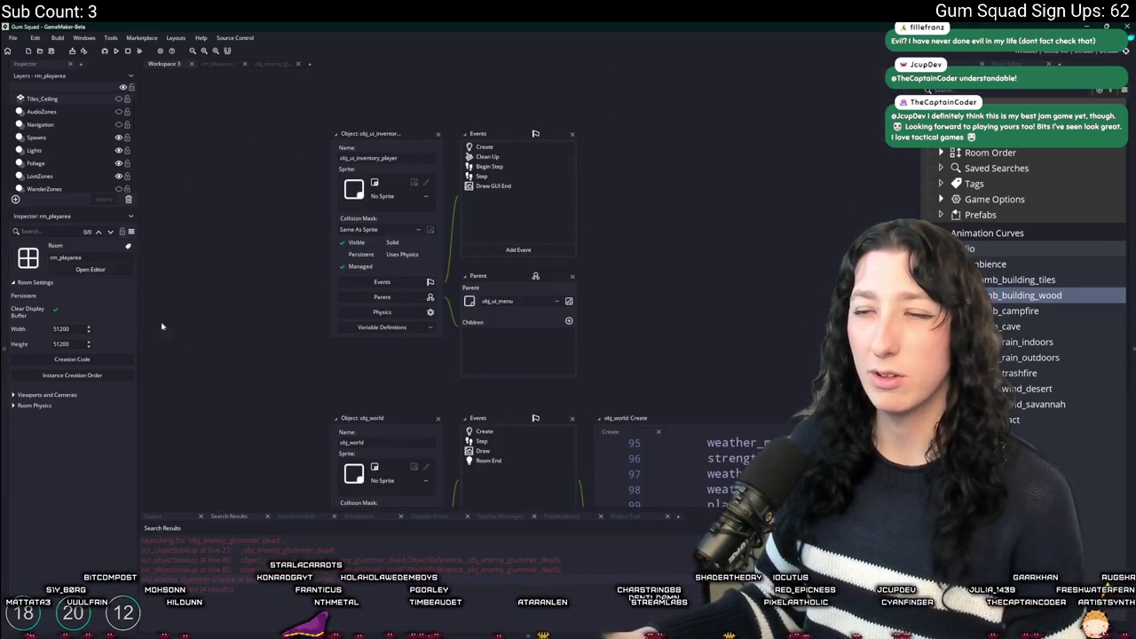
{"action": "scroll", "coordinate": [293, 324], "scroll_direction": "down", "scroll_amount": 10}
{"action": "scroll", "coordinate": [267, 426], "scroll_direction": "down", "scroll_amount": 10}
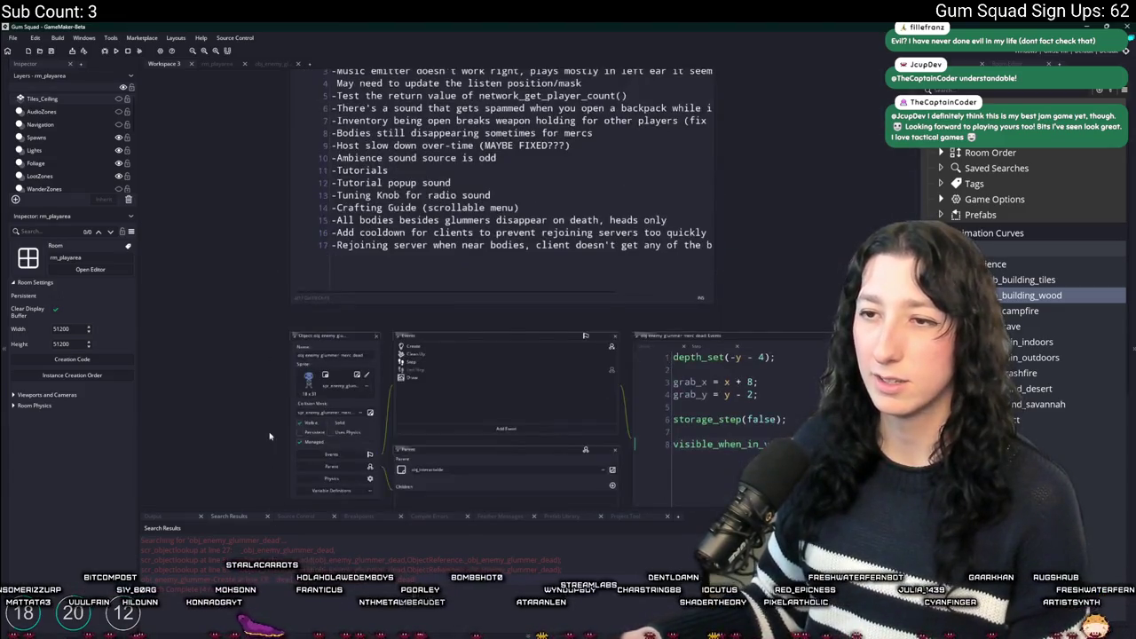
Step: Open the corpse's Create code in full view and scroll to object_index on line 47
{"action": "scroll", "coordinate": [272, 444], "scroll_direction": "down", "scroll_amount": 2}
{"action": "scroll", "coordinate": [403, 224], "scroll_direction": "up", "scroll_amount": 2, "text": "ctrl"}
{"action": "double_click", "coordinate": [402, 211]}
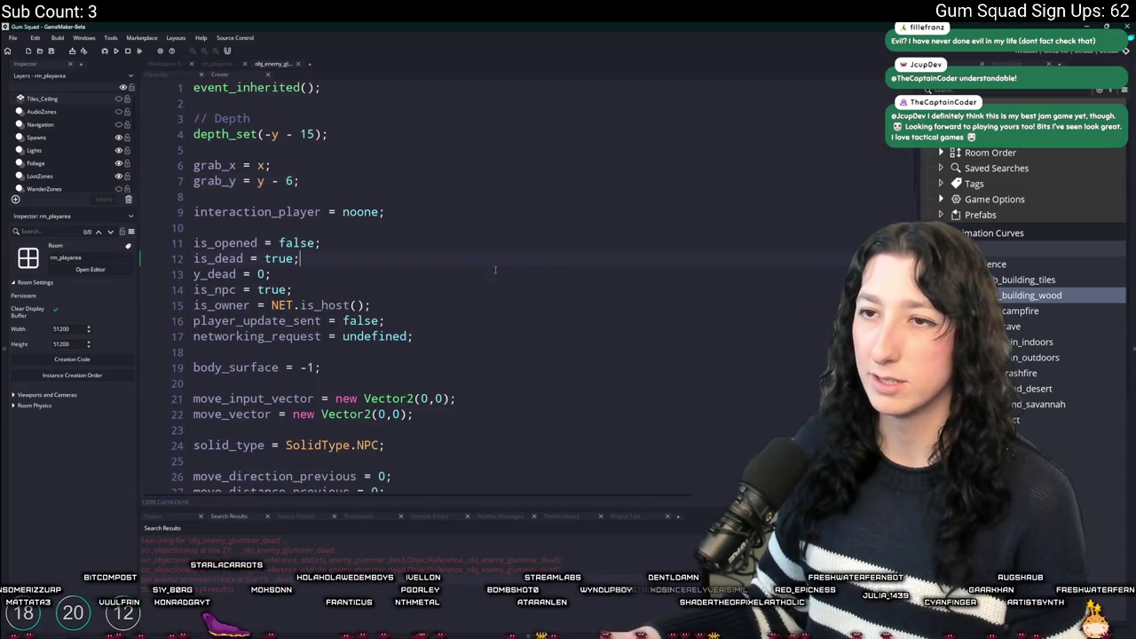
{"action": "scroll", "coordinate": [384, 328], "scroll_direction": "down", "scroll_amount": 5}
{"action": "scroll", "coordinate": [384, 329], "scroll_direction": "down", "scroll_amount": 2, "text": "ctrl"}
{"action": "scroll", "coordinate": [384, 328], "scroll_direction": "up", "scroll_amount": 3}
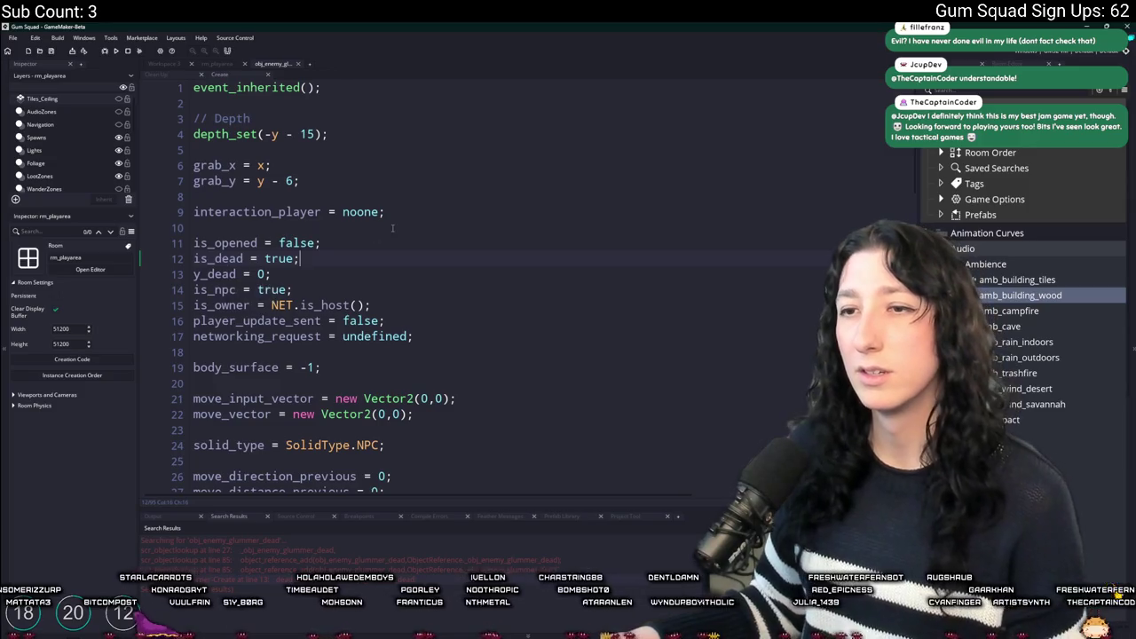
{"action": "scroll", "coordinate": [392, 229], "scroll_direction": "down", "scroll_amount": 5}
{"action": "scroll", "coordinate": [419, 402], "scroll_direction": "down", "scroll_amount": 5}
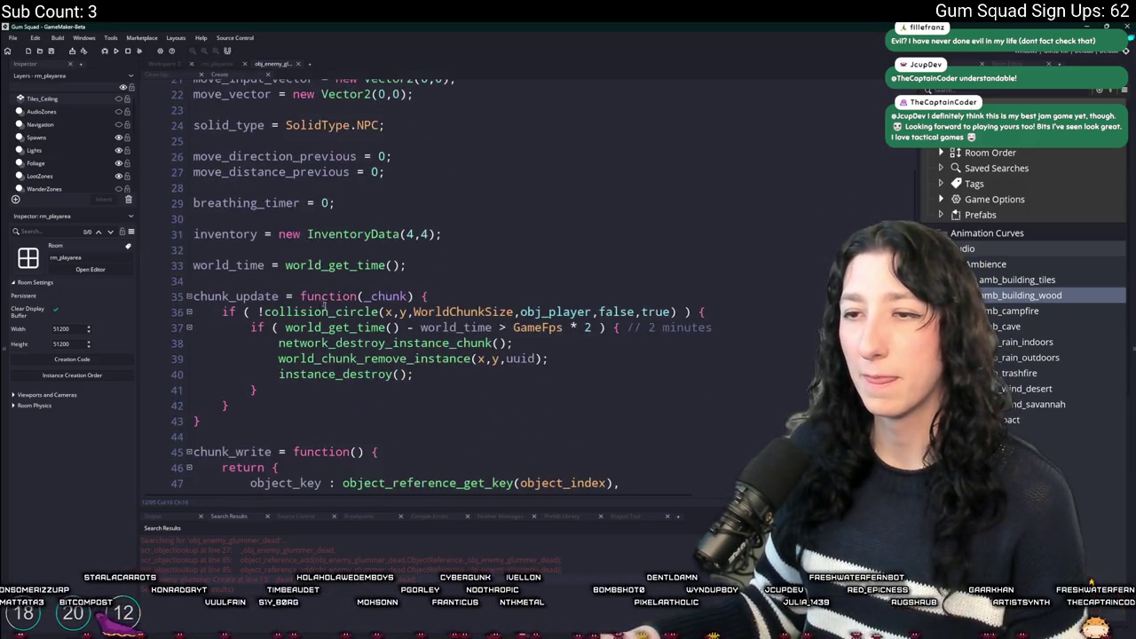
{"action": "scroll", "coordinate": [377, 280], "scroll_direction": "down", "scroll_amount": 6}
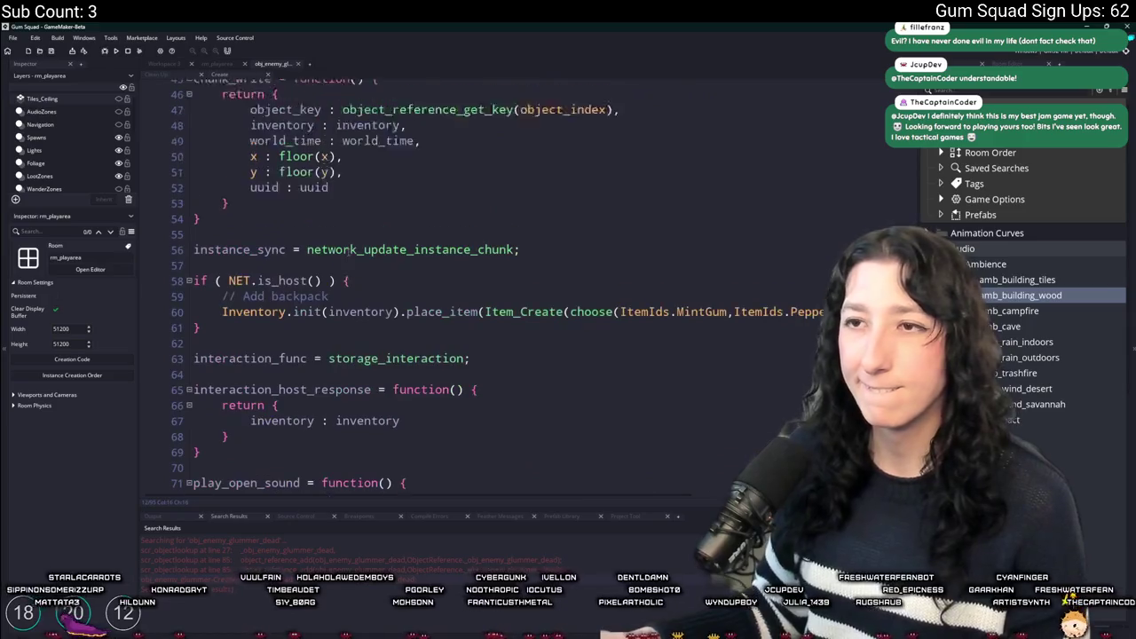
{"action": "scroll", "coordinate": [373, 163], "scroll_direction": "up", "scroll_amount": 1}
{"action": "left_click", "coordinate": [557, 163]}
{"action": "scroll", "coordinate": [557, 164], "scroll_direction": "up", "scroll_amount": 2}
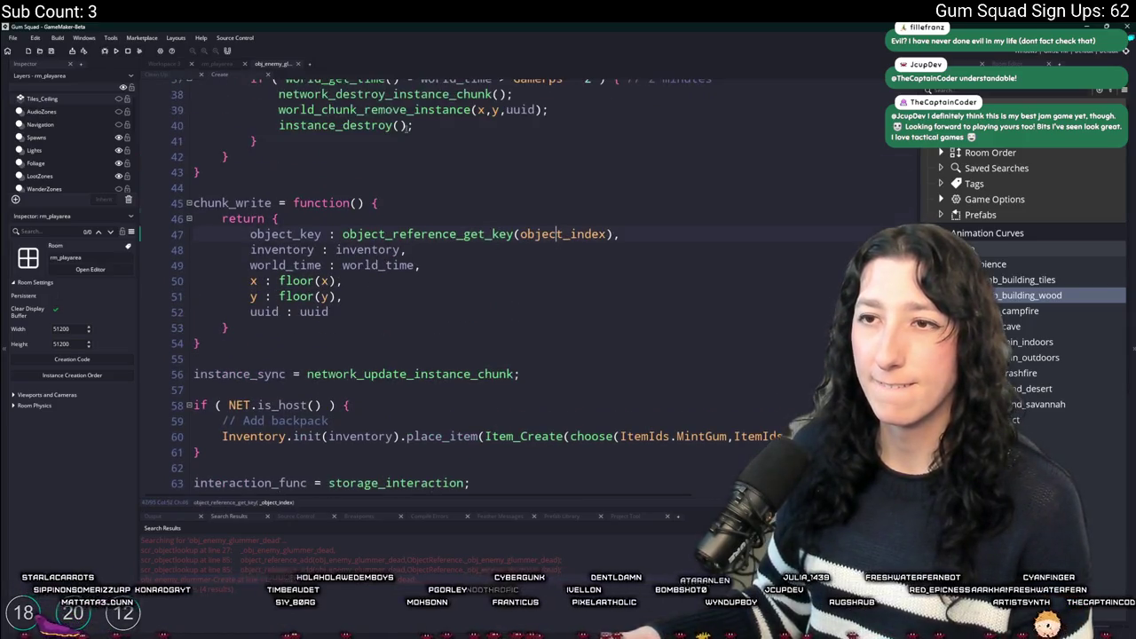
Step: Look up an asset in the asset search, then return to the corpse's Create code
{"action": "left_click", "coordinate": [165, 62]}
{"action": "key", "text": "ctrl+t"}
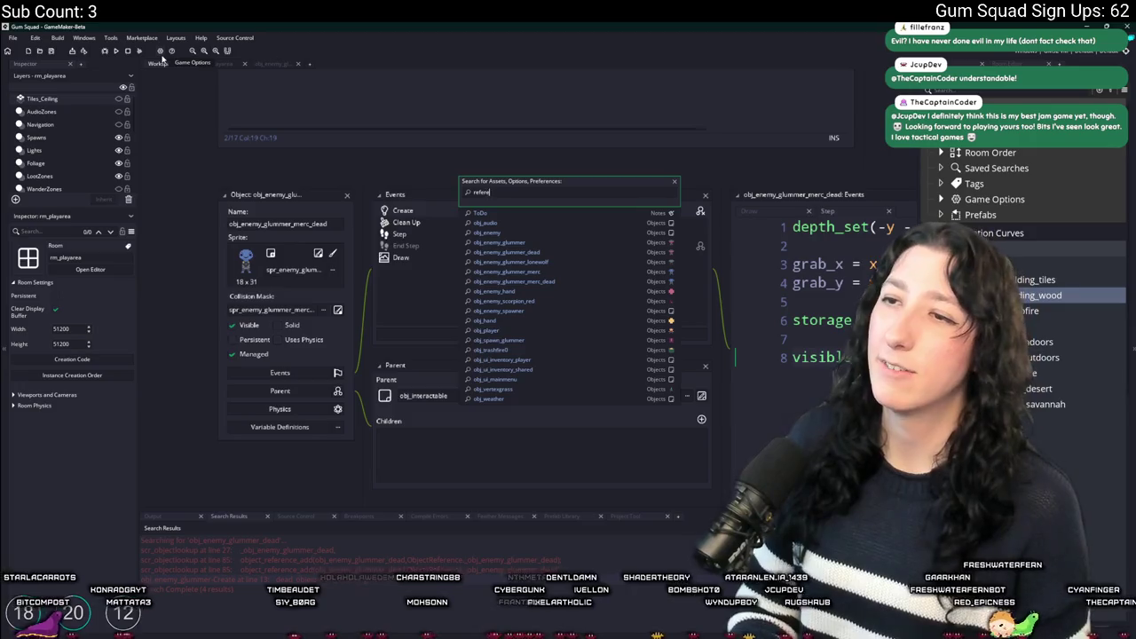
{"action": "type", "text": "ce"}
{"action": "key", "text": "Escape"}
{"action": "left_click", "coordinate": [275, 63]}
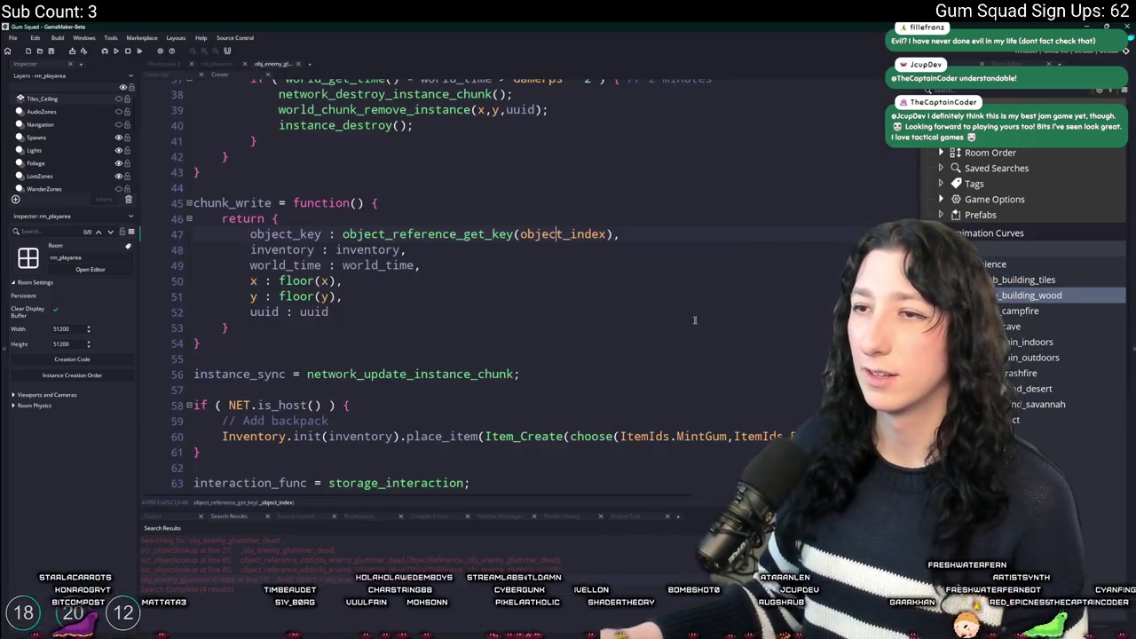
Step: Begin a show_message debug call on a new line after the world_time assignment
{"action": "scroll", "coordinate": [504, 344], "scroll_direction": "up", "scroll_amount": 3}
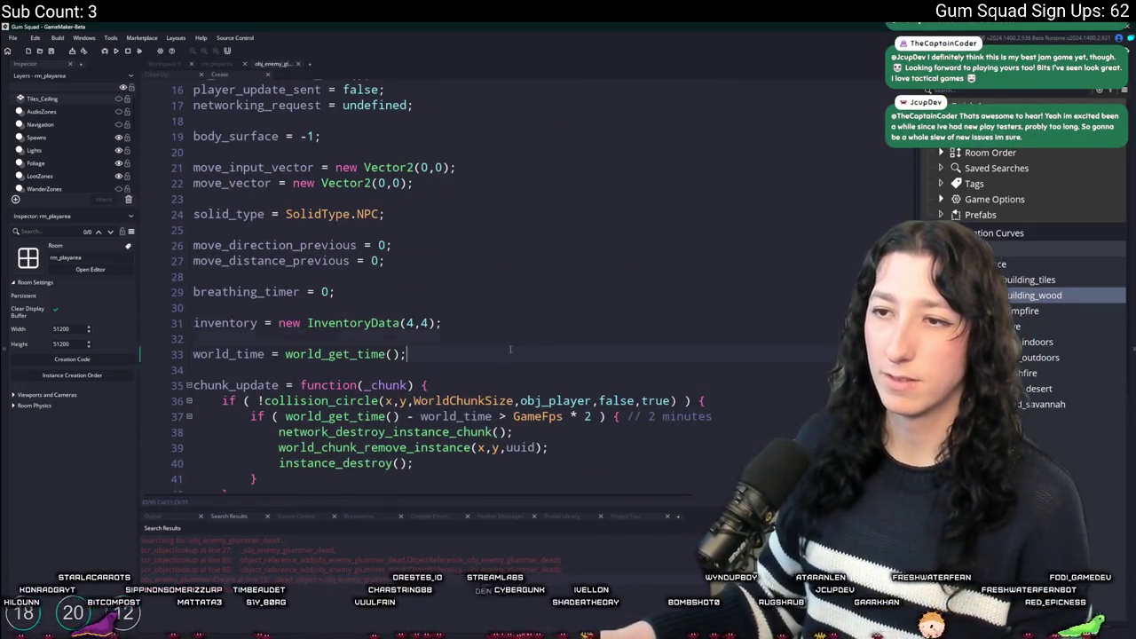
{"action": "key", "text": "Return"}
{"action": "type", "text": "show_mesage("}
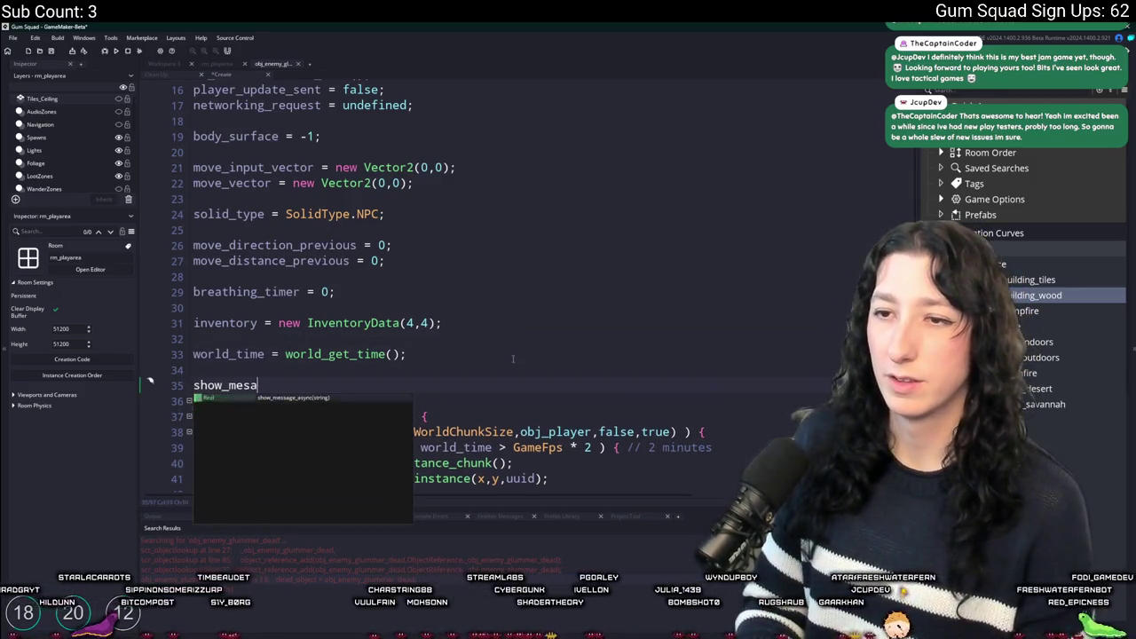
{"action": "key", "text": "BackSpace"}
{"action": "key", "text": "BackSpace"}
{"action": "key", "text": "BackSpace"}
{"action": "type", "text": "sage("}
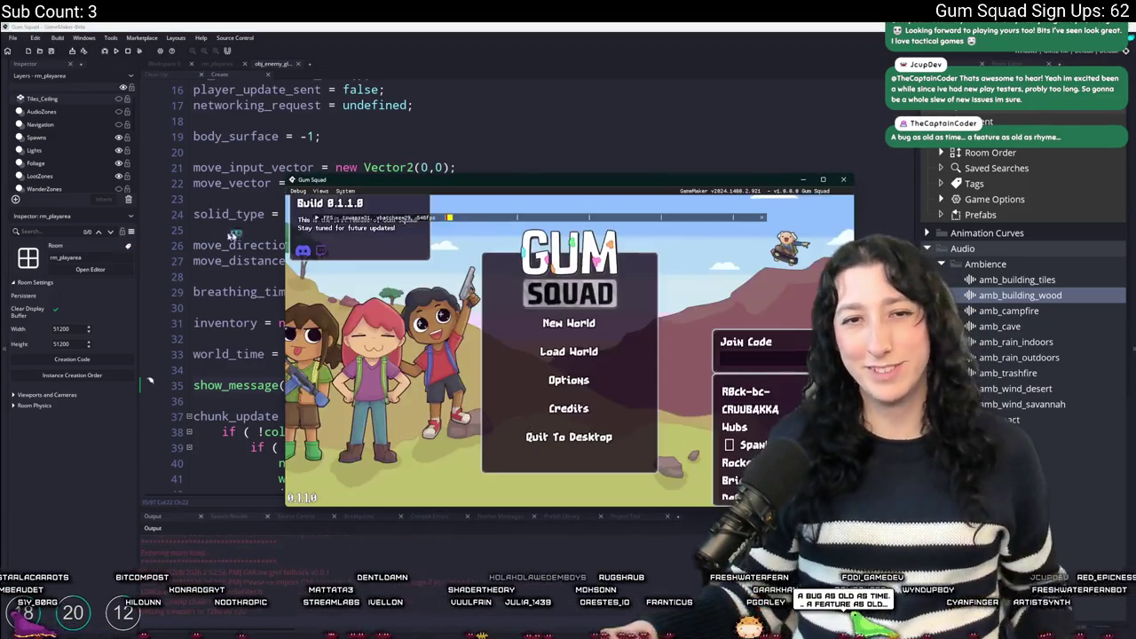
Step: Load the last saved world into a lobby and dismiss the YES? test message
{"action": "left_click", "coordinate": [607, 360]}
{"action": "scroll", "coordinate": [639, 373], "scroll_direction": "down", "scroll_amount": 2}
{"action": "left_click", "coordinate": [639, 417]}
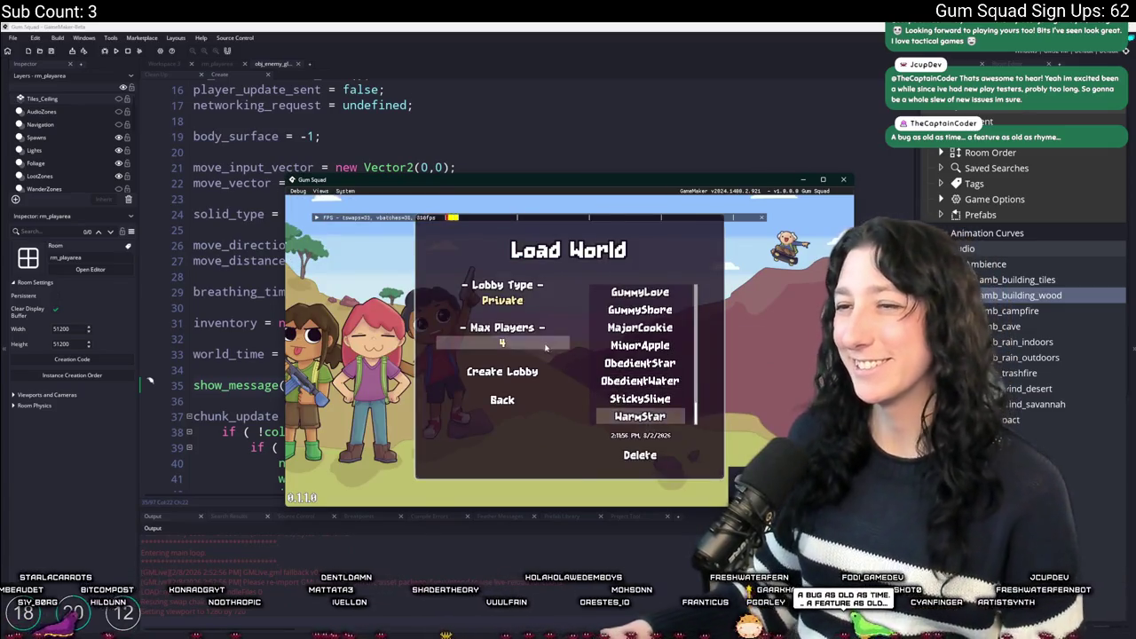
{"action": "left_click", "coordinate": [503, 371]}
{"action": "left_click", "coordinate": [574, 362]}
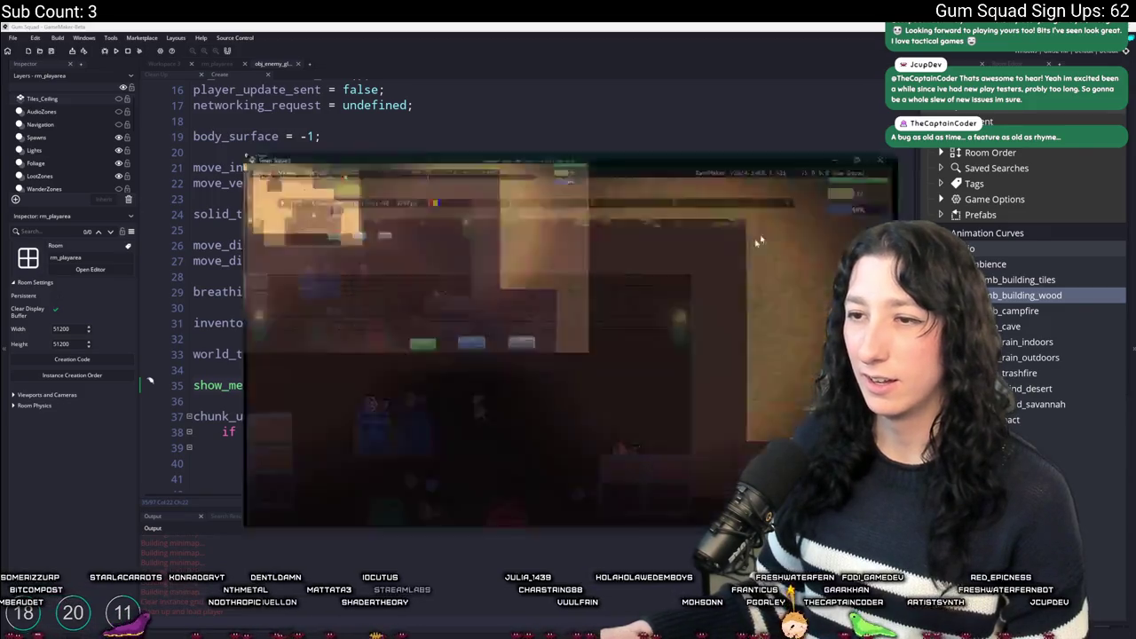
Step: Walk around the maximized game, then delete the show_message test line in the editor
{"action": "left_click", "coordinate": [823, 179]}
{"action": "key", "text": "w"}
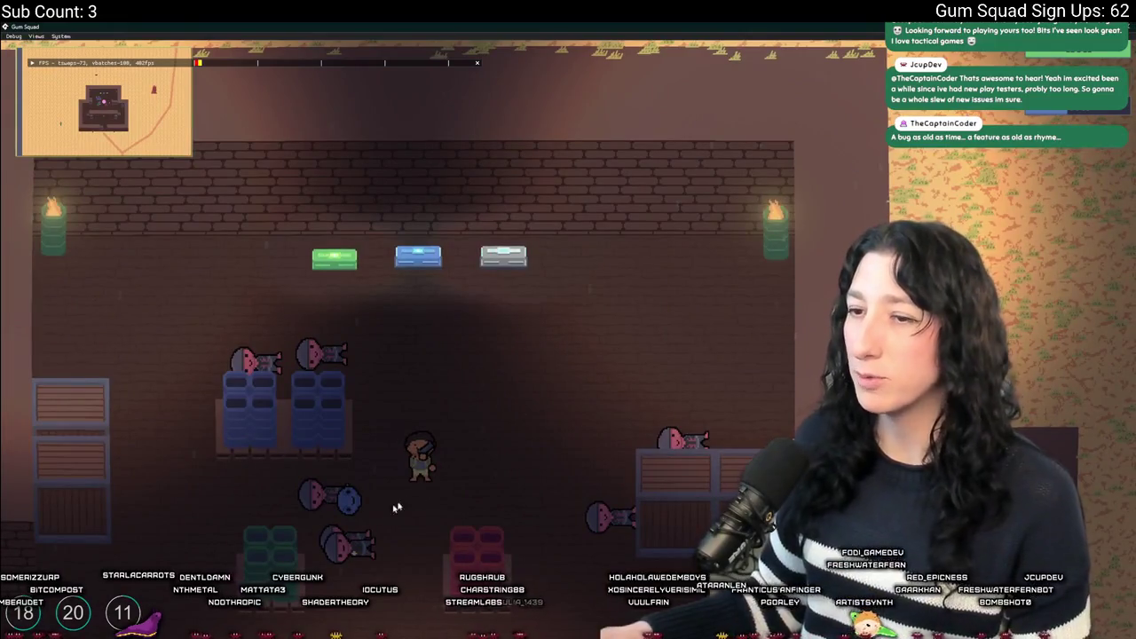
{"action": "key", "text": "alt+Tab"}
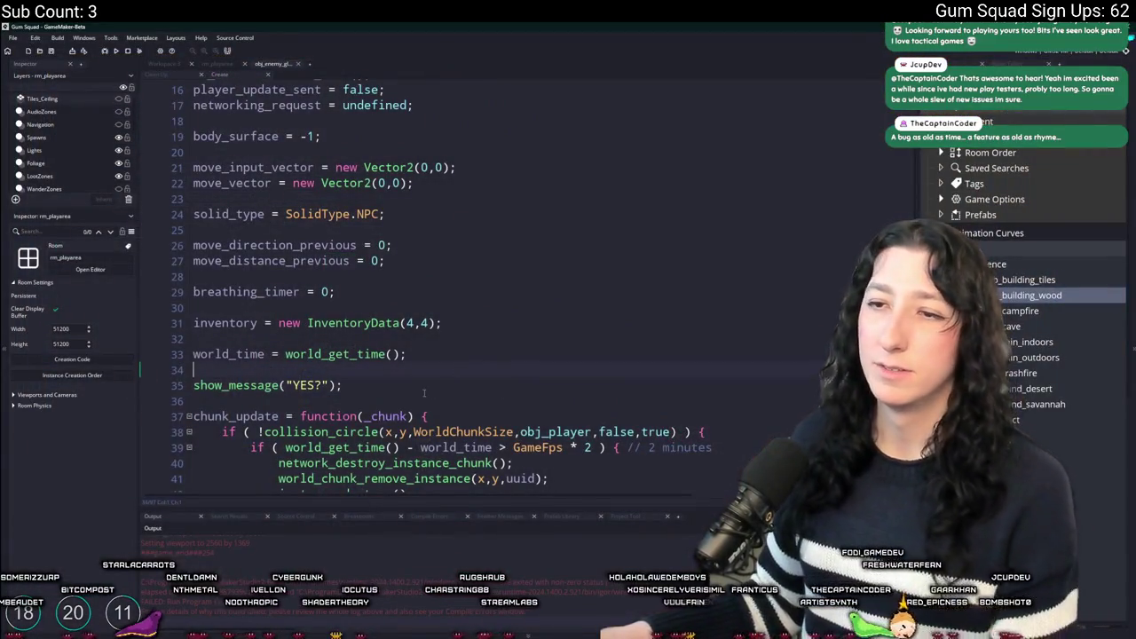
{"action": "left_click", "coordinate": [424, 394], "text": "shift"}
{"action": "key", "text": "BackSpace"}
Step: Switch to the merc corpse workspace and view the merc corpse object's sprite
{"action": "scroll", "coordinate": [207, 91], "scroll_direction": "up", "scroll_amount": 2}
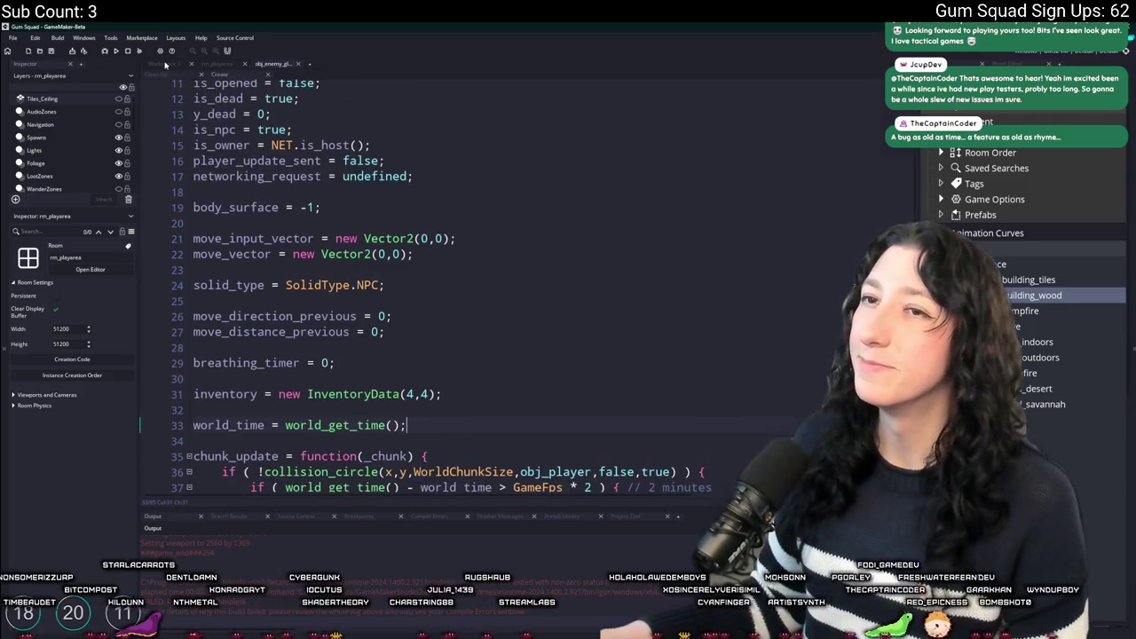
{"action": "left_click", "coordinate": [165, 64]}
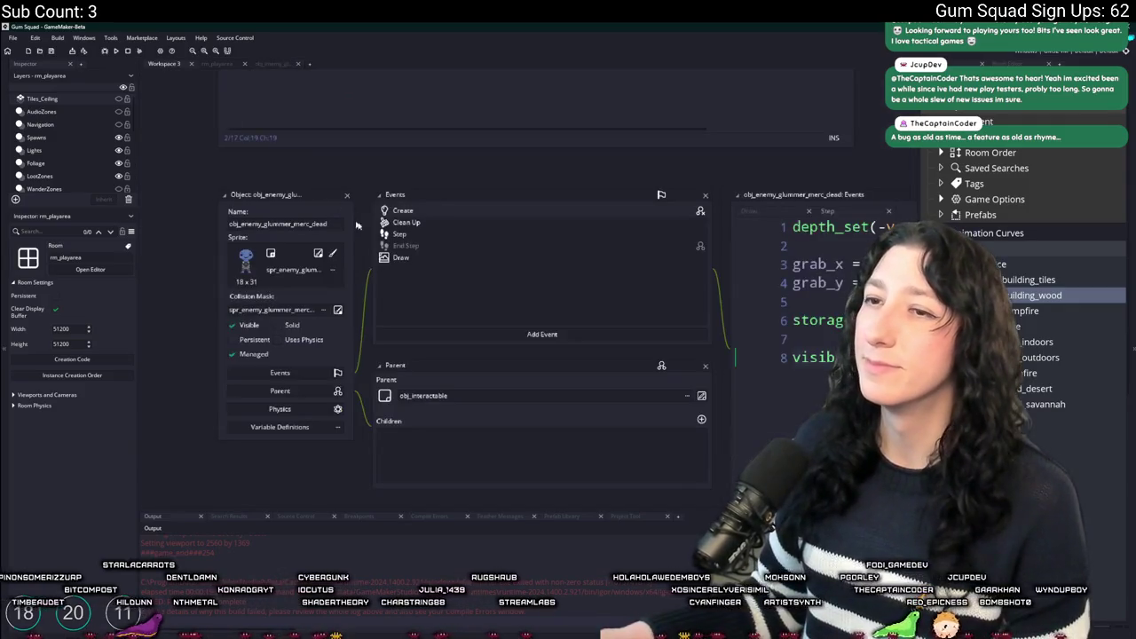
{"action": "left_click", "coordinate": [319, 253]}
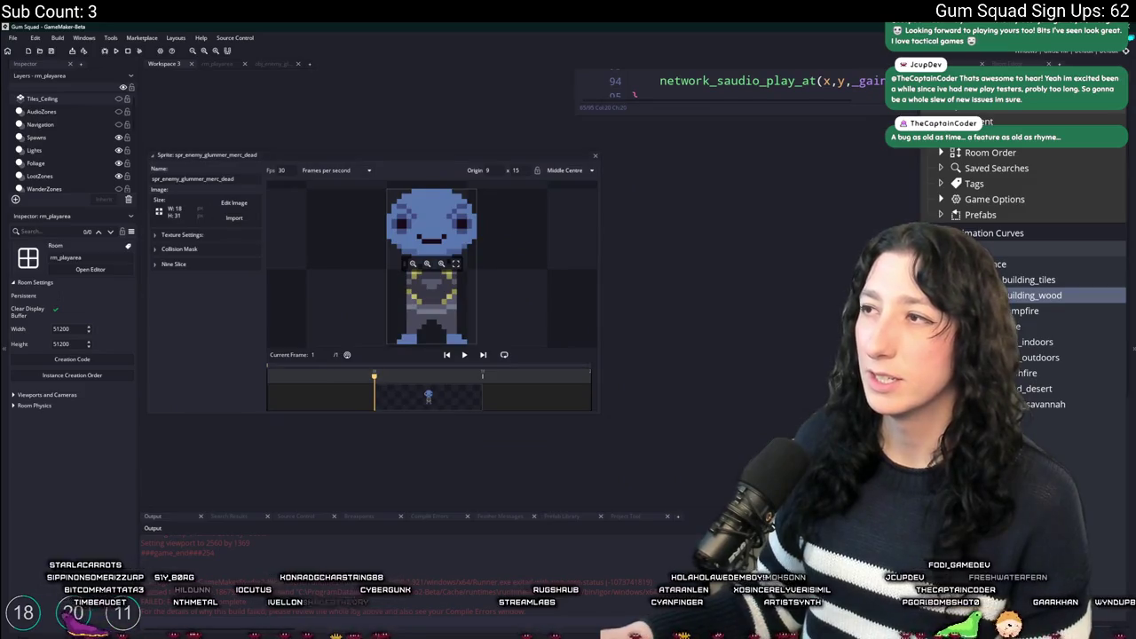
{"action": "scroll", "coordinate": [1039, 355], "scroll_direction": "up", "scroll_amount": 10}
{"action": "left_click_drag", "start_coordinate": [425, 323], "coordinate": [511, 325]}
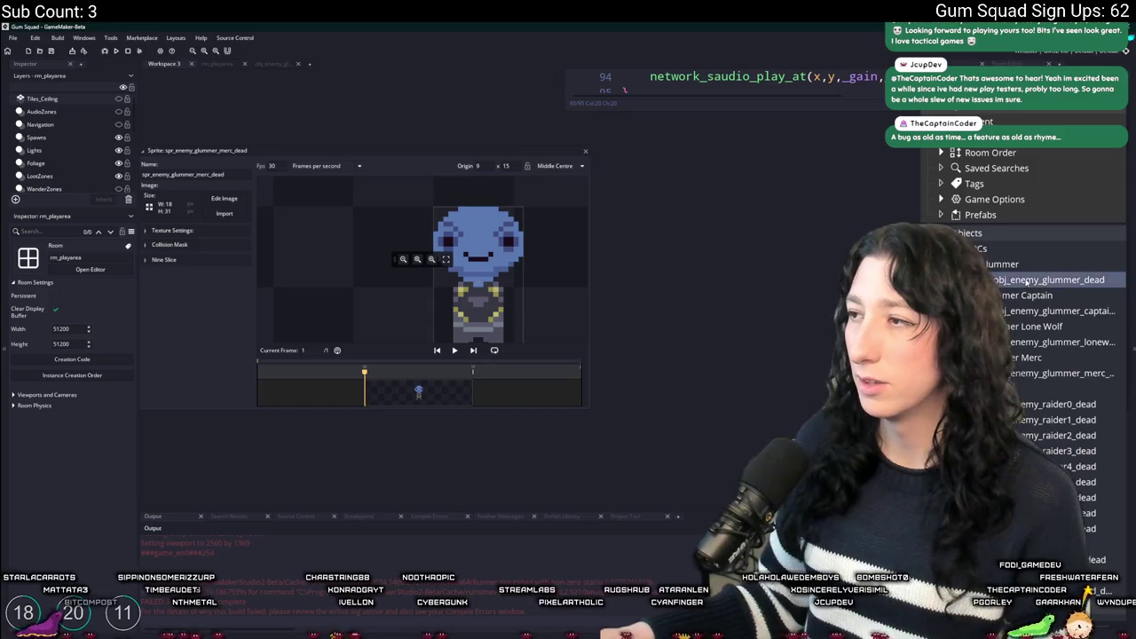
Step: Open obj_enemy_glummer_dead and compare spr_enemy_glummer with spr_enemy_glummer_merc_dead
{"action": "double_click", "coordinate": [1027, 280]}
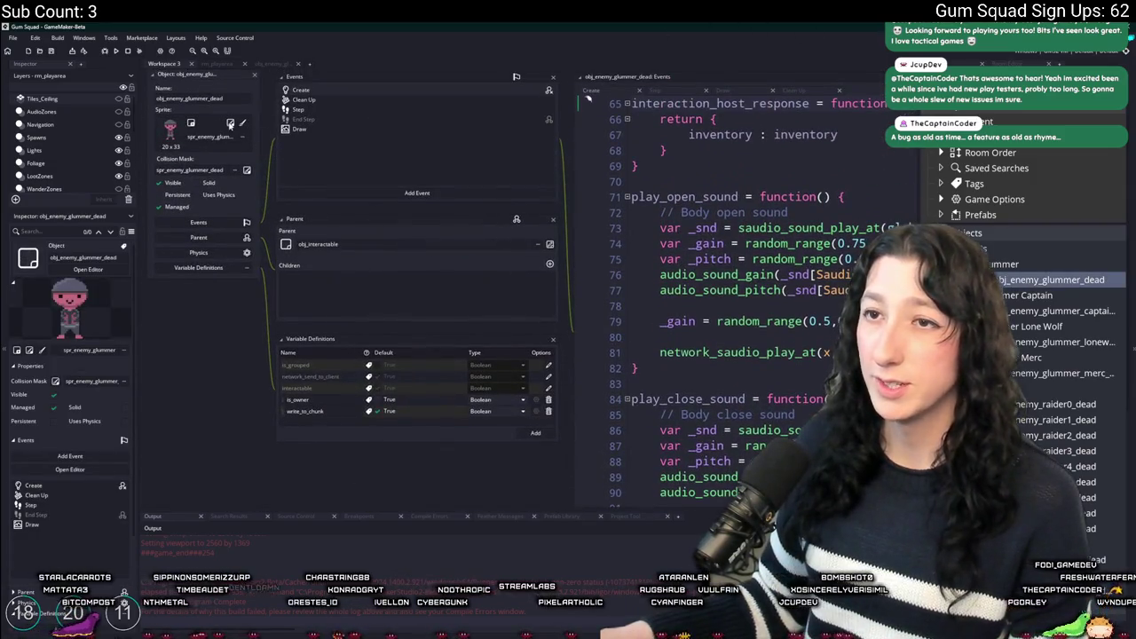
{"action": "left_click", "coordinate": [231, 124]}
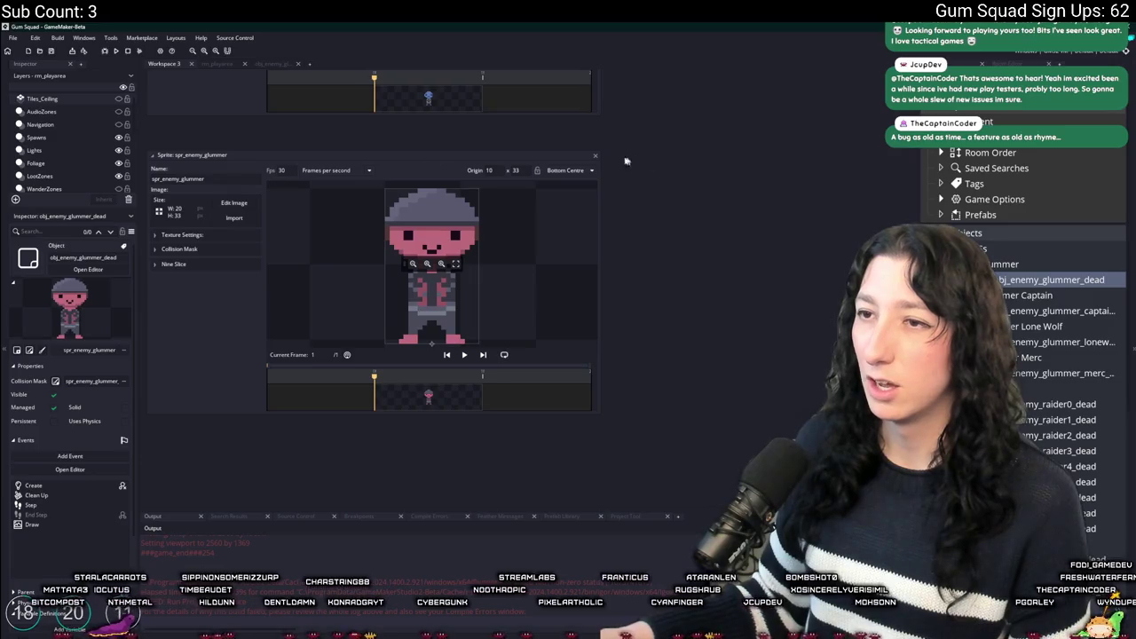
{"action": "left_click", "coordinate": [598, 157]}
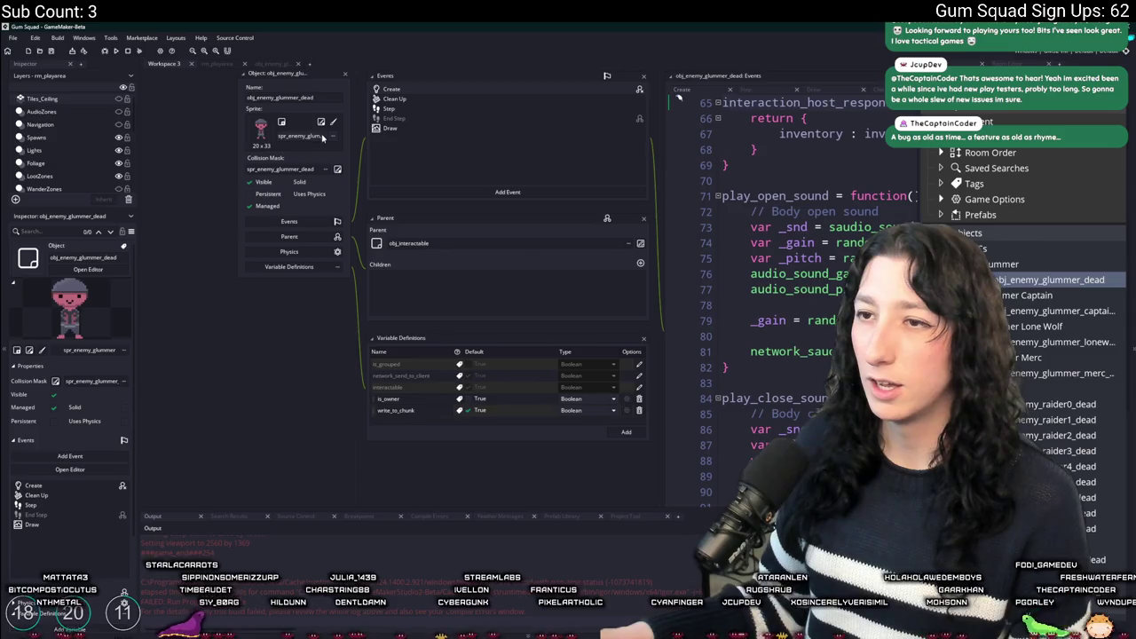
{"action": "left_click", "coordinate": [323, 135]}
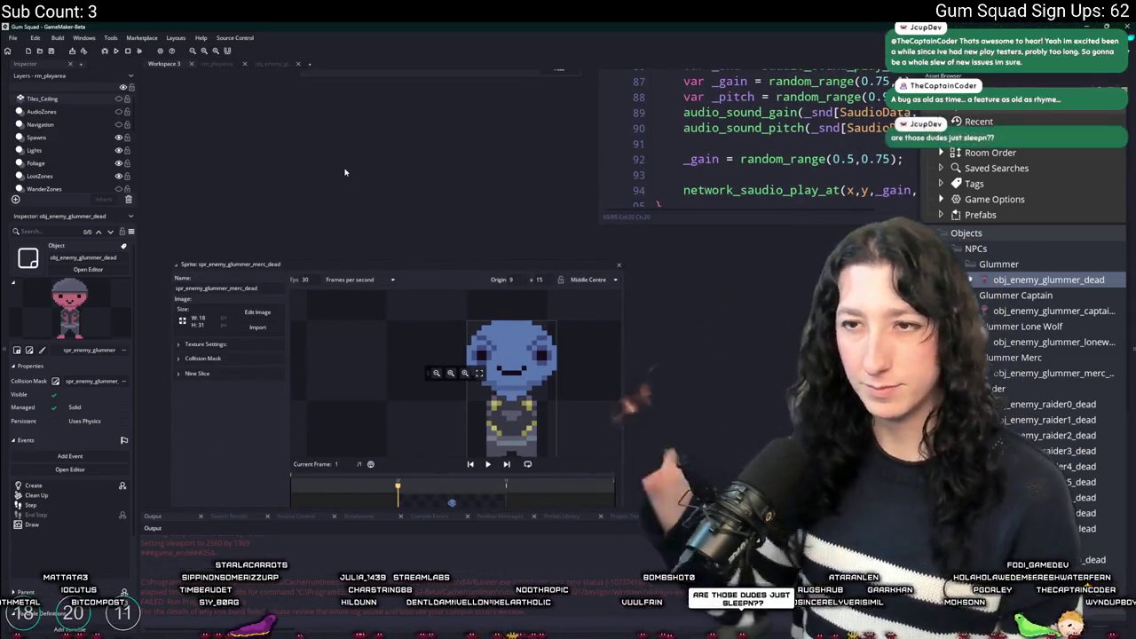
{"action": "key", "text": "Escape"}
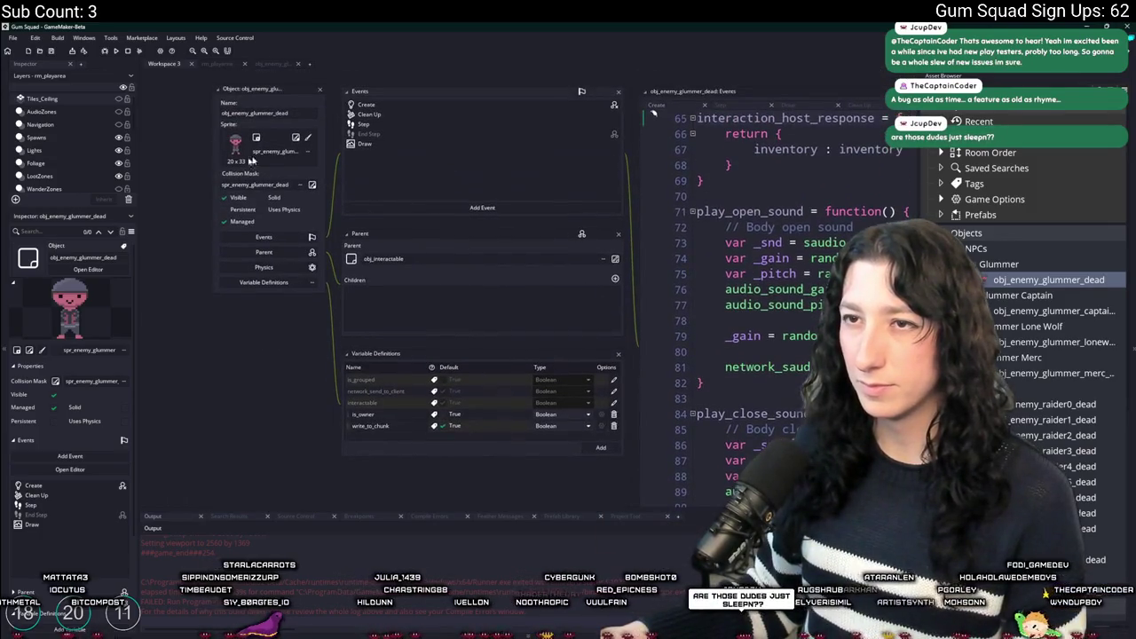
{"action": "left_click", "coordinate": [297, 138]}
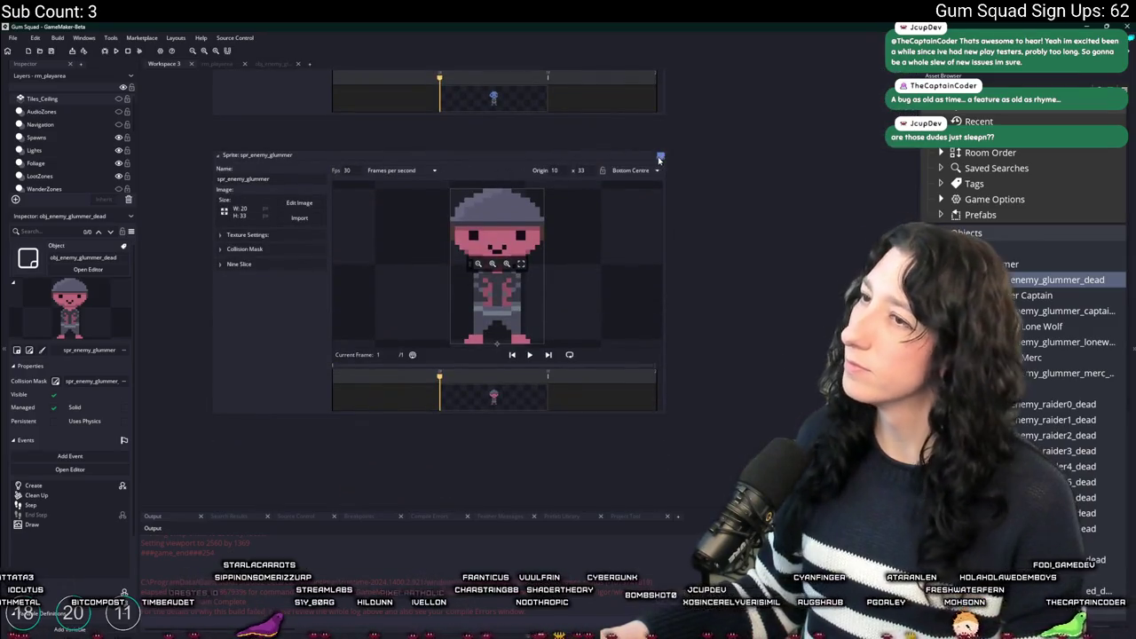
{"action": "left_click", "coordinate": [659, 157]}
Step: Recheck spr_enemy_glummer_merc_dead, then bring up the merc corpse object's sprite picker
{"action": "scroll", "coordinate": [576, 356], "scroll_direction": "up", "scroll_amount": 10}
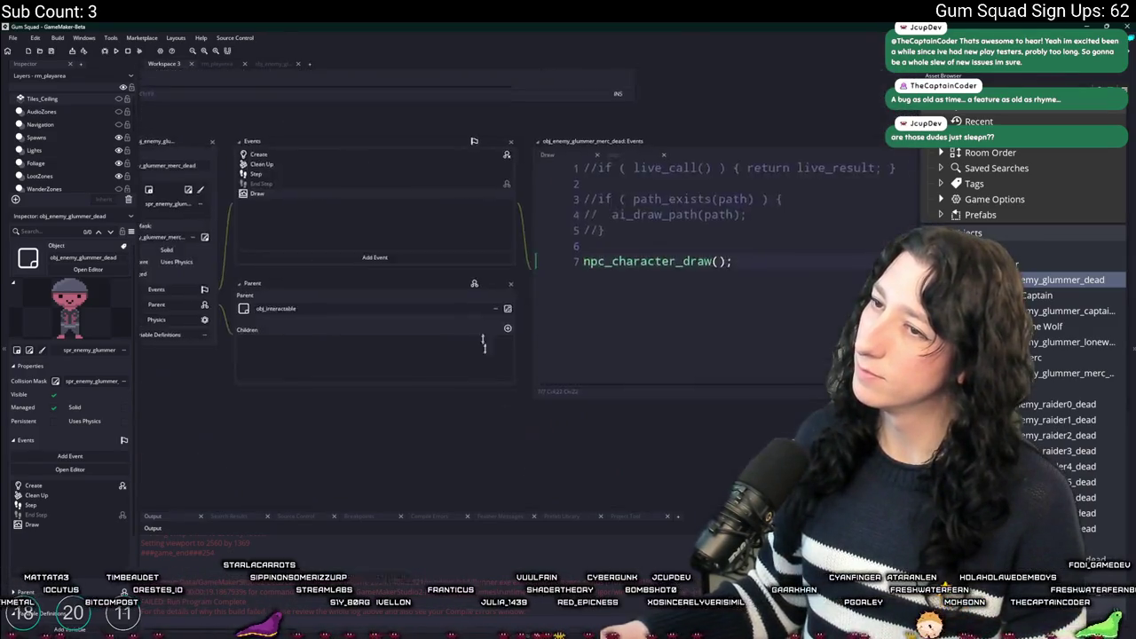
{"action": "scroll", "coordinate": [278, 314], "scroll_direction": "down", "scroll_amount": 3}
{"action": "left_click", "coordinate": [278, 314]}
{"action": "left_click", "coordinate": [298, 298]}
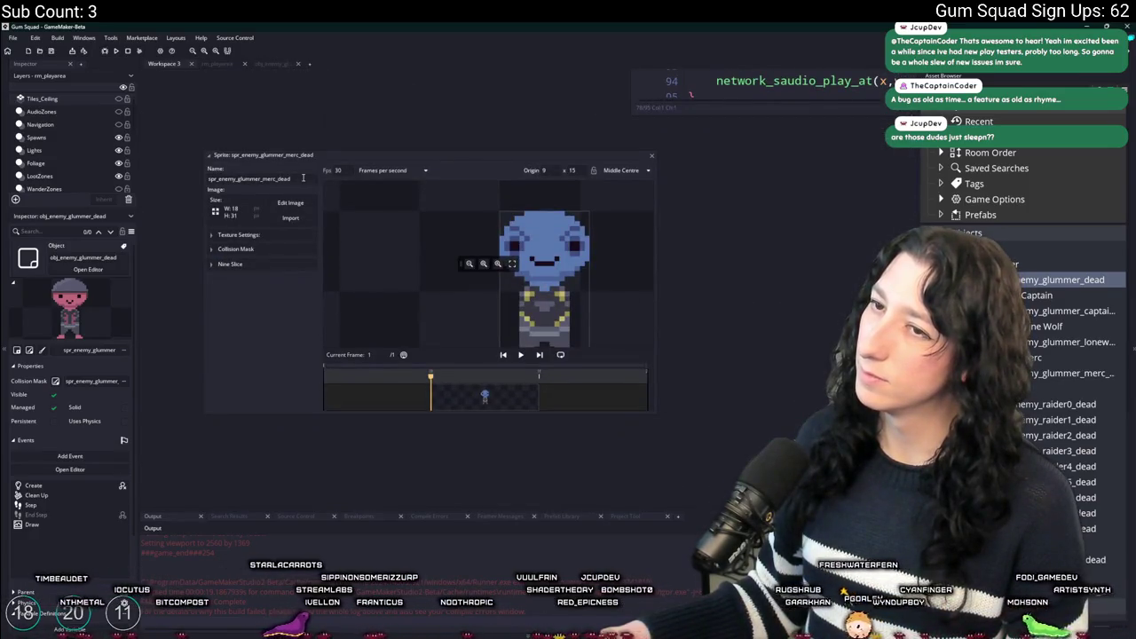
{"action": "left_click_drag", "start_coordinate": [652, 152], "coordinate": [680, 269]}
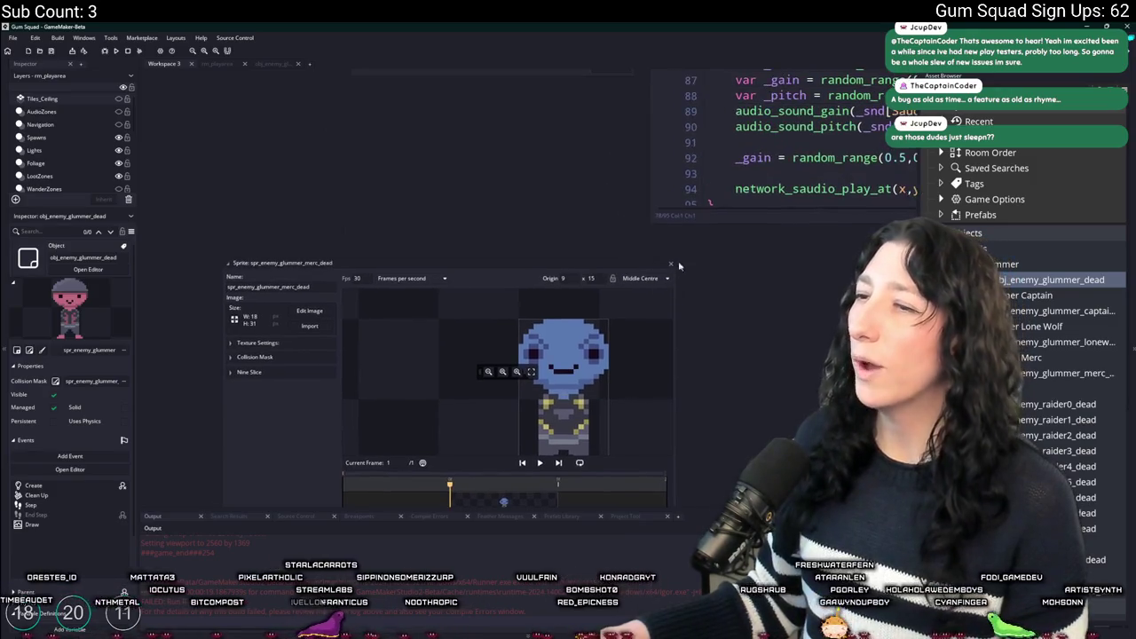
{"action": "left_click", "coordinate": [672, 264]}
{"action": "scroll", "coordinate": [276, 406], "scroll_direction": "up", "scroll_amount": 5}
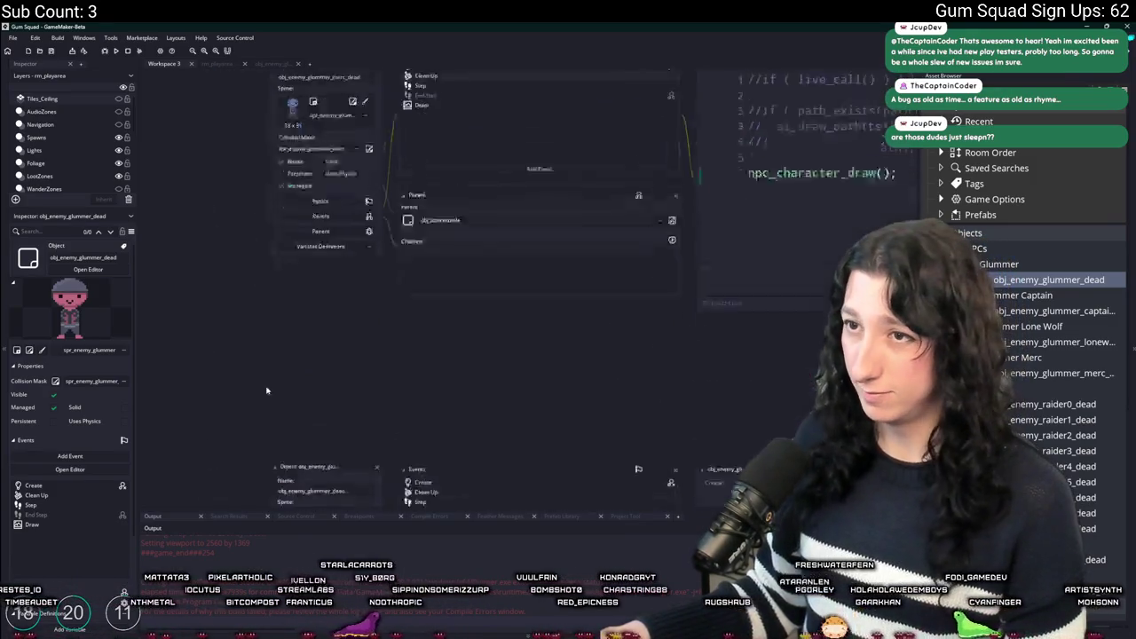
{"action": "left_click", "coordinate": [361, 260]}
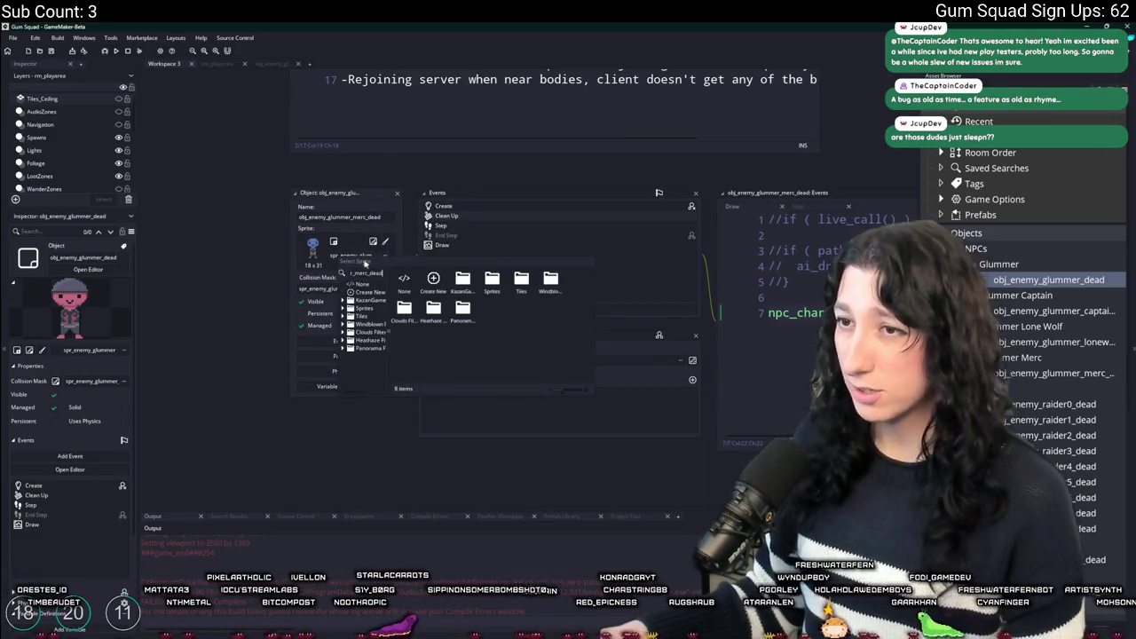
Step: Search 'r_merc_dead' and assign that sprite to obj_enemy_glummer_merc_dead
{"action": "type", "text": "r_merc_dead"}
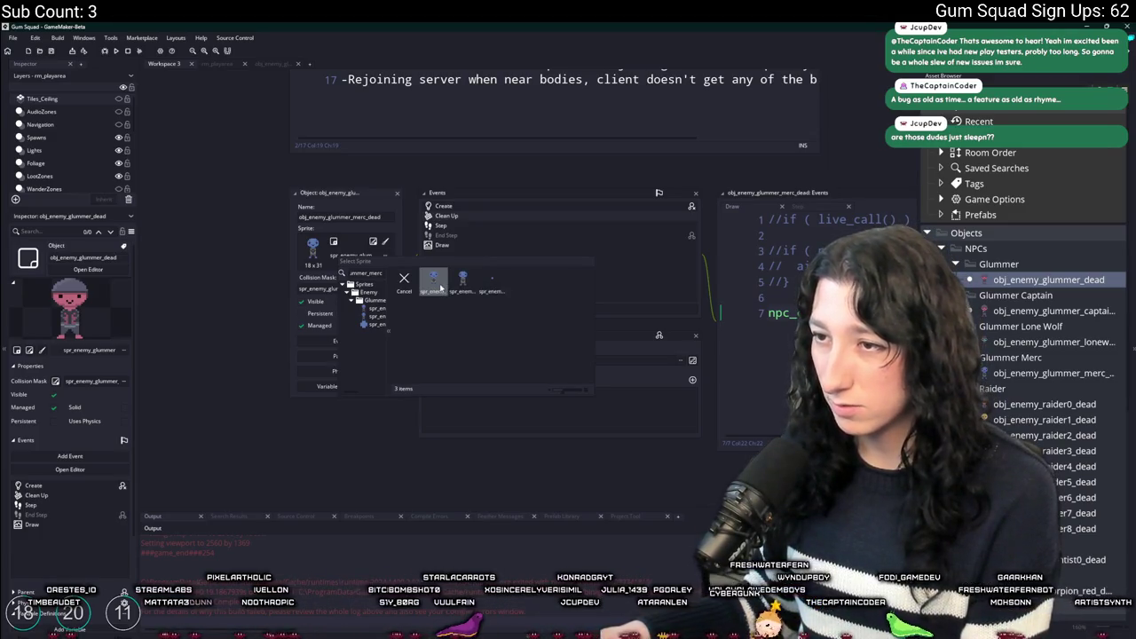
{"action": "left_click", "coordinate": [440, 287]}
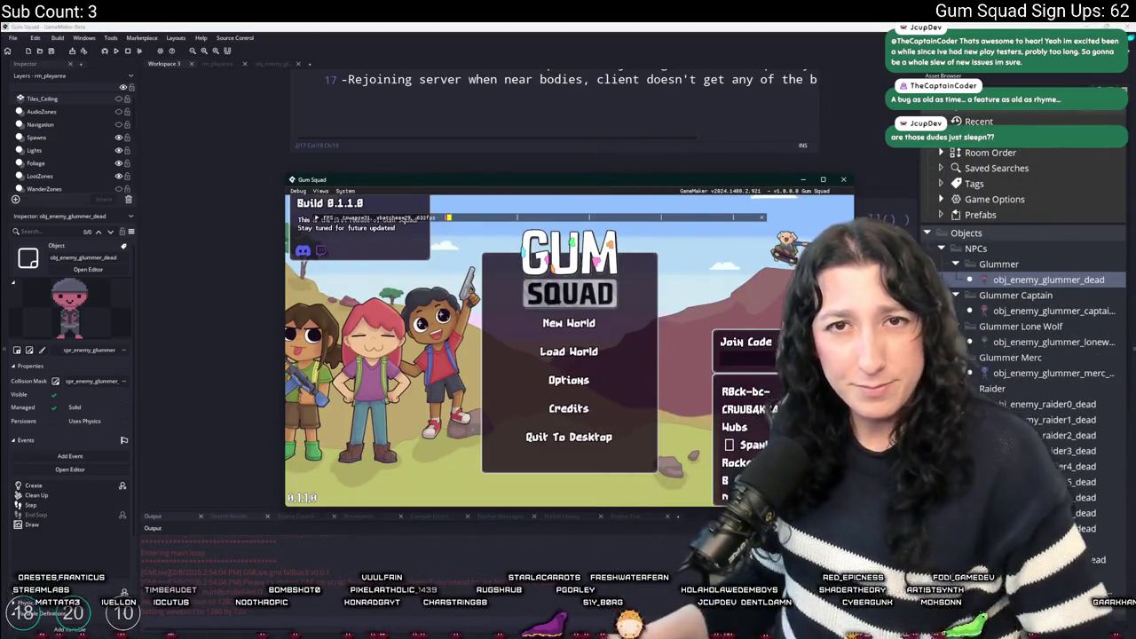
Step: Host a lobby on the last saved world in full screen, then save, quit and reload it
{"action": "left_click", "coordinate": [572, 355]}
{"action": "scroll", "coordinate": [639, 382], "scroll_direction": "down", "scroll_amount": 2}
{"action": "left_click", "coordinate": [639, 414]}
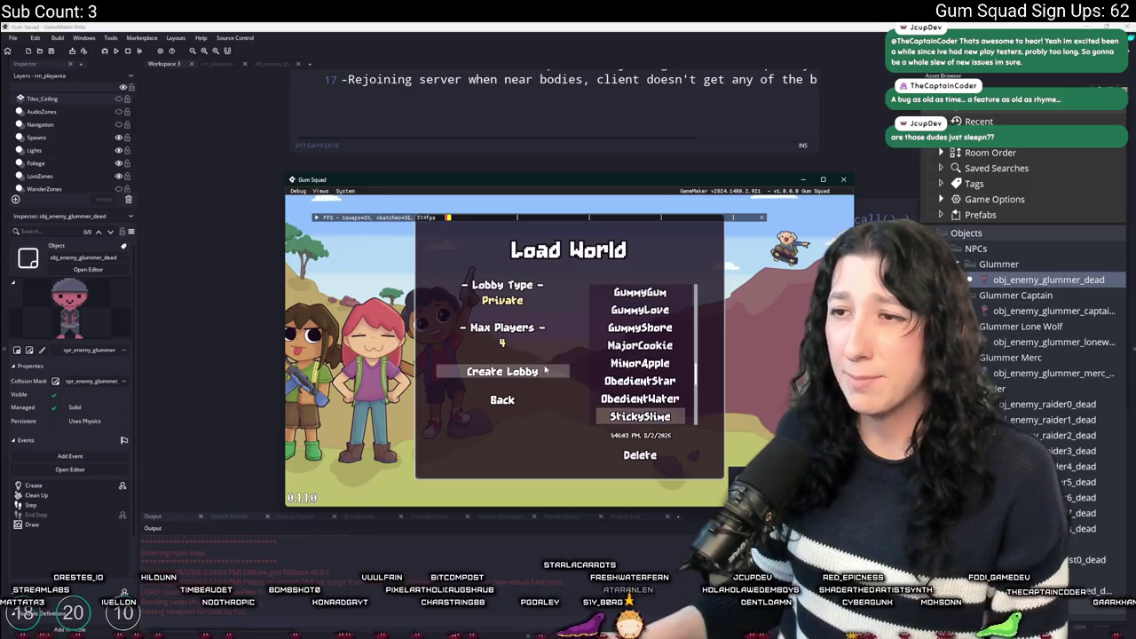
{"action": "left_click", "coordinate": [506, 372]}
{"action": "left_click_drag", "start_coordinate": [544, 188], "coordinate": [459, 25]}
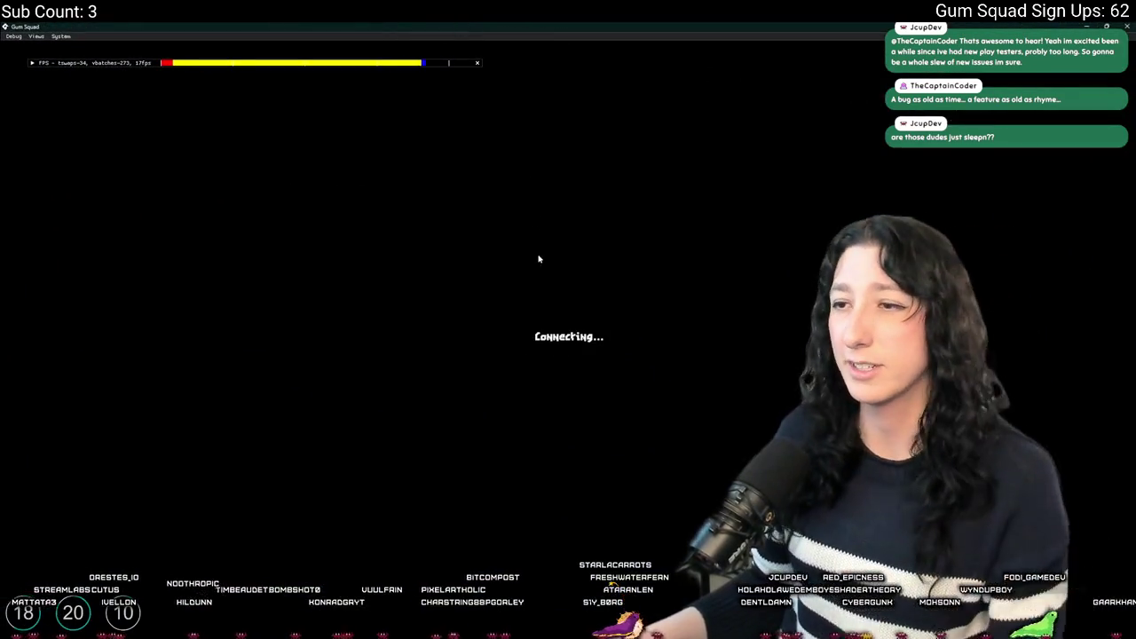
{"action": "key", "text": "Escape"}
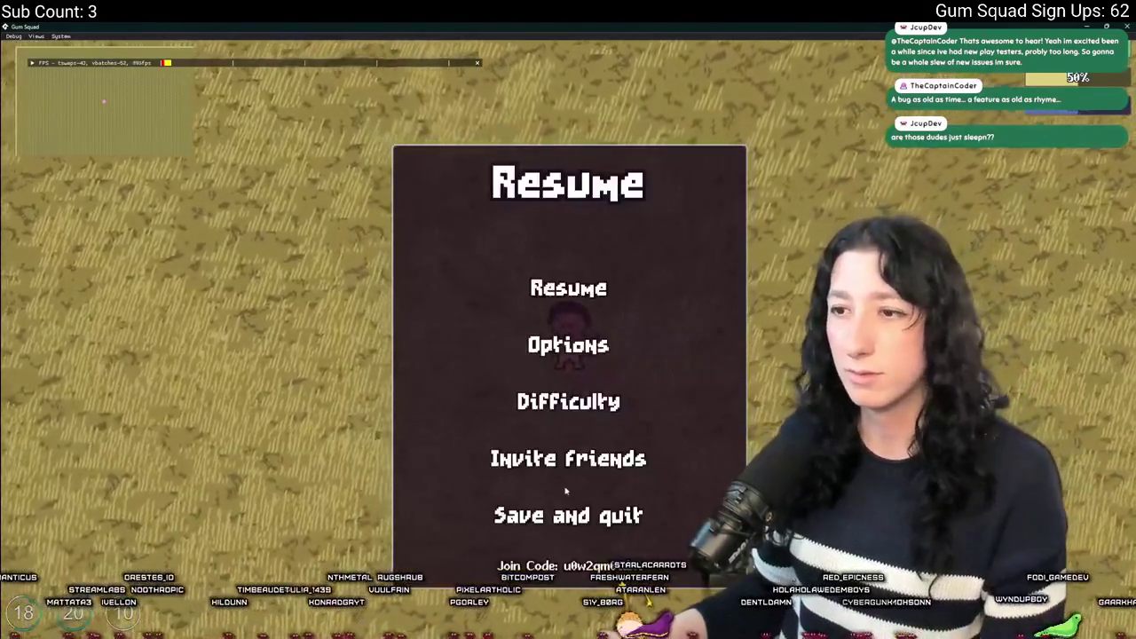
{"action": "left_click", "coordinate": [565, 513]}
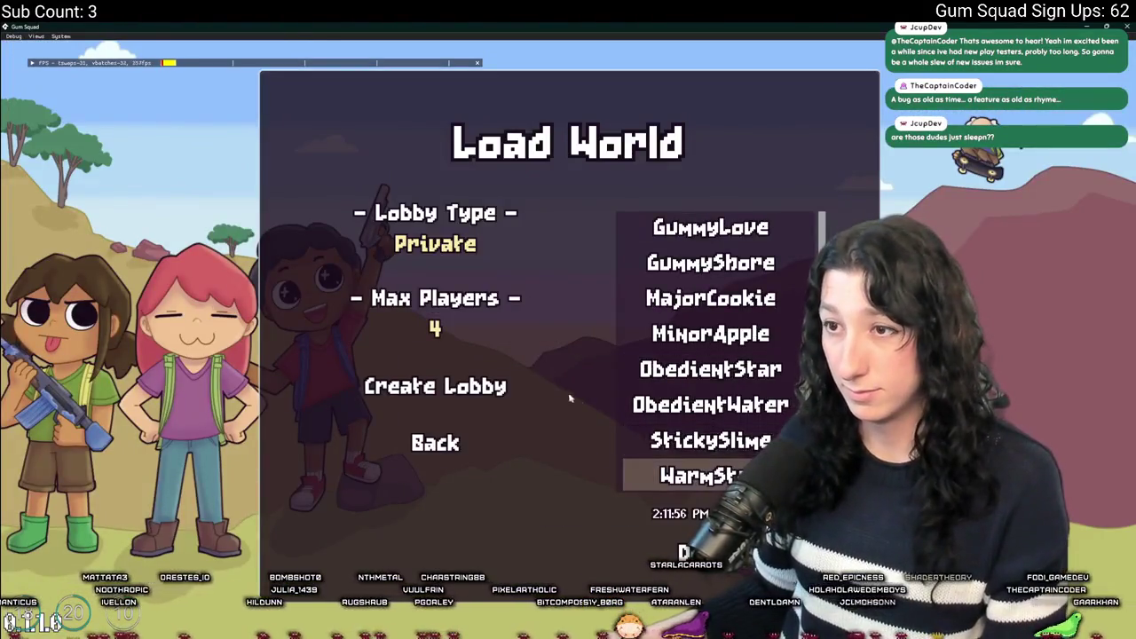
{"action": "key", "text": "Return"}
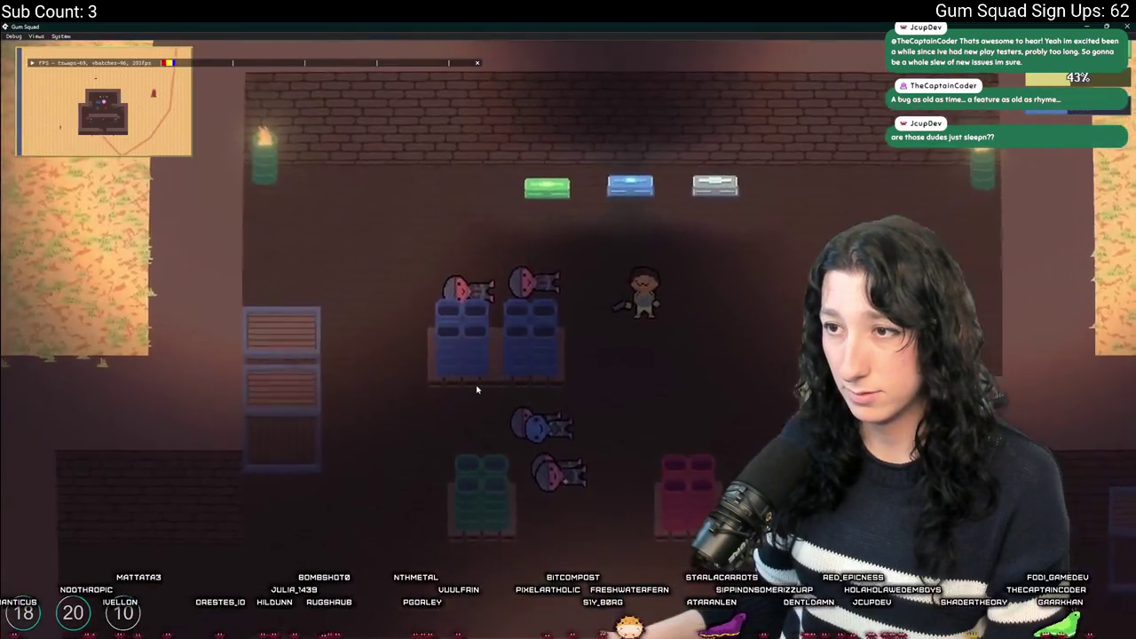
Step: Walk out of the building south into the desert, check the inventory, then rejoin the world
{"action": "key", "text": "s"}
{"action": "key", "text": "a"}
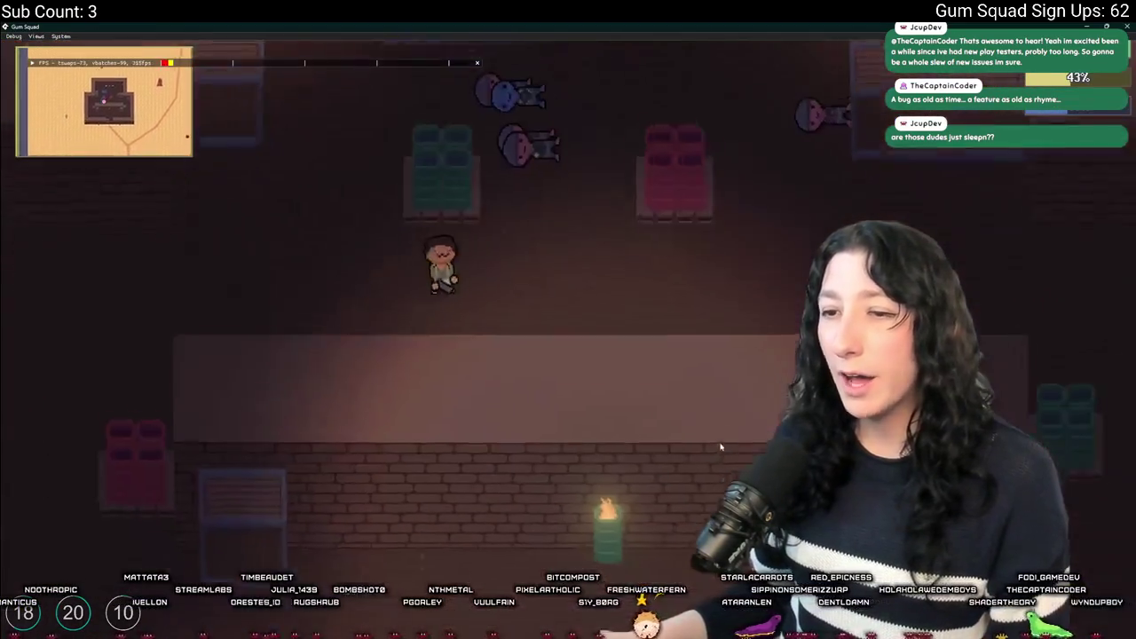
{"action": "key", "text": "s"}
{"action": "key", "text": "a"}
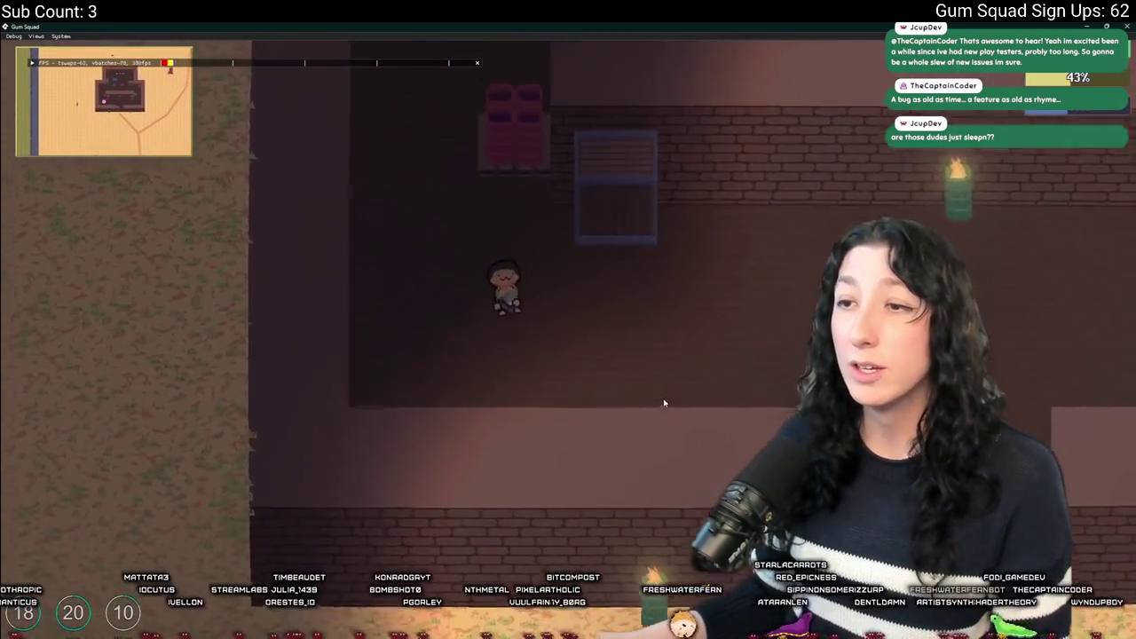
{"action": "key", "text": "i"}
{"action": "key", "text": "i"}
{"action": "key", "text": "s"}
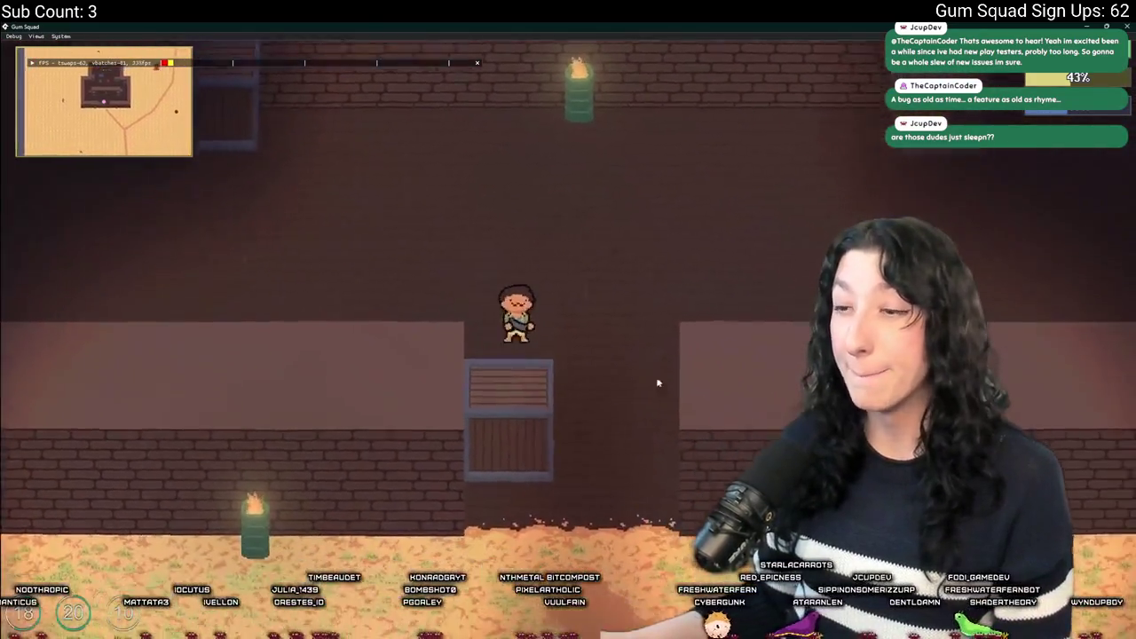
{"action": "key", "text": "s"}
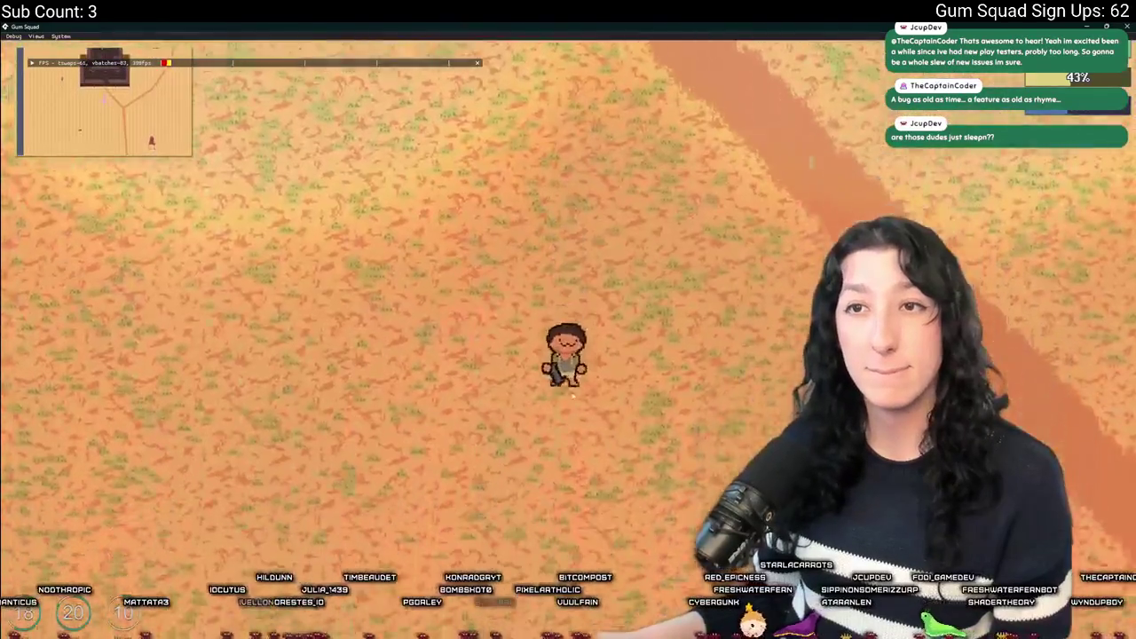
{"action": "key", "text": "s"}
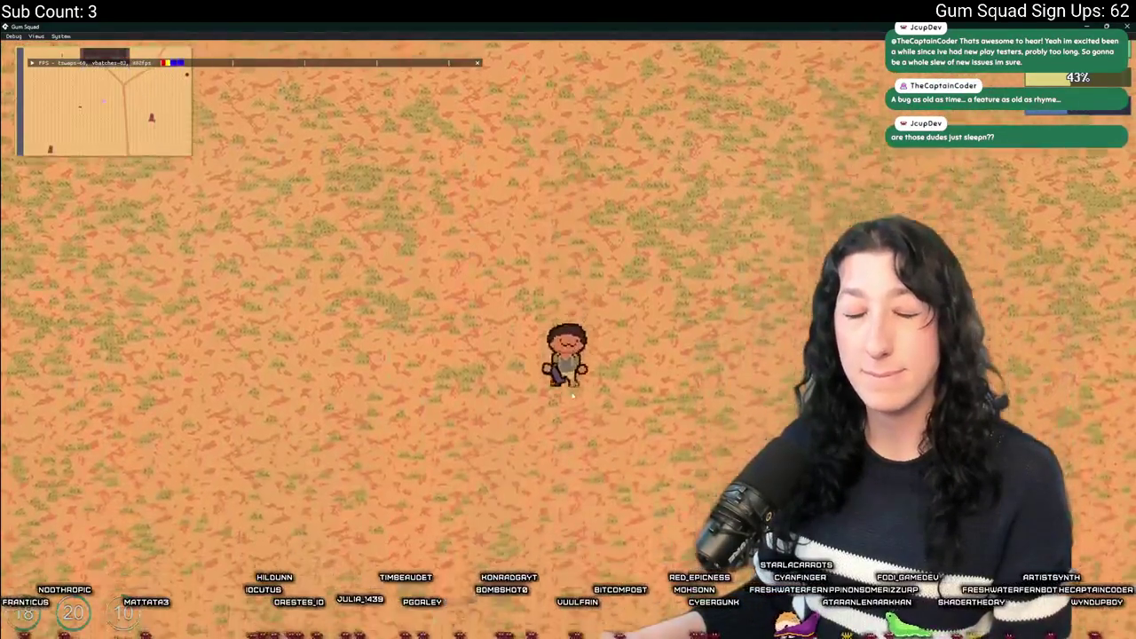
{"action": "key", "text": "s"}
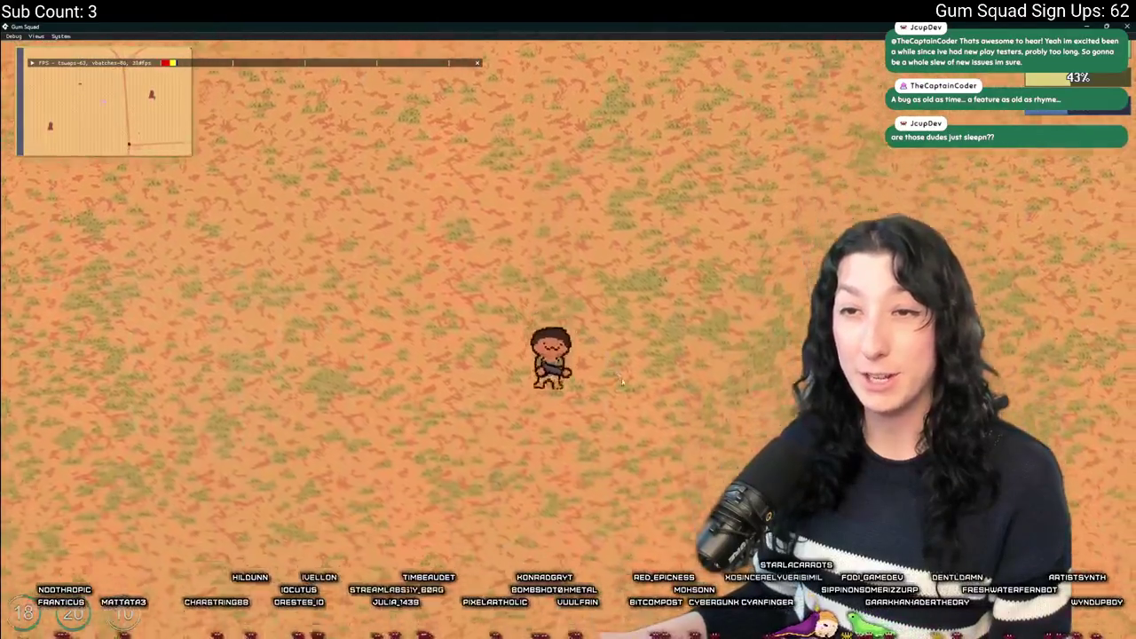
{"action": "key", "text": "s"}
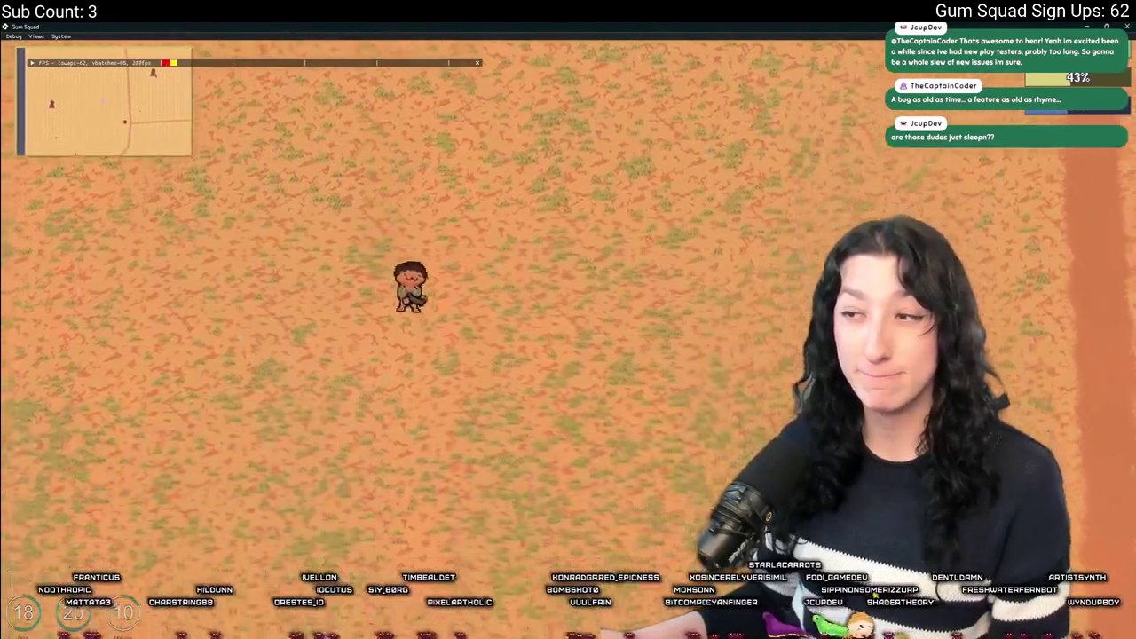
{"action": "key", "text": "s"}
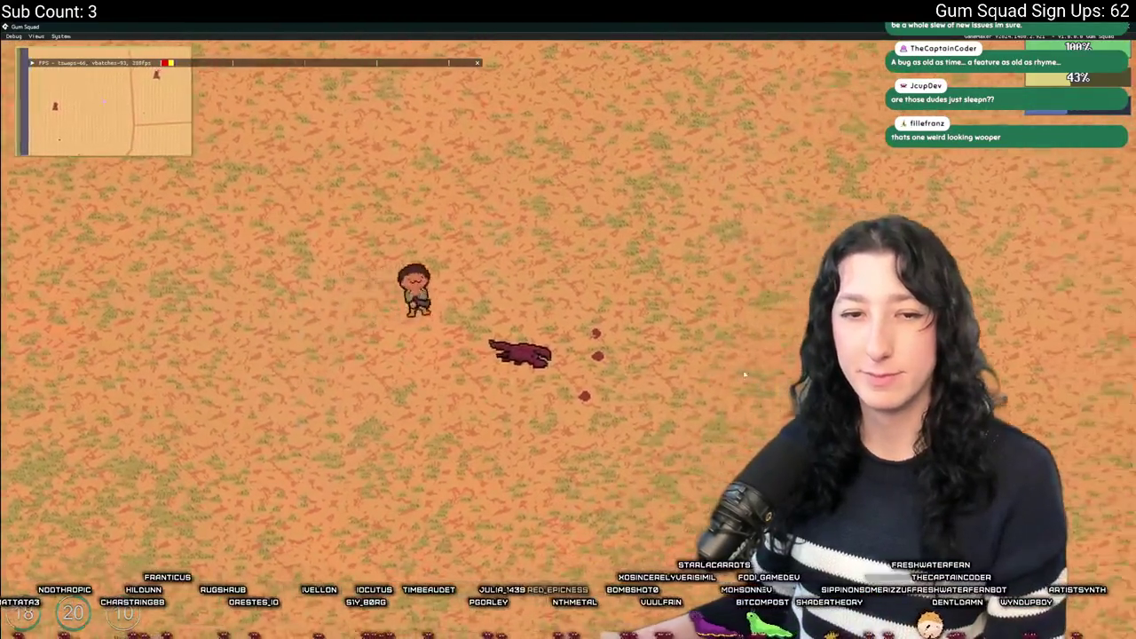
{"action": "key", "text": "e"}
{"action": "key", "text": "Escape"}
{"action": "key", "text": "Escape"}
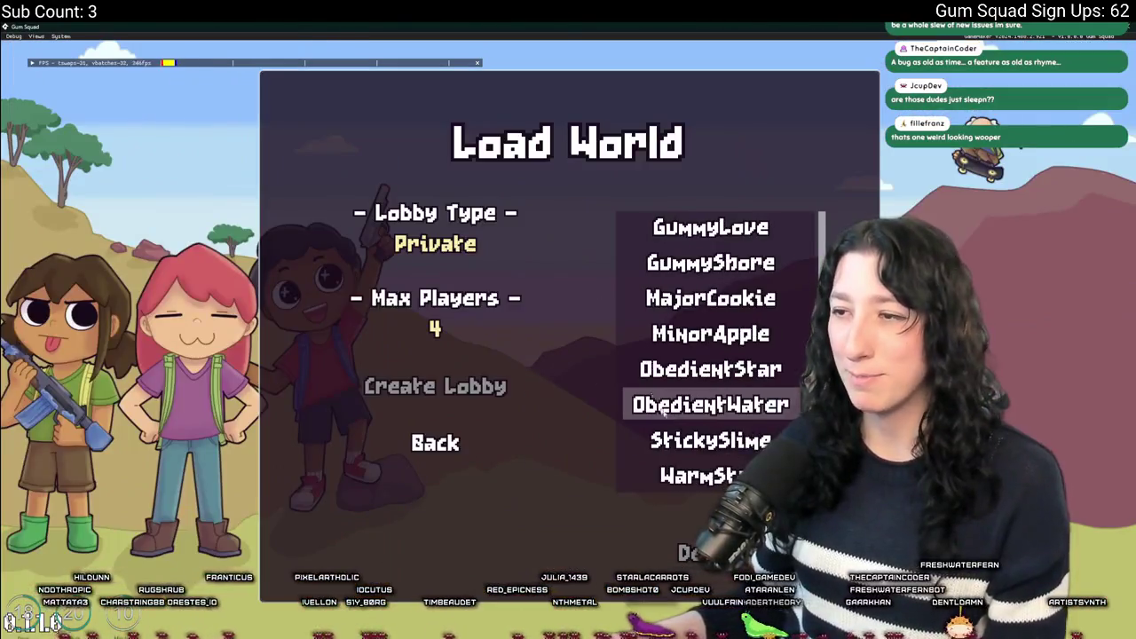
{"action": "left_click", "coordinate": [701, 476]}
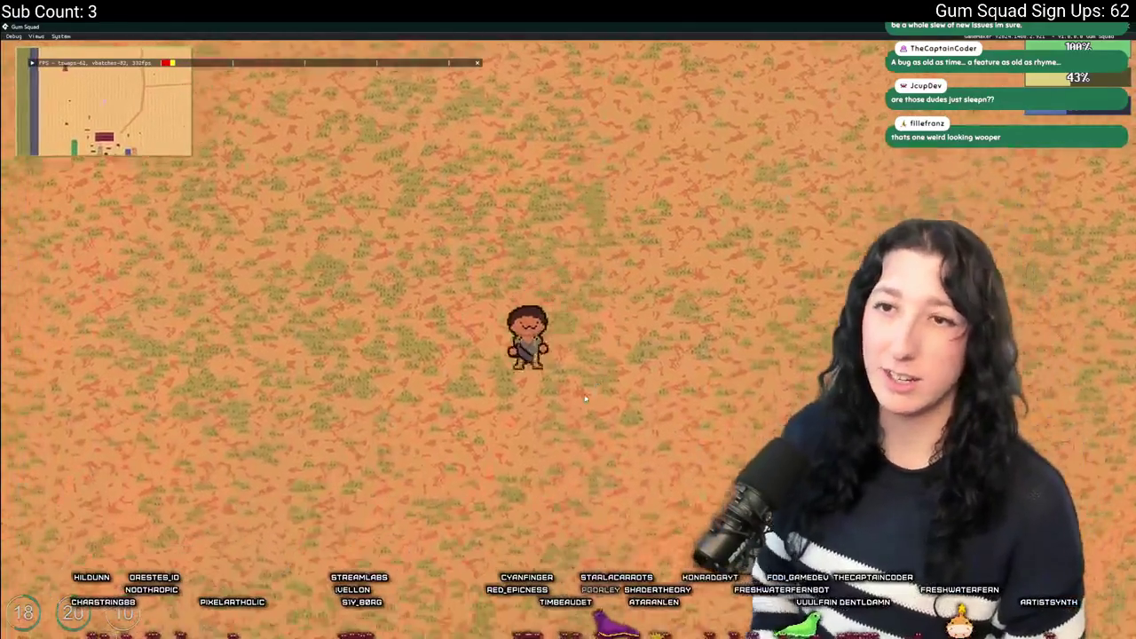
Step: Walk south past the cacti to the watchtower, toggling the inventory several times
{"action": "key", "text": "s"}
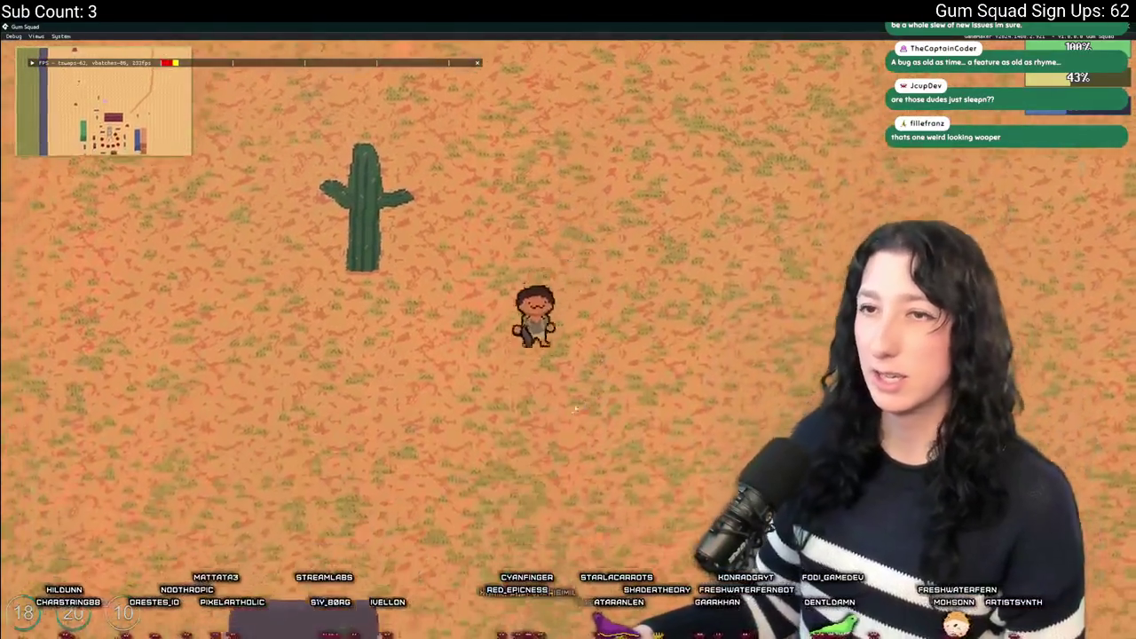
{"action": "key", "text": "s"}
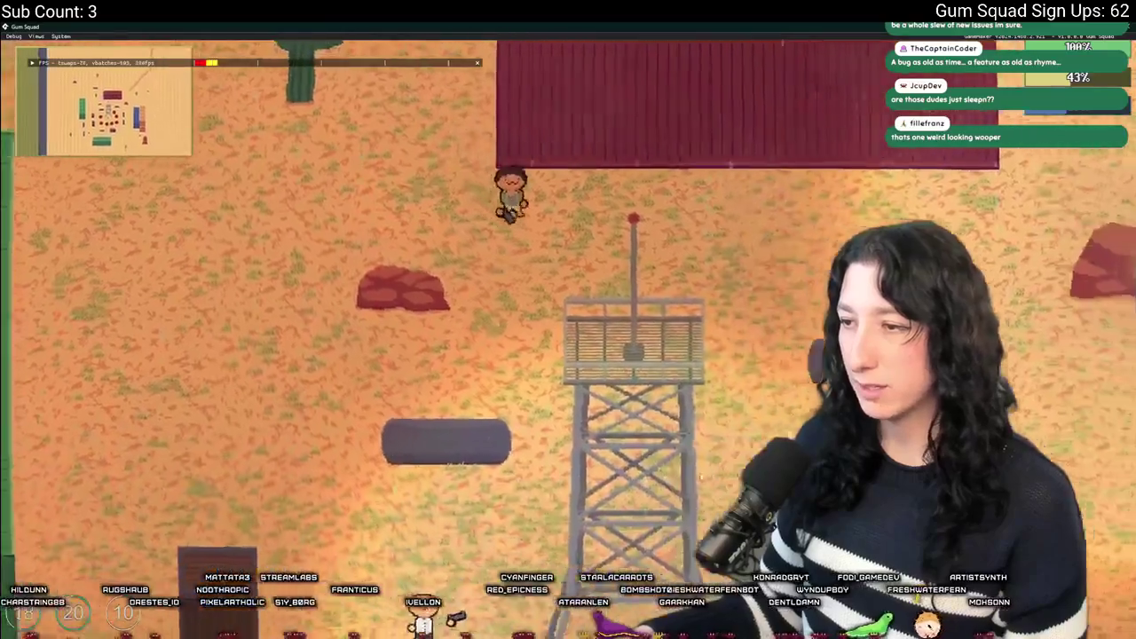
{"action": "key", "text": "s"}
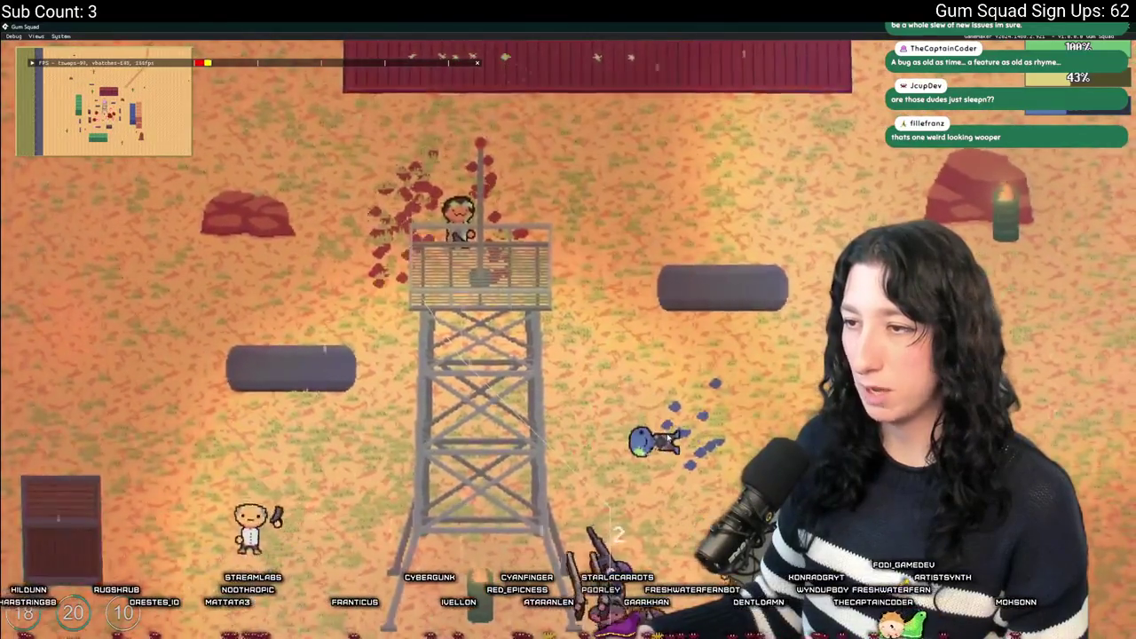
{"action": "key", "text": "Tab"}
{"action": "key", "text": "Tab"}
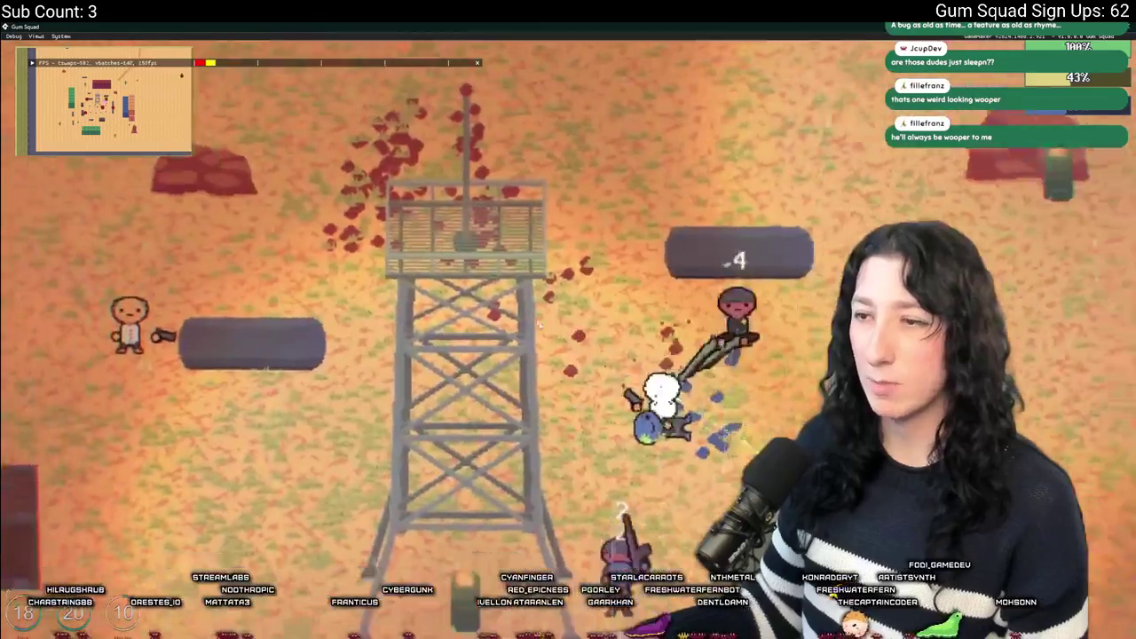
{"action": "key", "text": "Tab"}
{"action": "key", "text": "Tab"}
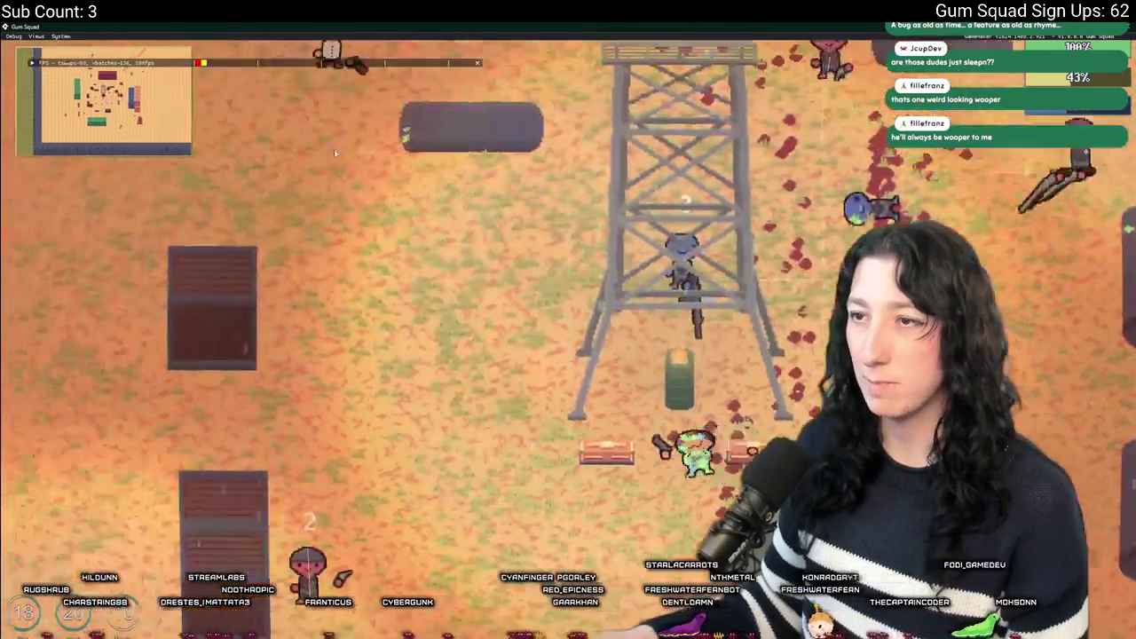
{"action": "key", "text": "Tab"}
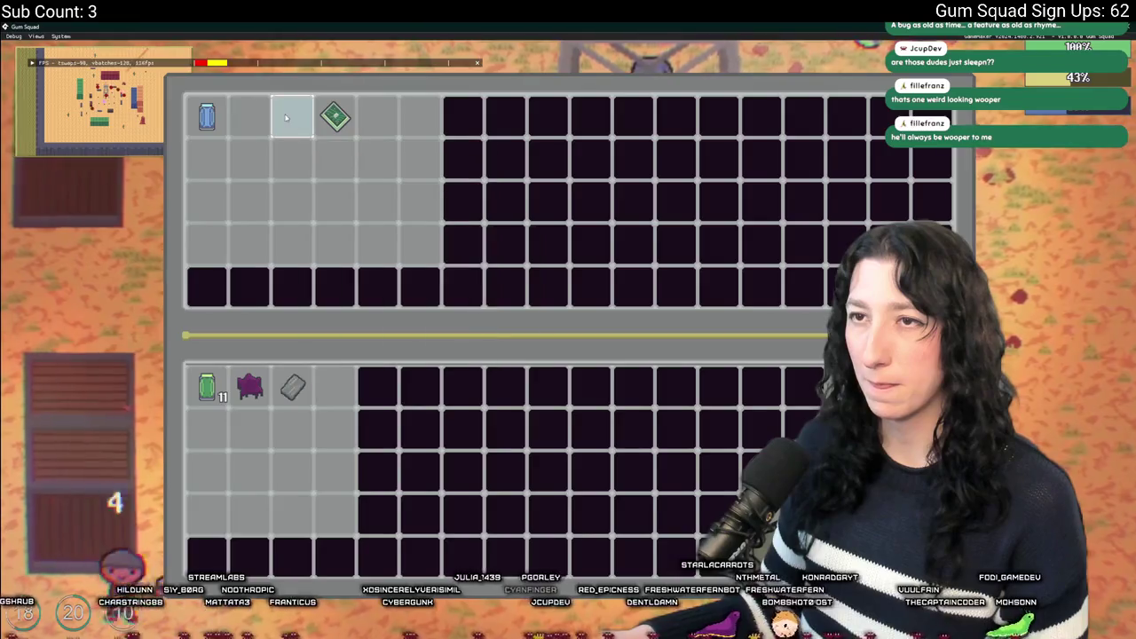
{"action": "key", "text": "Tab"}
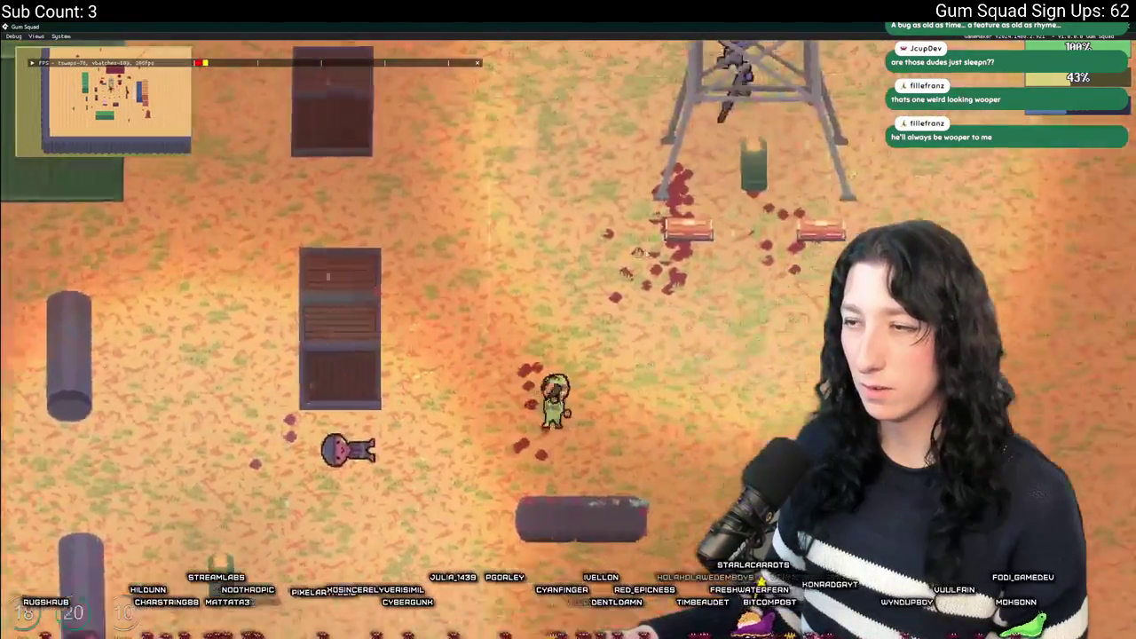
{"action": "key", "text": "Tab"}
{"action": "key", "text": "Tab"}
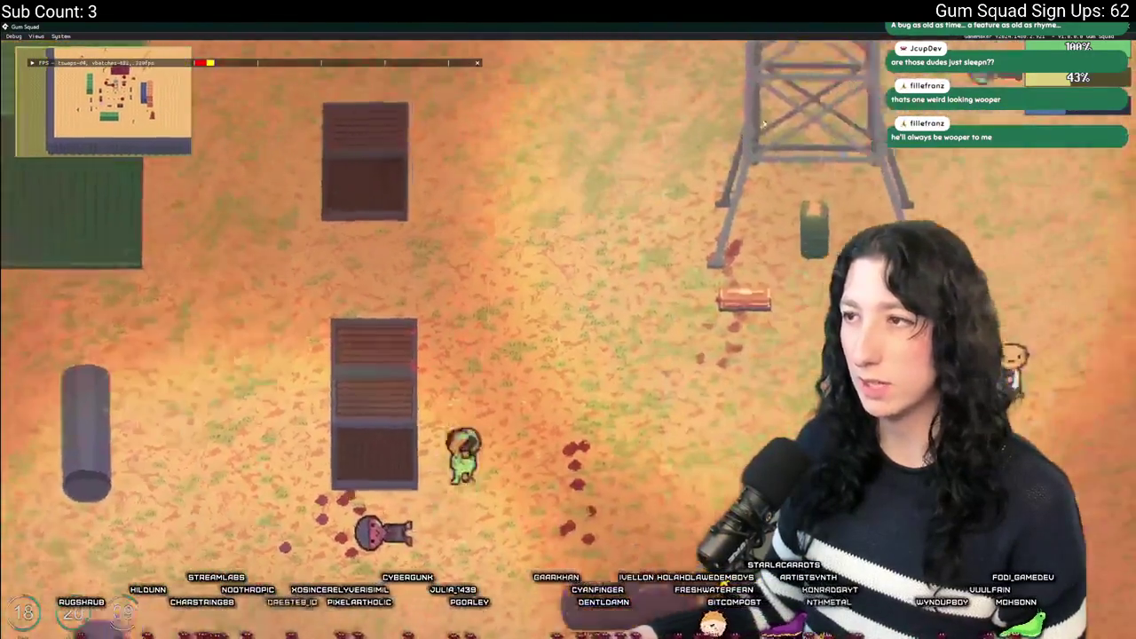
Step: Walk around the watchtower, moving right, up and left, and check the inventory
{"action": "key", "text": "d"}
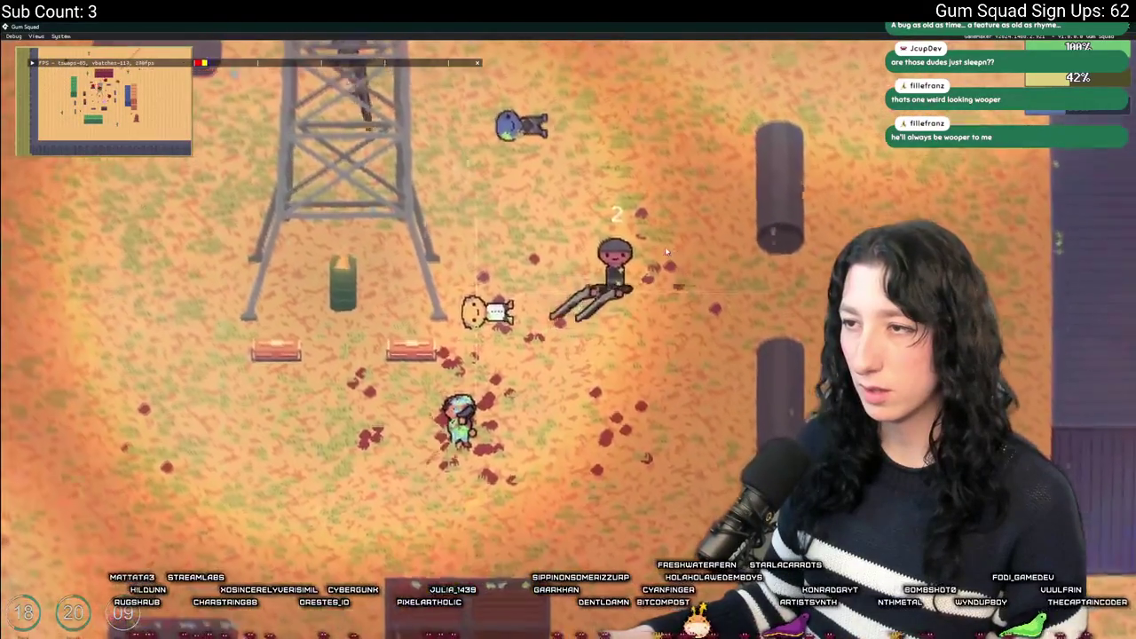
{"action": "key", "text": "w"}
{"action": "key", "text": "d"}
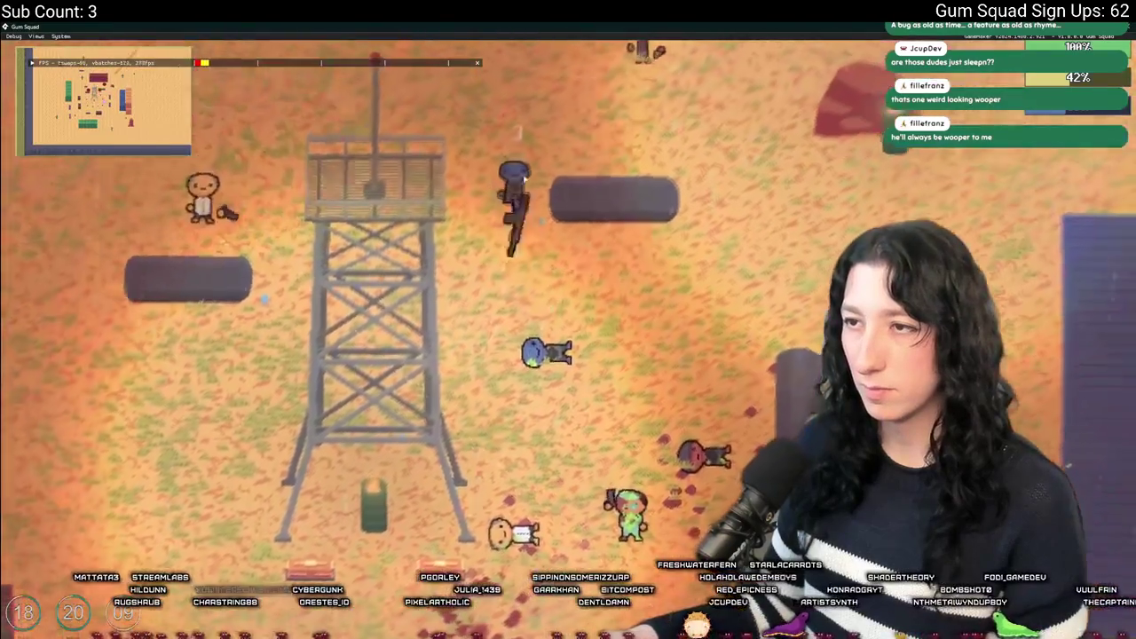
{"action": "key", "text": "a"}
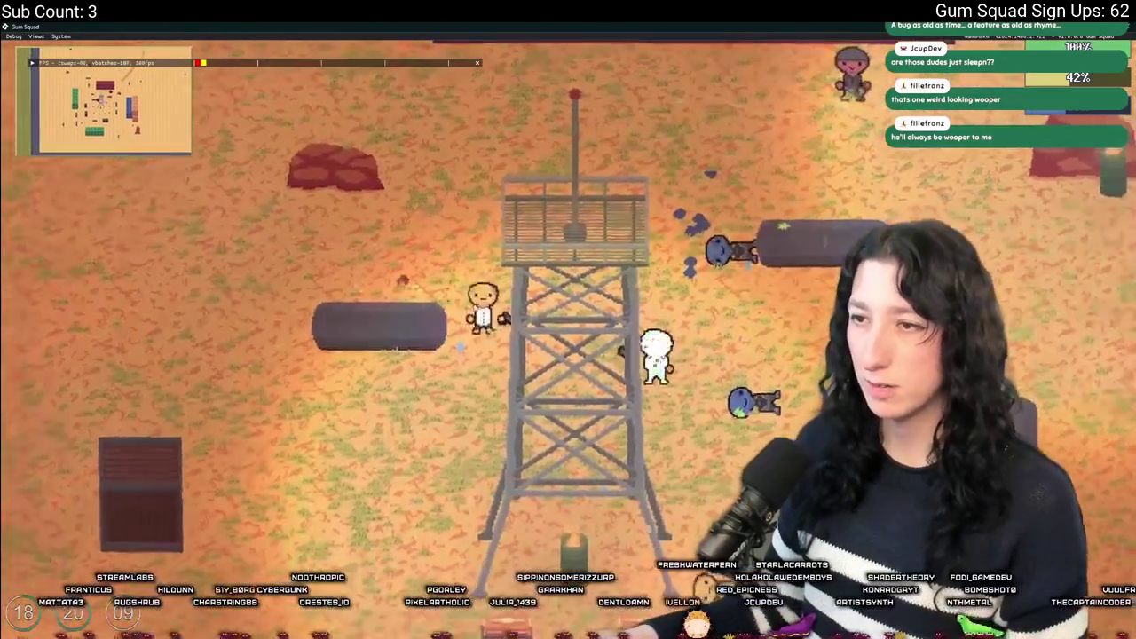
{"action": "key", "text": "w"}
{"action": "key", "text": "d"}
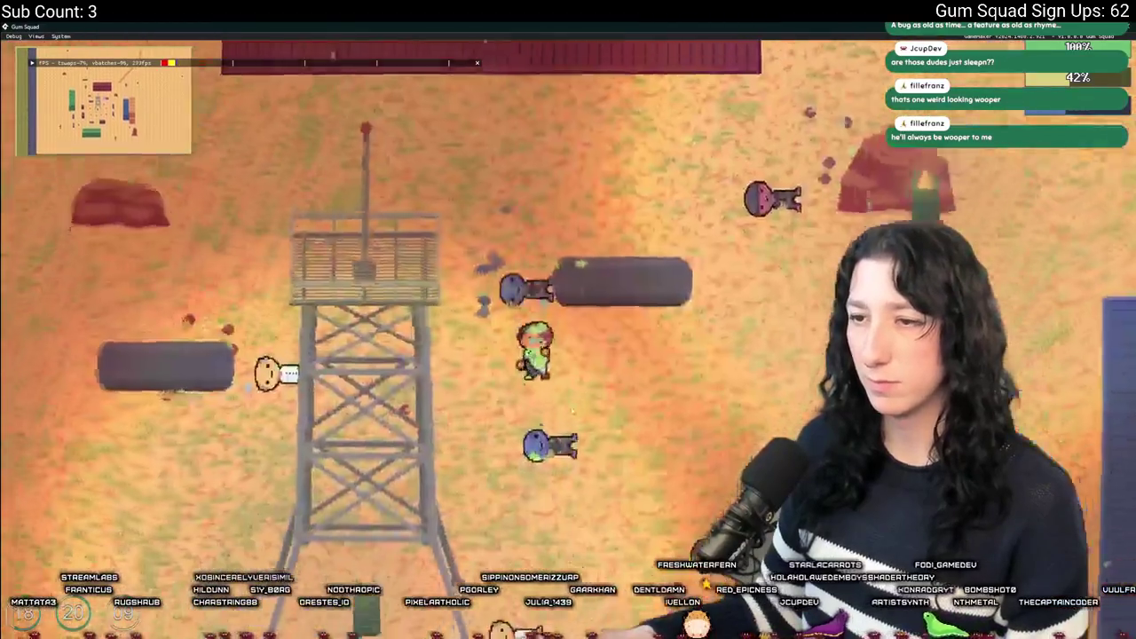
{"action": "key", "text": "Tab"}
{"action": "key", "text": "Tab"}
Step: Save and quit, reload the world, walk past the tower, then switch back to GameMaker
{"action": "key", "text": "Escape"}
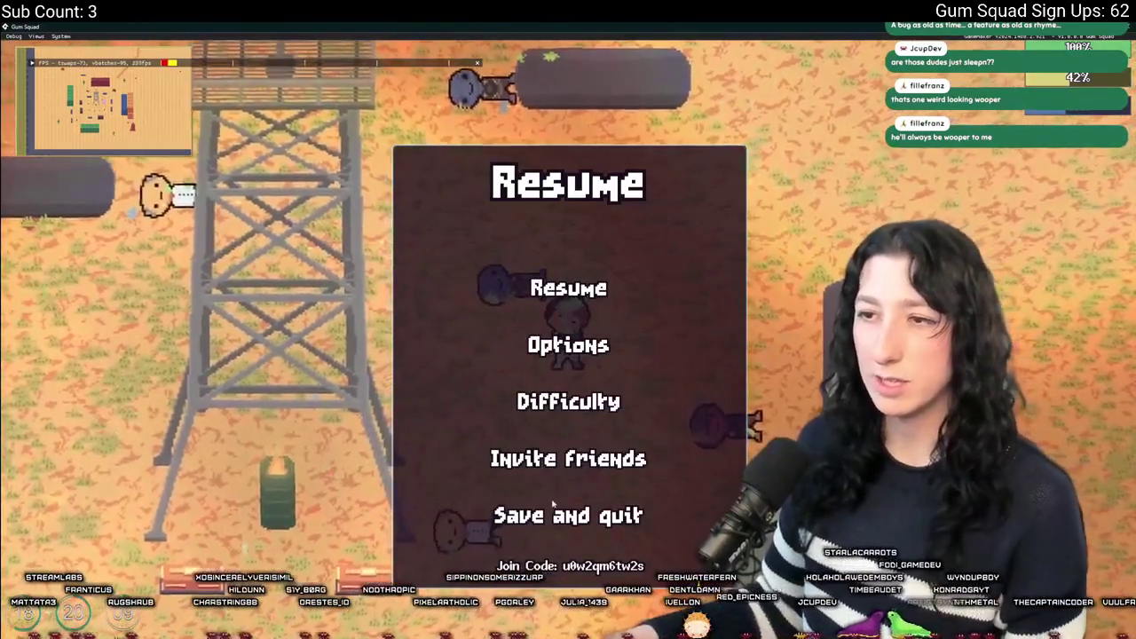
{"action": "key", "text": "Return"}
{"action": "left_click", "coordinate": [482, 390]}
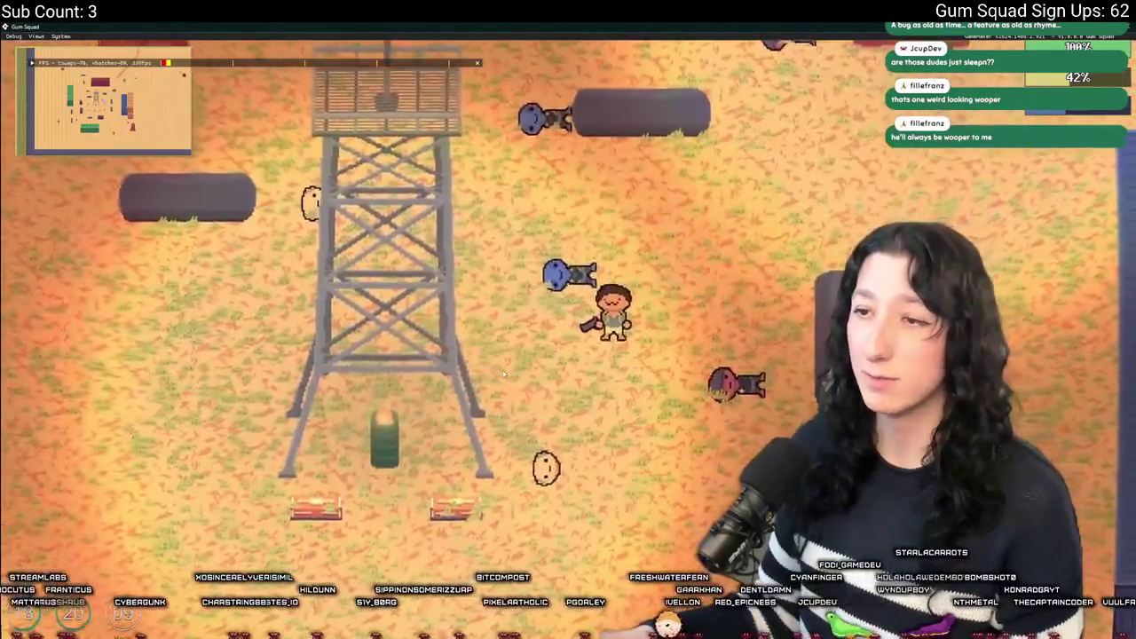
{"action": "key", "text": "s"}
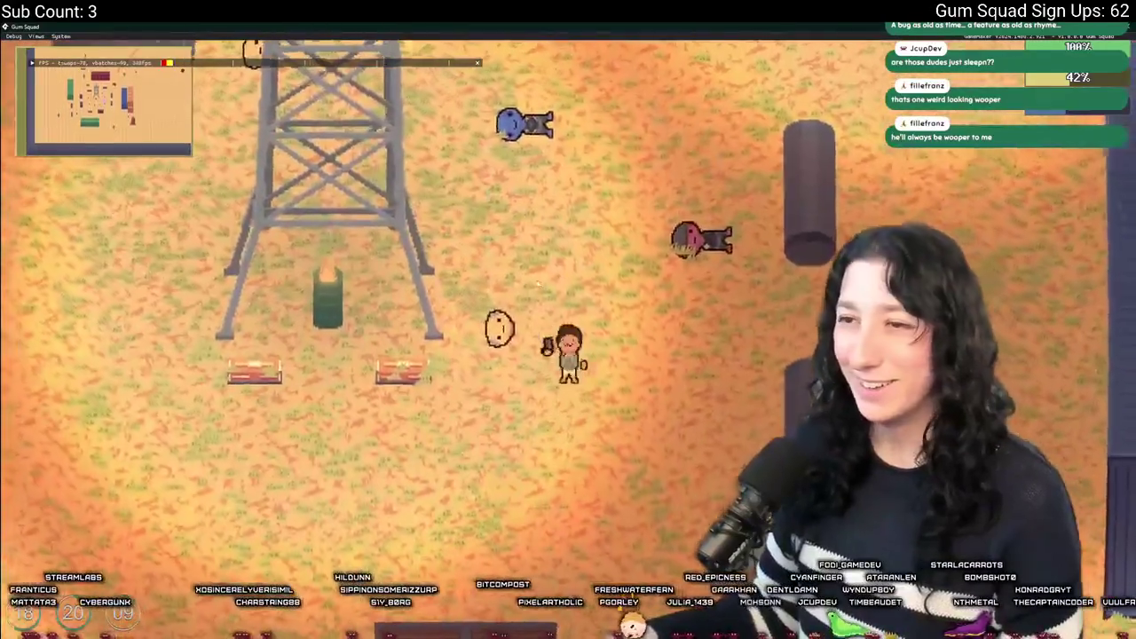
{"action": "key", "text": "w"}
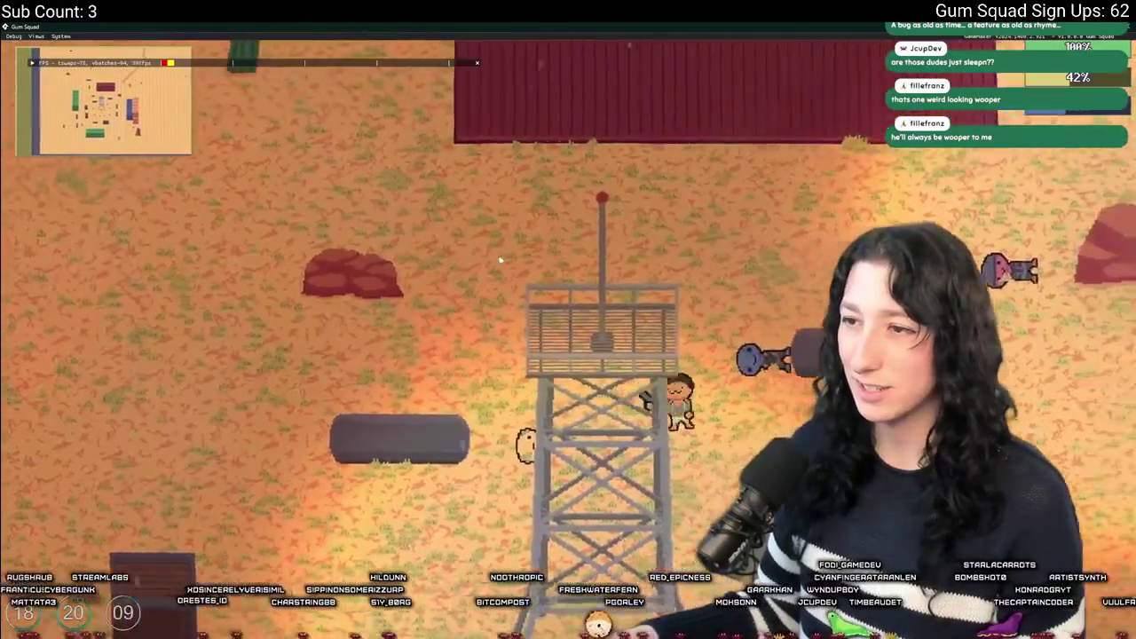
{"action": "key", "text": "d"}
{"action": "key", "text": "alt+Tab"}
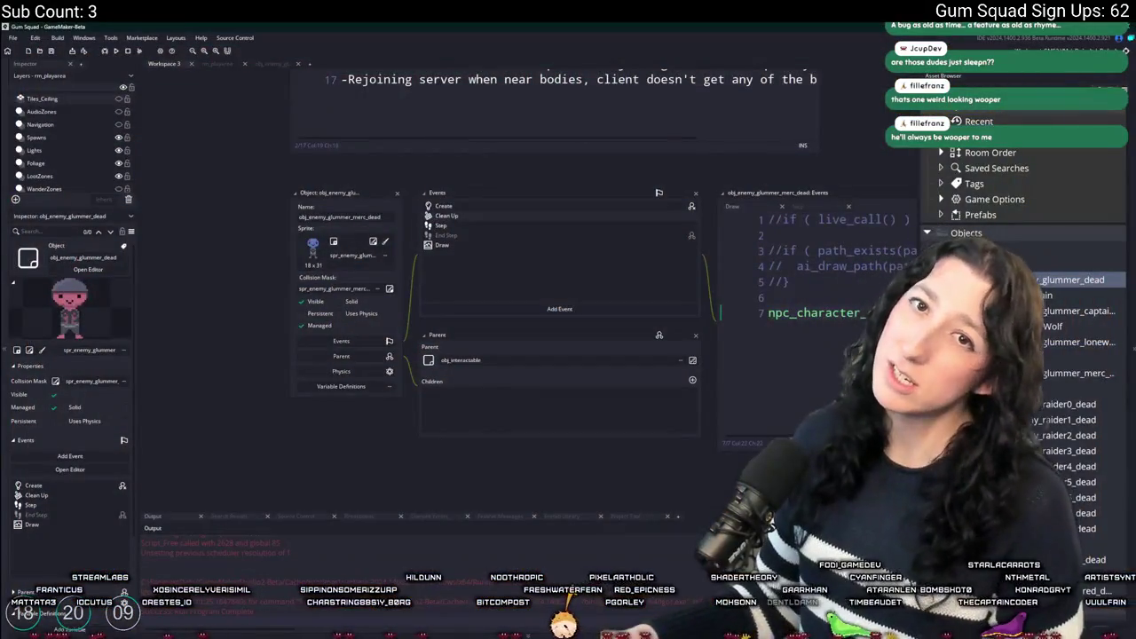
{"action": "key", "text": "ctrl+t"}
Step: Find obj_enemy_scientist0_dead via 'scient' and set its sprite to spr_enemy_scientist0
{"action": "type", "text": "scient"}
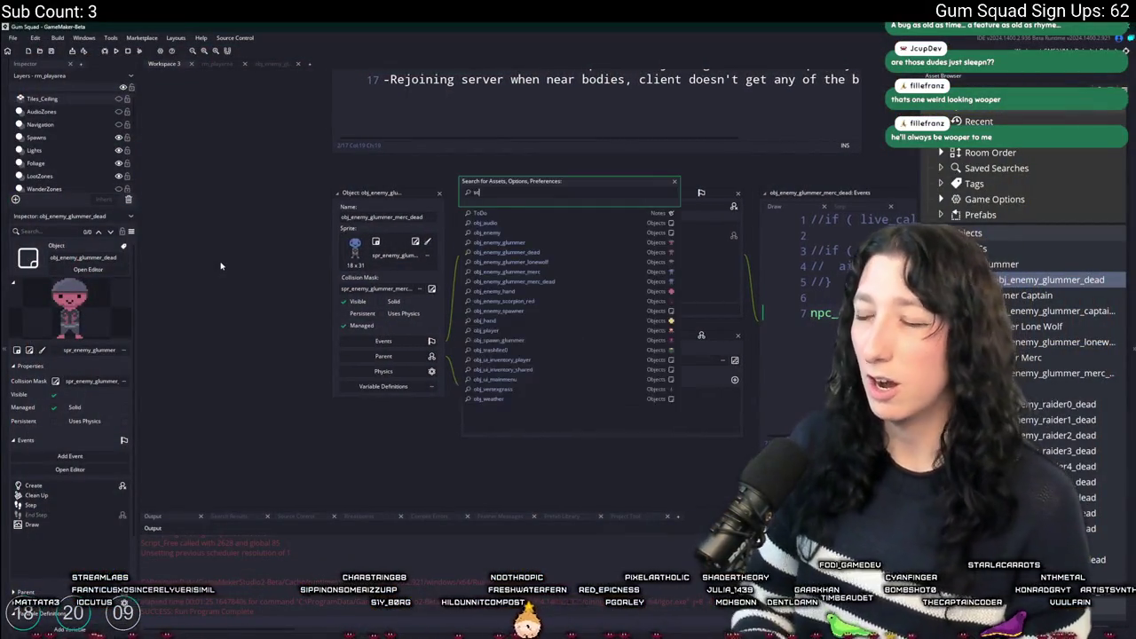
{"action": "key", "text": "Down"}
{"action": "key", "text": "Return"}
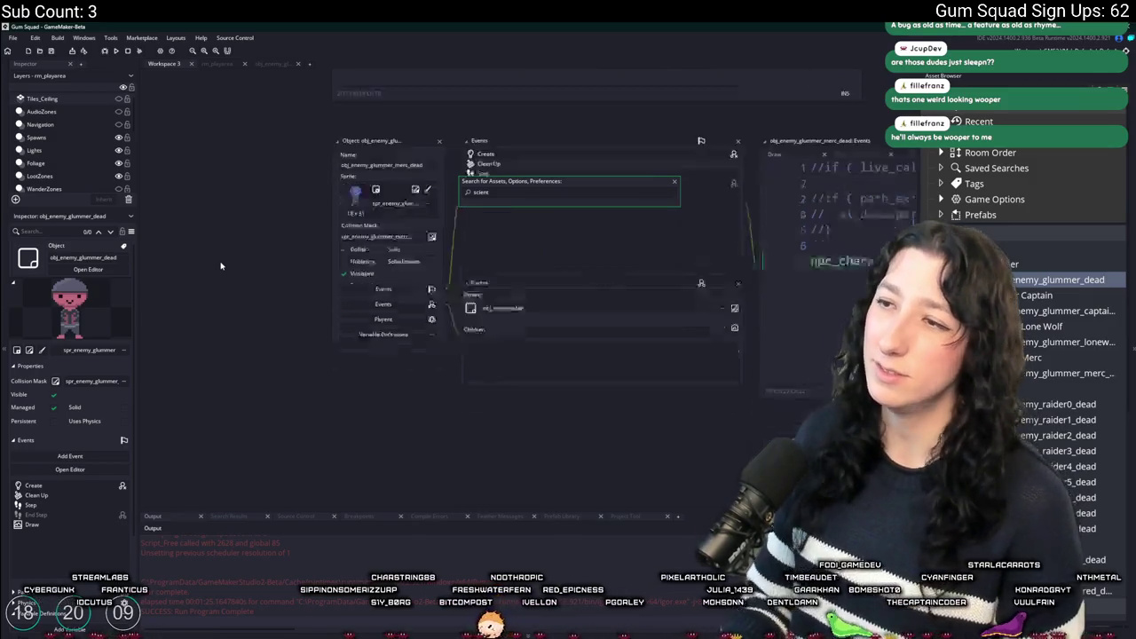
{"action": "left_click", "coordinate": [383, 231]}
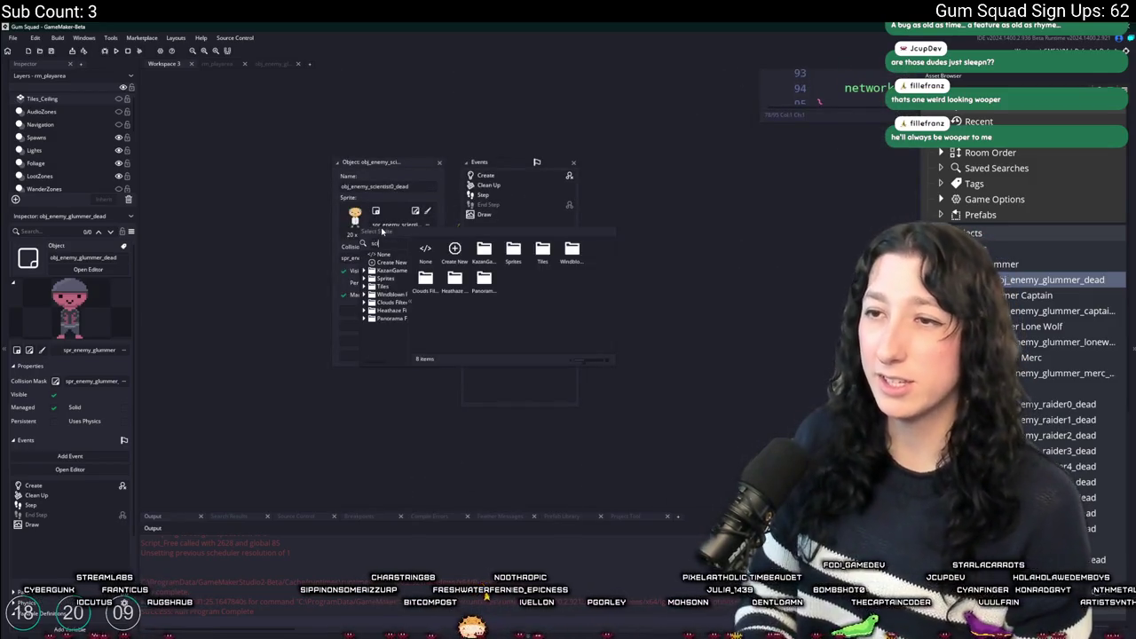
{"action": "type", "text": "ien"}
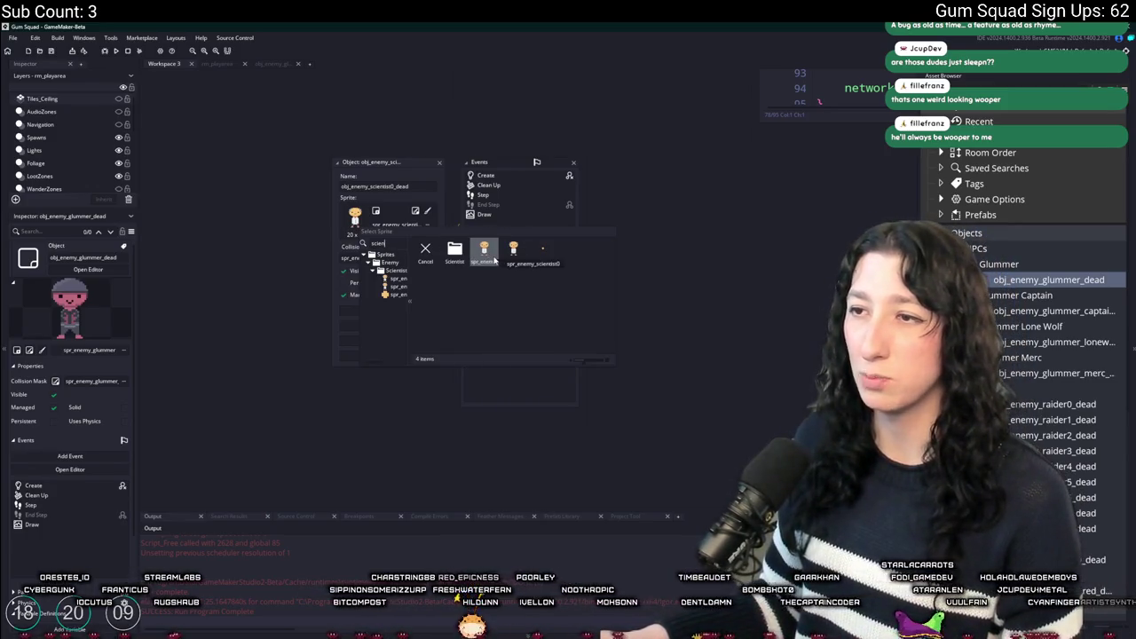
{"action": "left_click", "coordinate": [495, 257]}
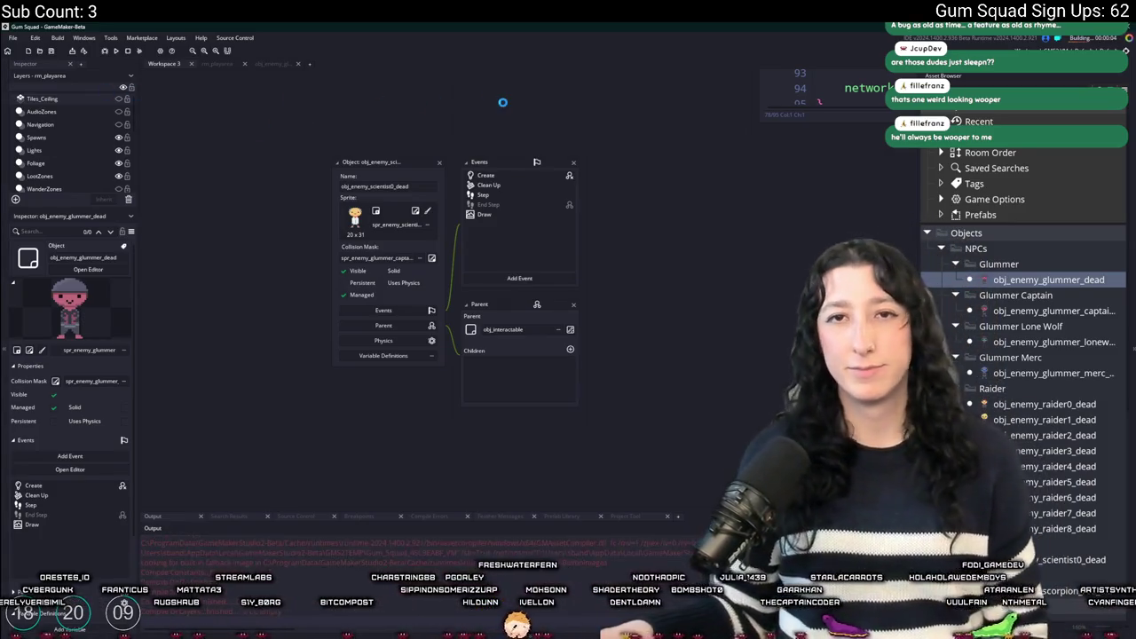
Step: Open obj_enemy_raider0_dead, inspect spr_enemy_raider0_dead, and open the test build's saved worlds
{"action": "key", "text": "ctrl+t"}
{"action": "type", "text": "raider"}
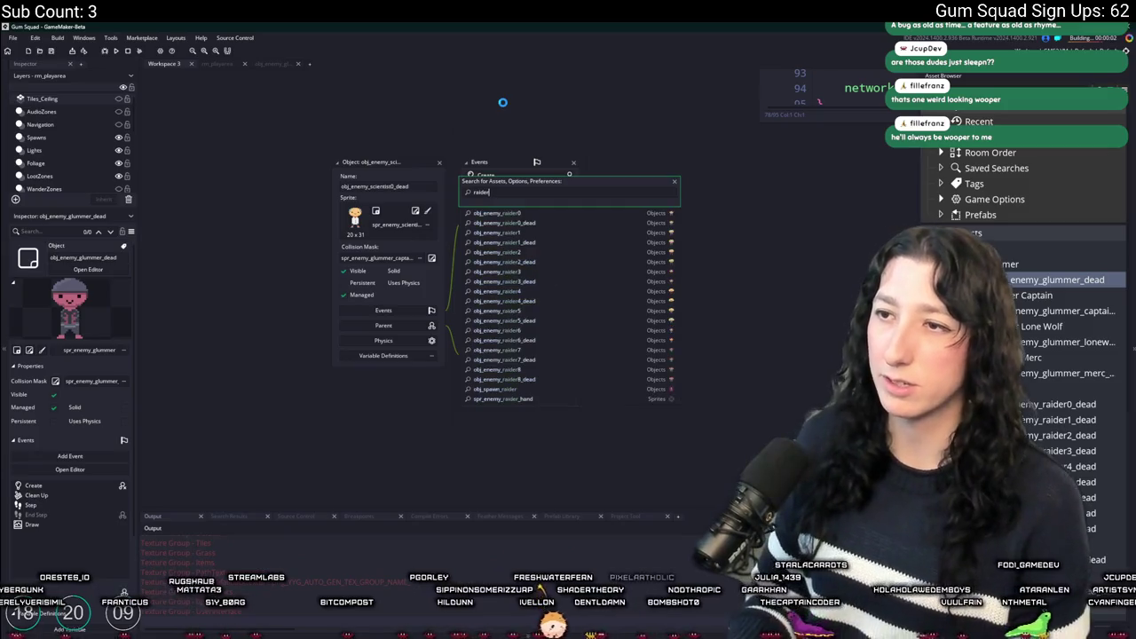
{"action": "key", "text": "Return"}
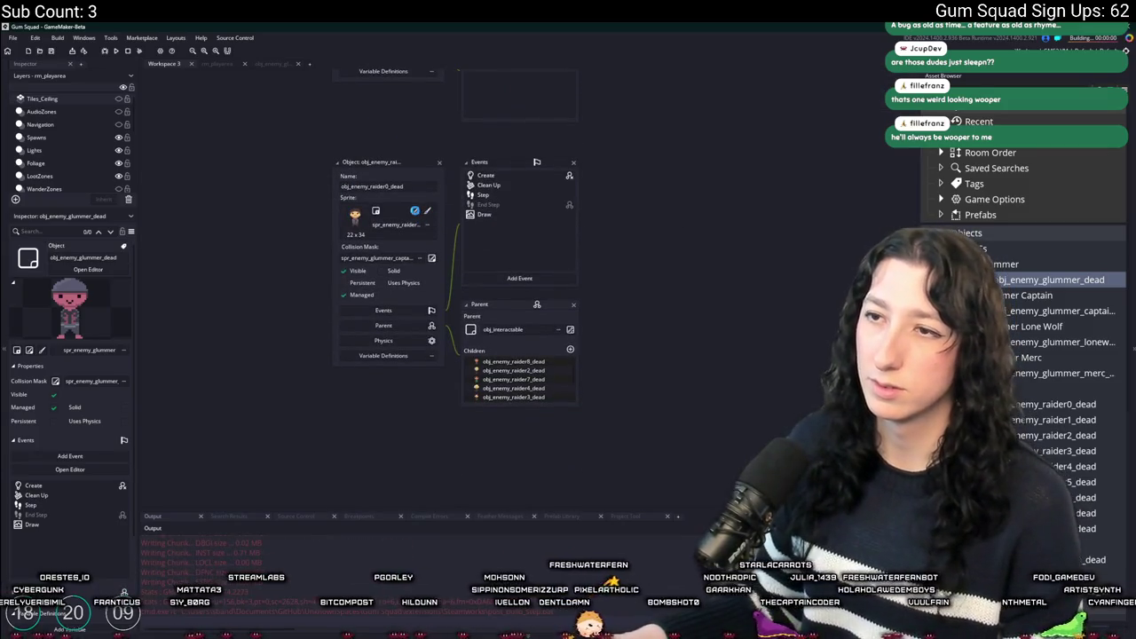
{"action": "left_click", "coordinate": [414, 210]}
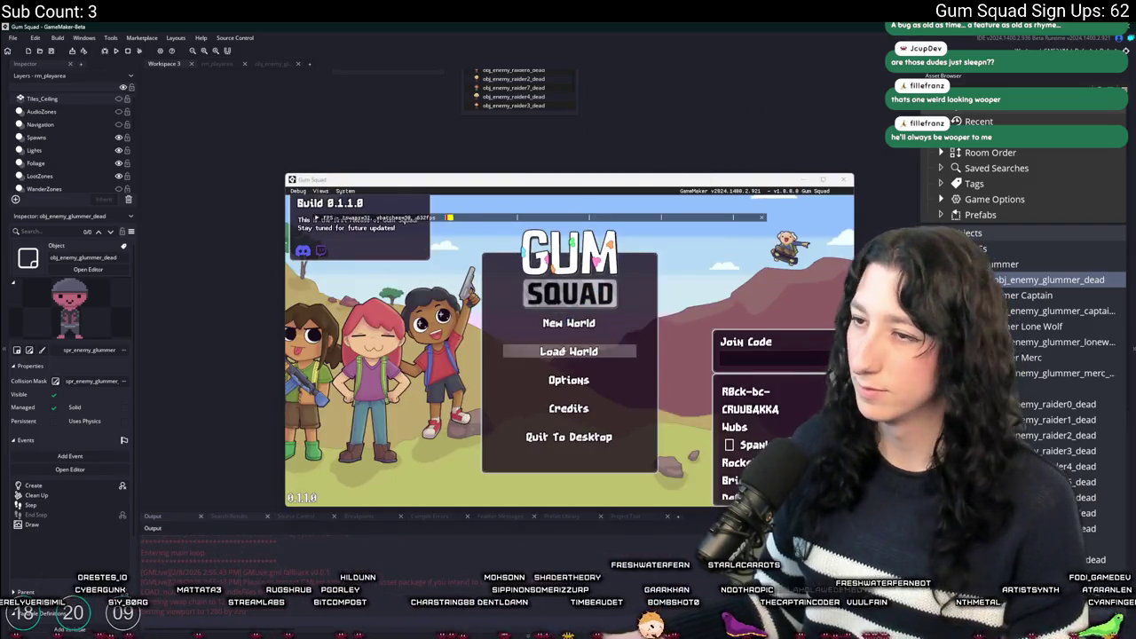
{"action": "left_click", "coordinate": [569, 352]}
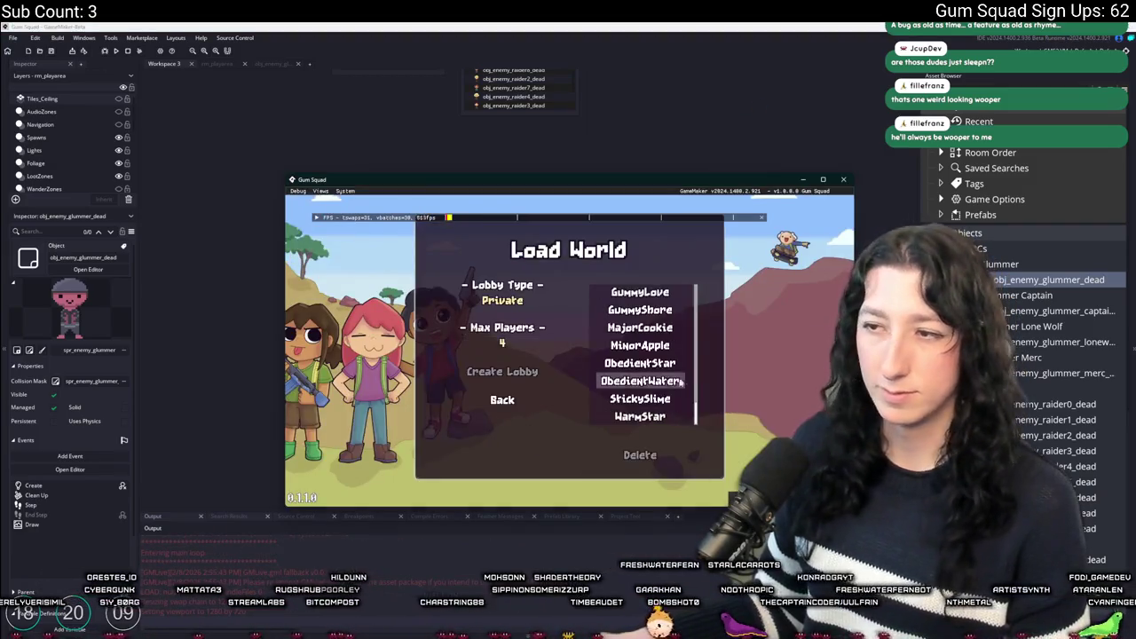
Step: Host a lobby on the WarmStar world to check the corpses, then return to GameMaker
{"action": "left_click", "coordinate": [639, 416]}
{"action": "left_click", "coordinate": [502, 371]}
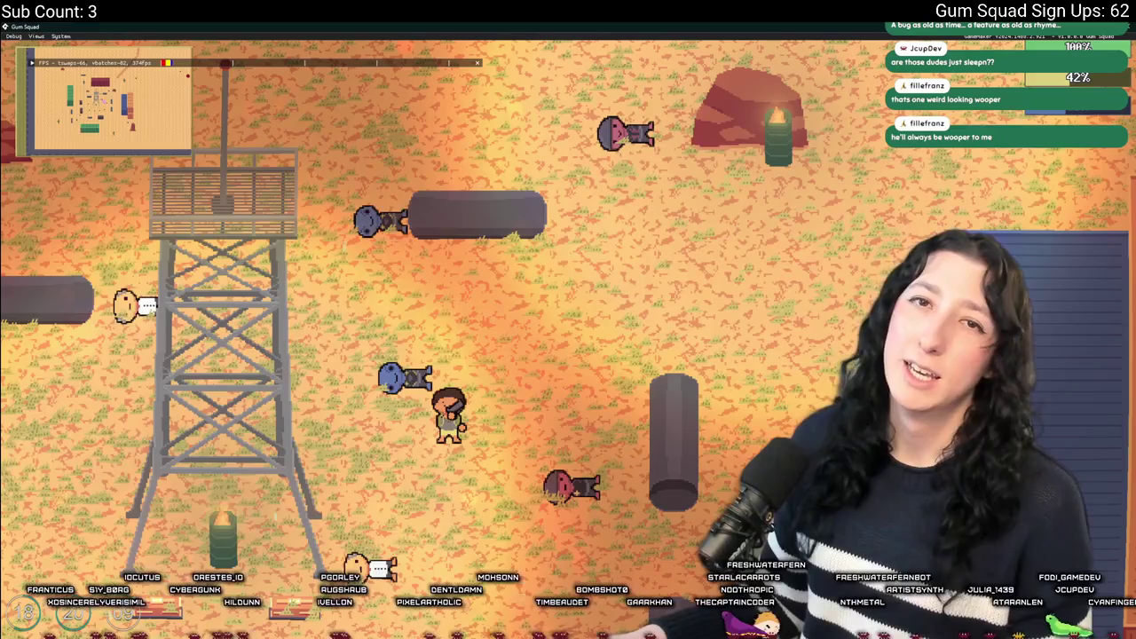
{"action": "key", "text": "alt+Tab"}
{"action": "scroll", "coordinate": [329, 359], "scroll_direction": "up", "scroll_amount": 10}
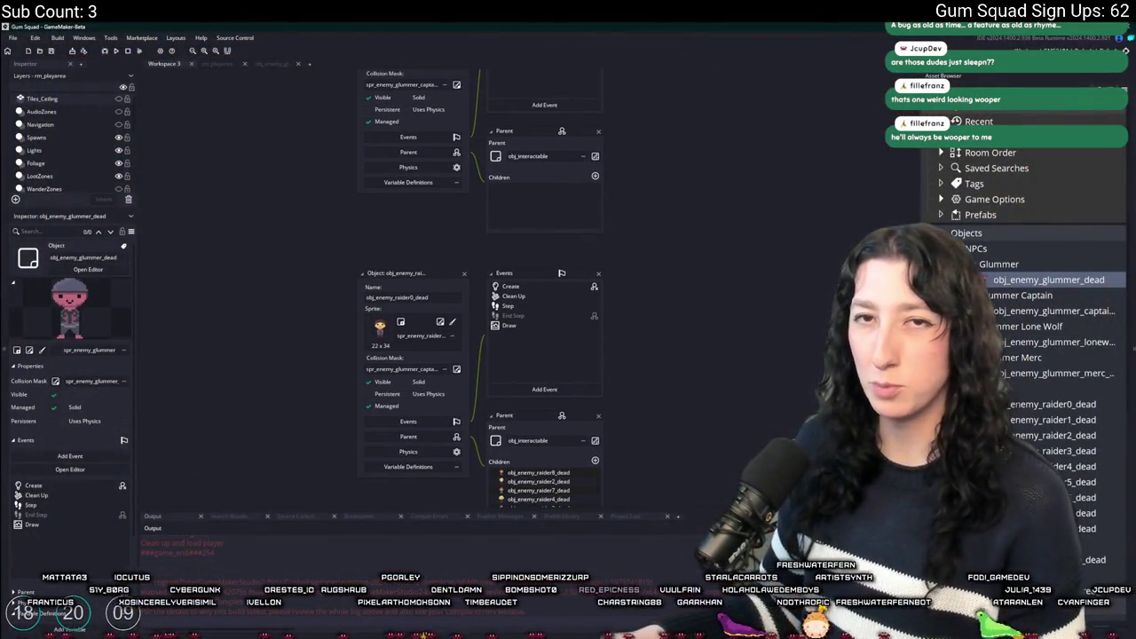
Step: Assign spr_enemy_raider0 and spr_enemy_raider1 to obj_enemy_raider0_dead and obj_enemy_raider1_dead
{"action": "left_click", "coordinate": [429, 338]}
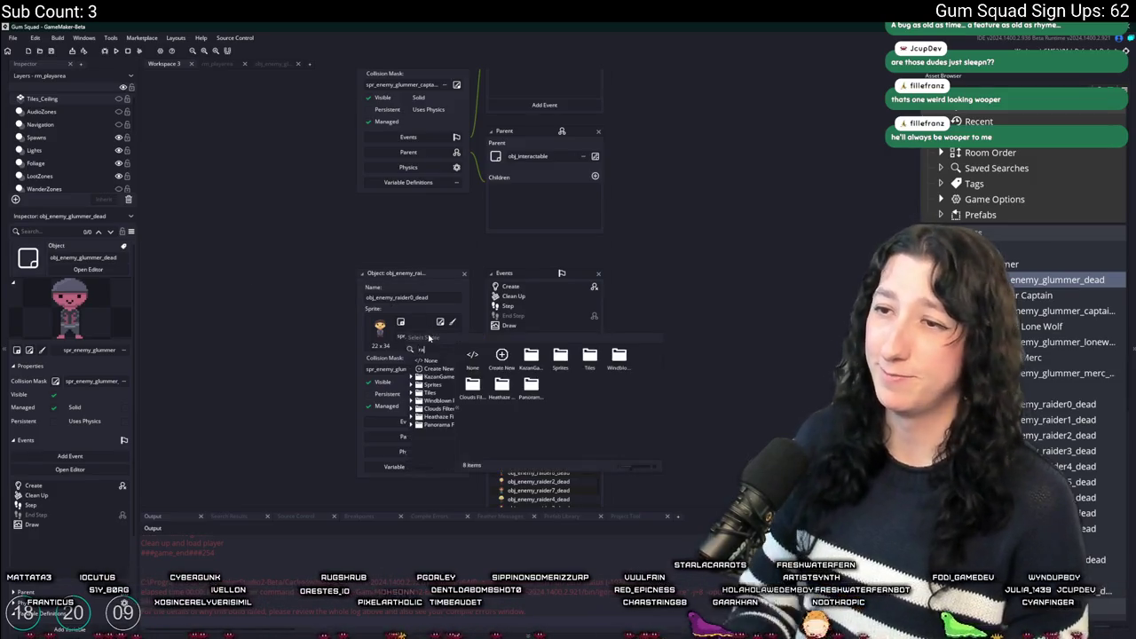
{"action": "type", "text": "raider0"}
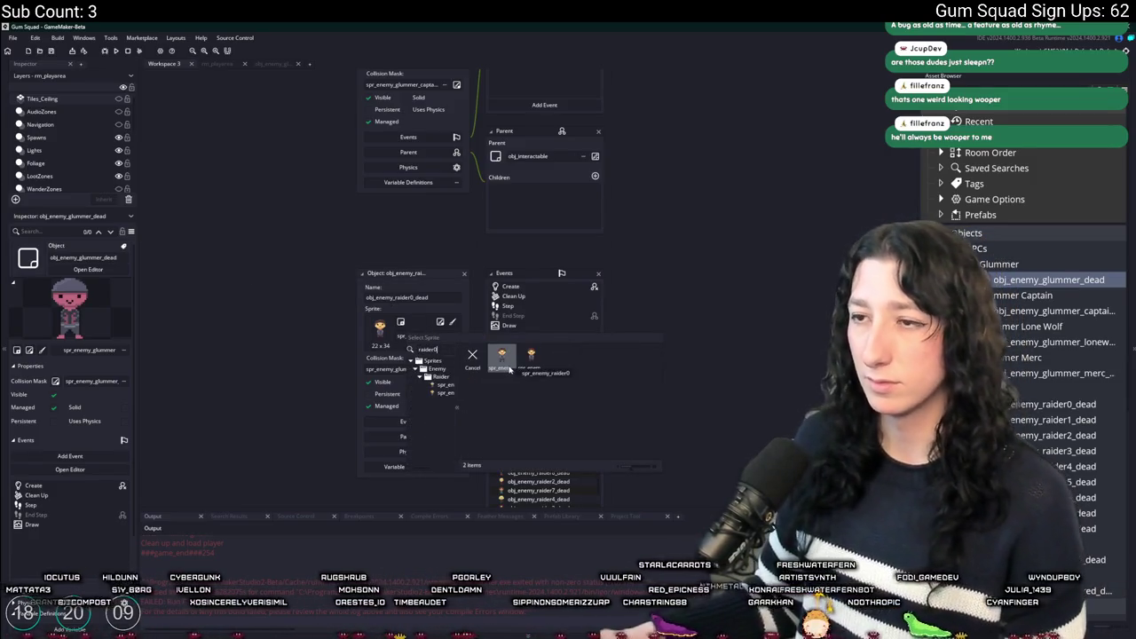
{"action": "left_click", "coordinate": [510, 369]}
{"action": "scroll", "coordinate": [712, 319], "scroll_direction": "up", "scroll_amount": 1}
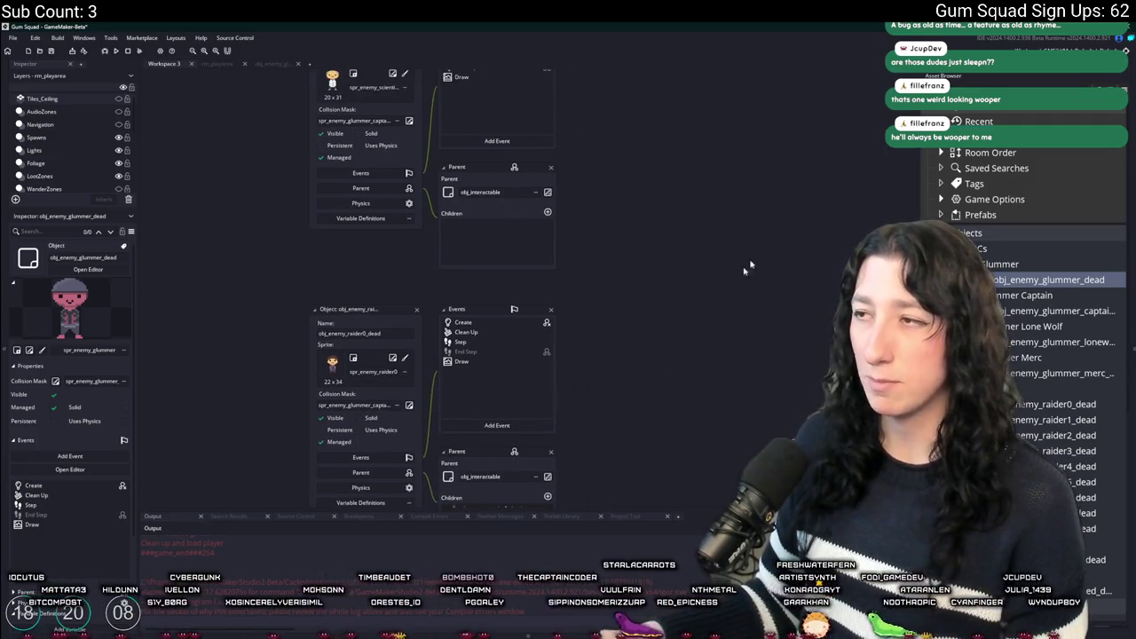
{"action": "key", "text": "ctrl+t"}
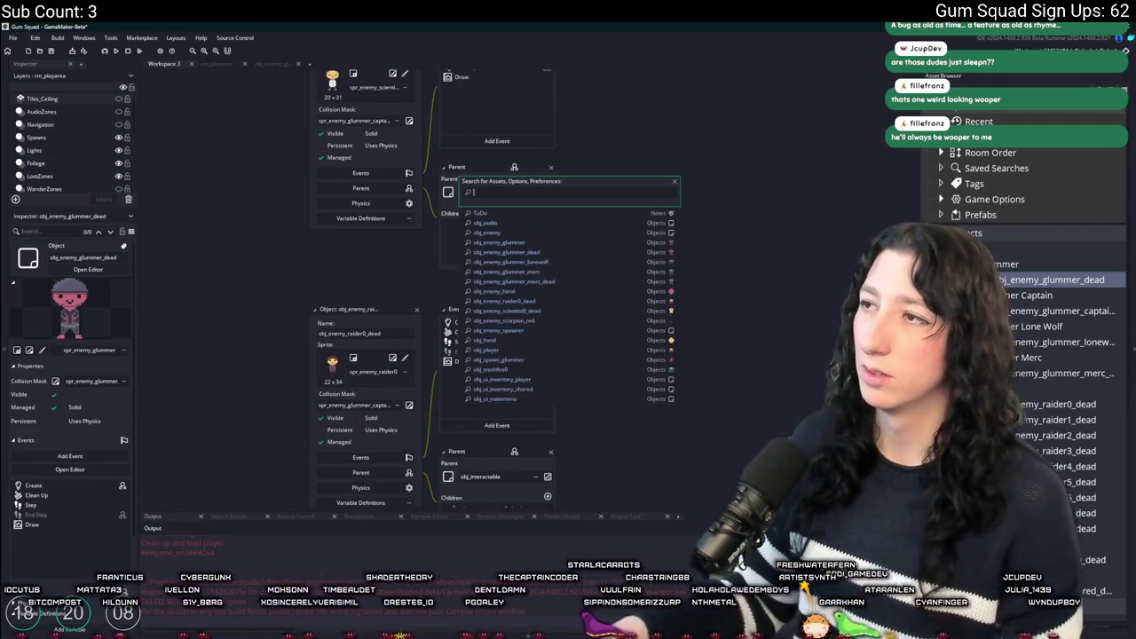
{"action": "key", "text": "Escape"}
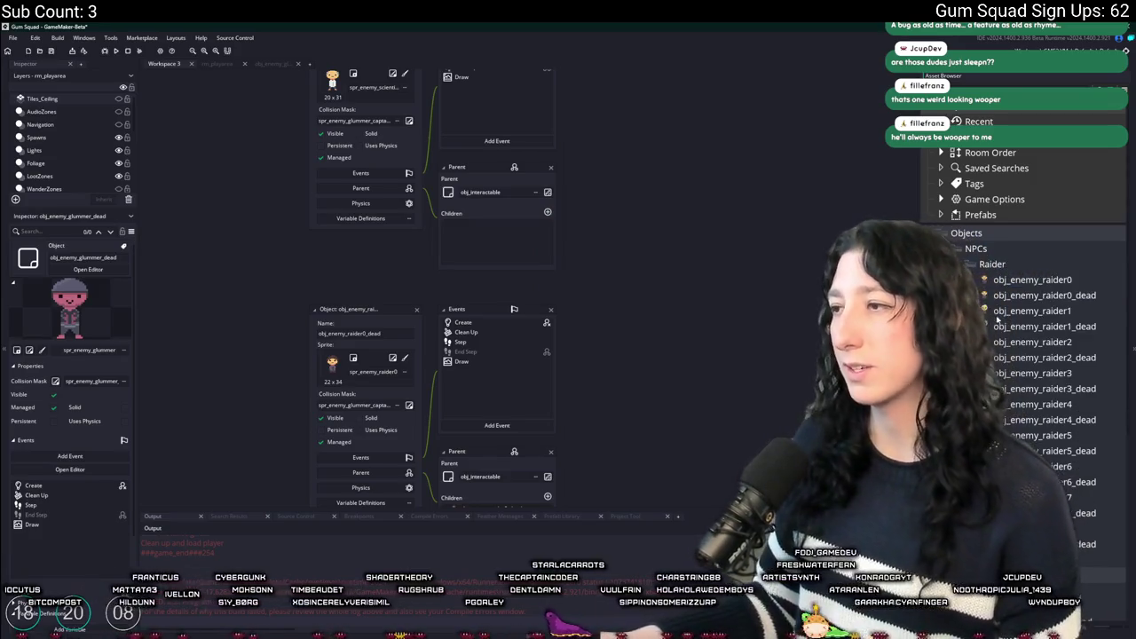
{"action": "double_click", "coordinate": [1023, 325]}
{"action": "left_click", "coordinate": [375, 228]}
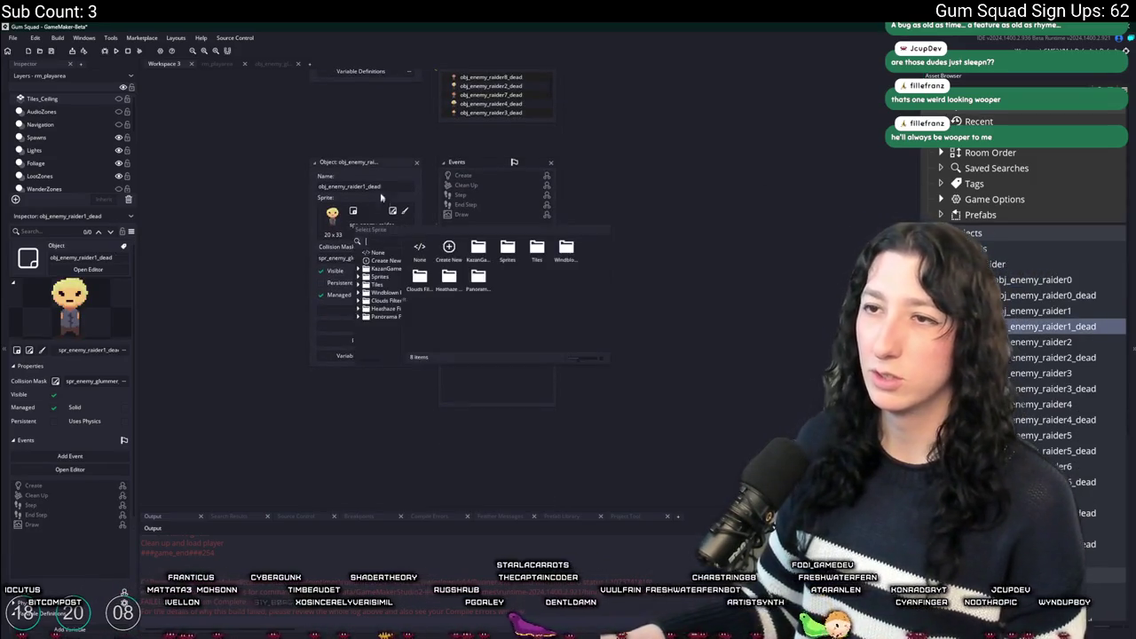
{"action": "type", "text": "raider1"}
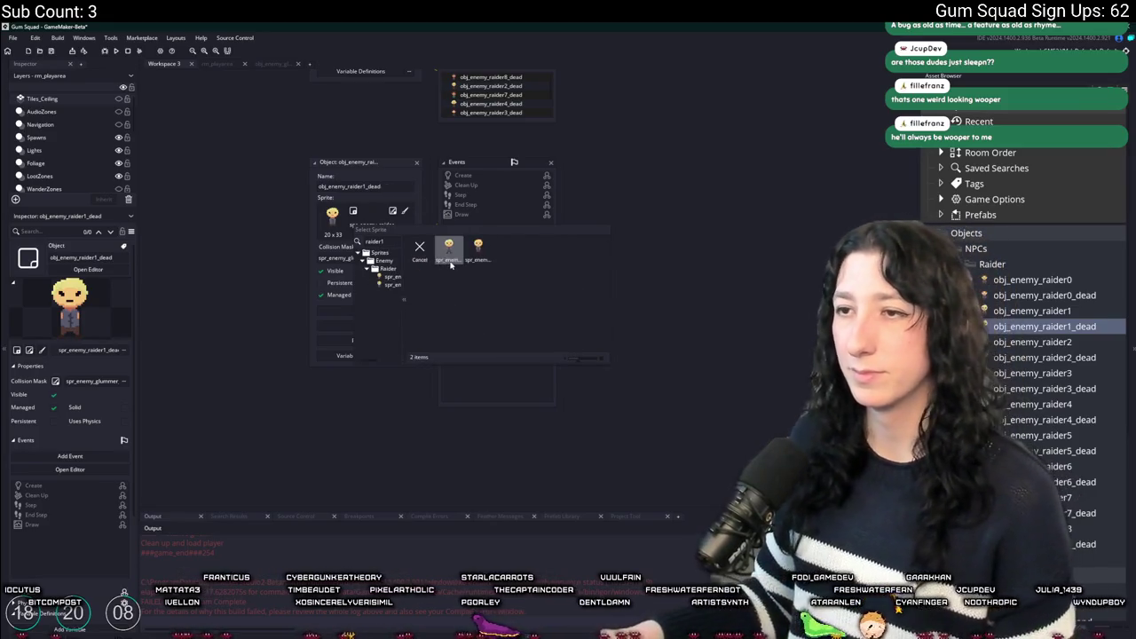
{"action": "left_click", "coordinate": [450, 264]}
Step: Assign spr_enemy_raider2, spr_enemy_raider3 and spr_enemy_raider4 to their matching dead raider objects
{"action": "double_click", "coordinate": [1023, 357]}
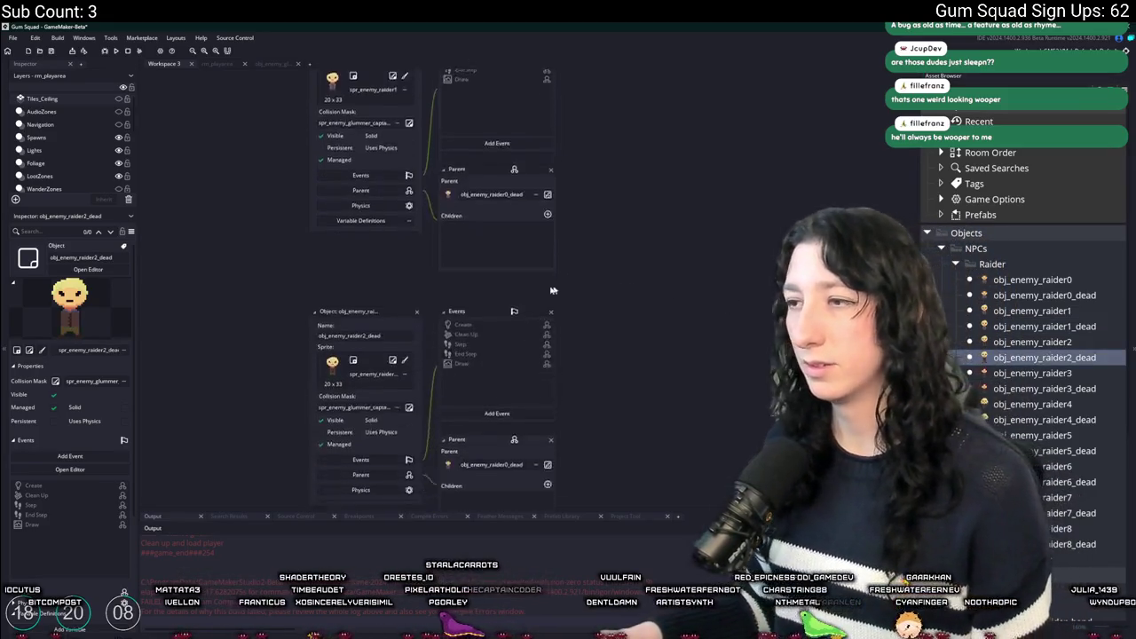
{"action": "left_click", "coordinate": [380, 226]}
{"action": "type", "text": "raider2"}
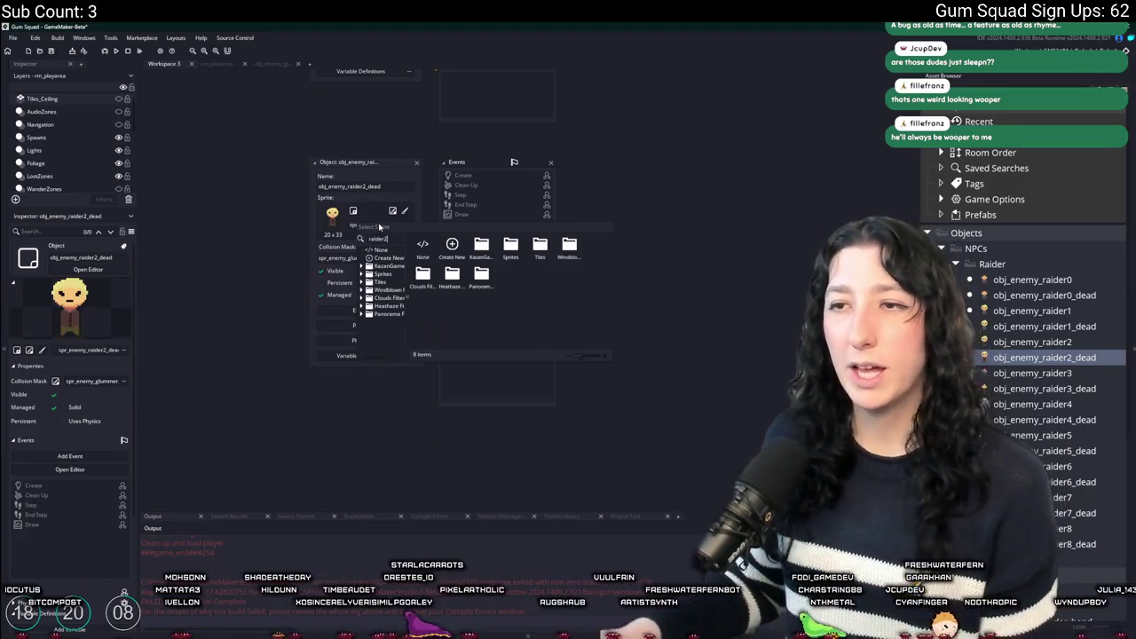
{"action": "left_click", "coordinate": [451, 251]}
{"action": "double_click", "coordinate": [1066, 389]}
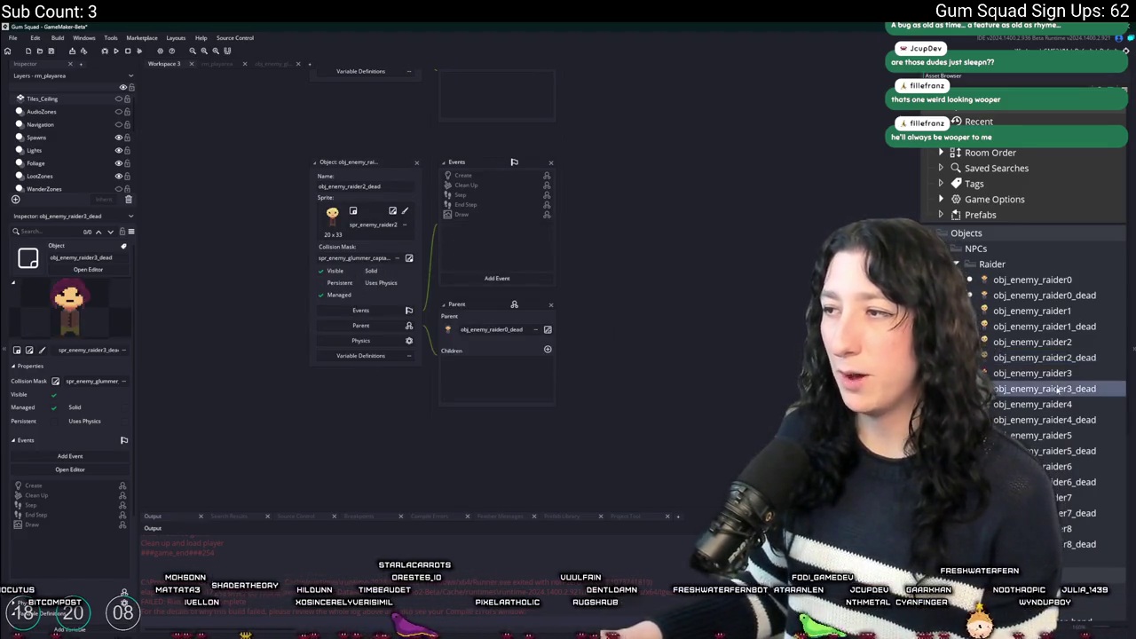
{"action": "left_click", "coordinate": [378, 224]}
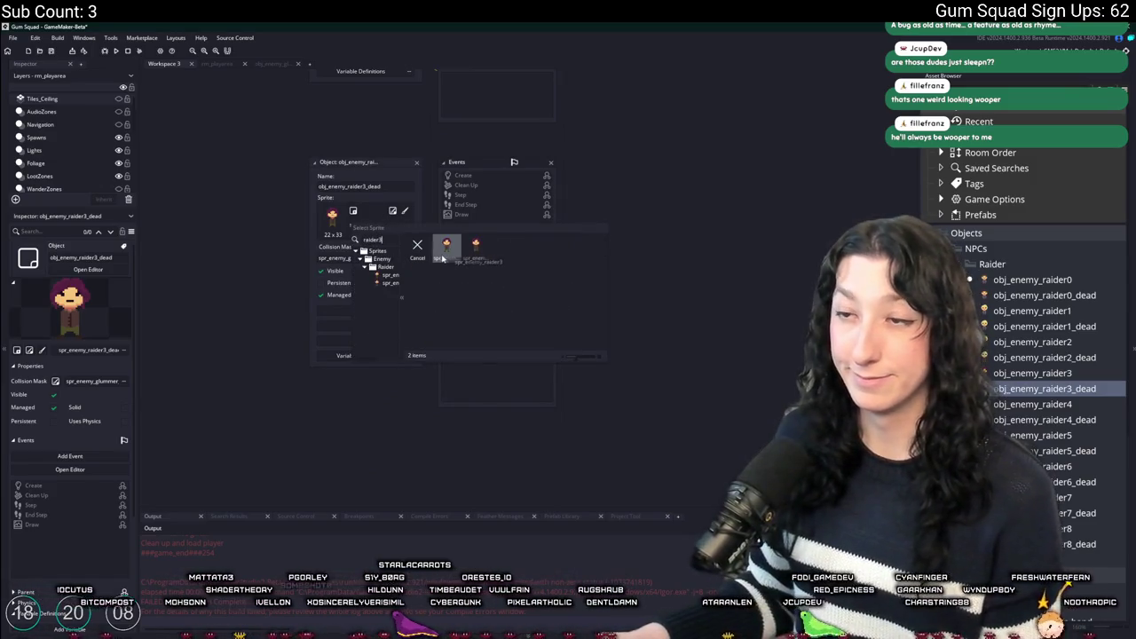
{"action": "left_click", "coordinate": [446, 250]}
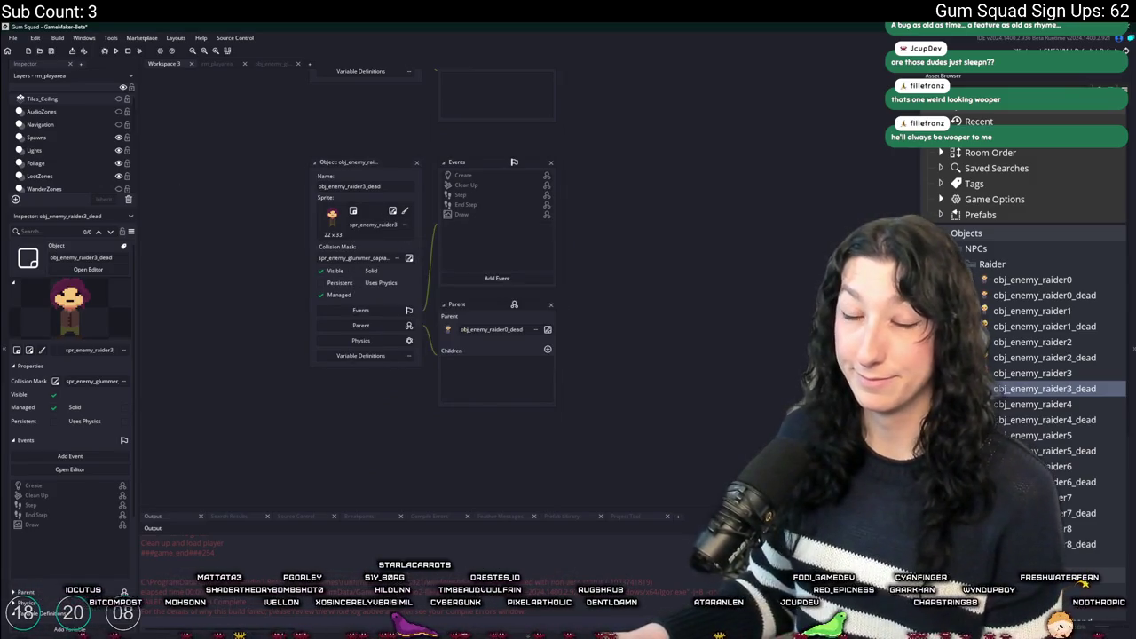
{"action": "double_click", "coordinate": [1037, 420]}
{"action": "left_click", "coordinate": [375, 229]}
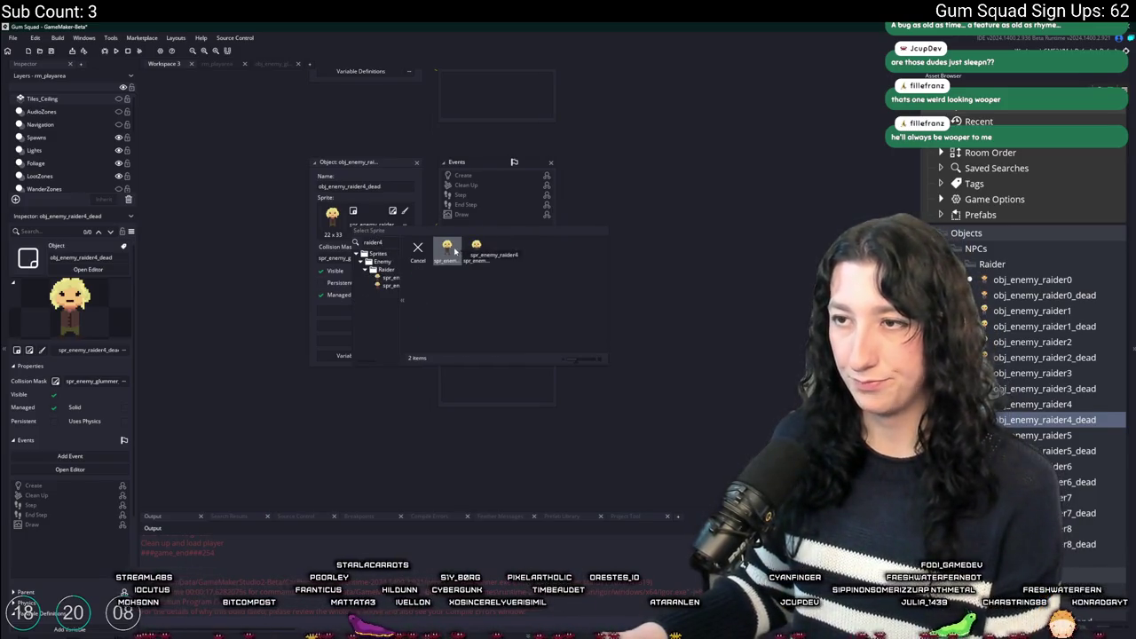
{"action": "left_click", "coordinate": [449, 249]}
{"action": "key", "text": "Down"}
{"action": "key", "text": "Return"}
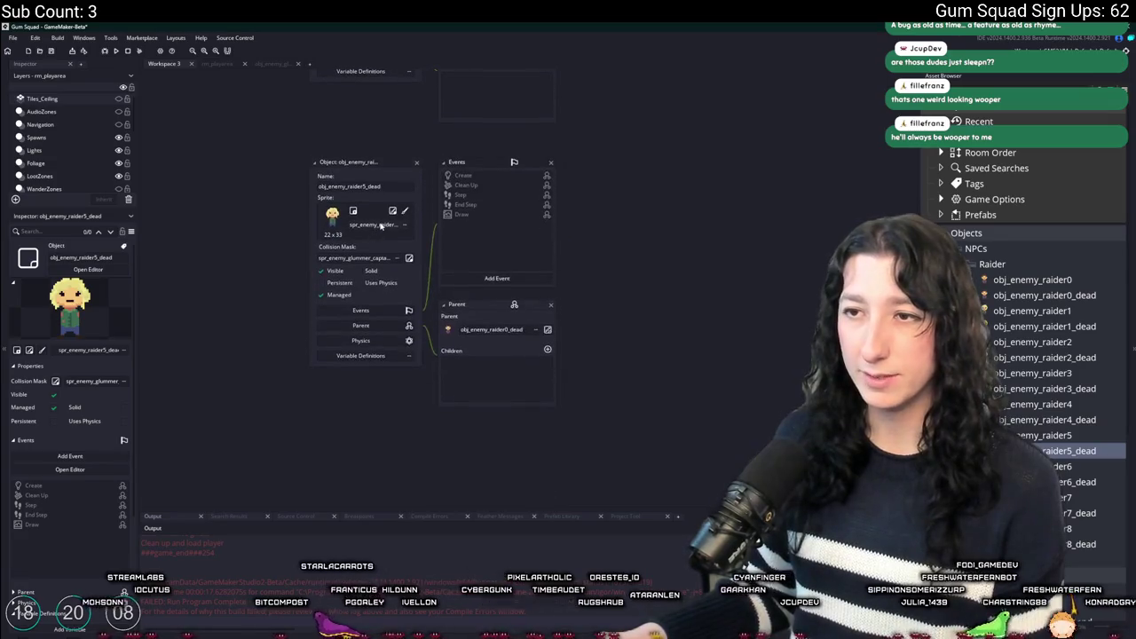
Step: Assign spr_enemy_raider5 and spr_enemy_raider6 to obj_enemy_raider5_dead and obj_enemy_raider6_dead
{"action": "left_click", "coordinate": [381, 226]}
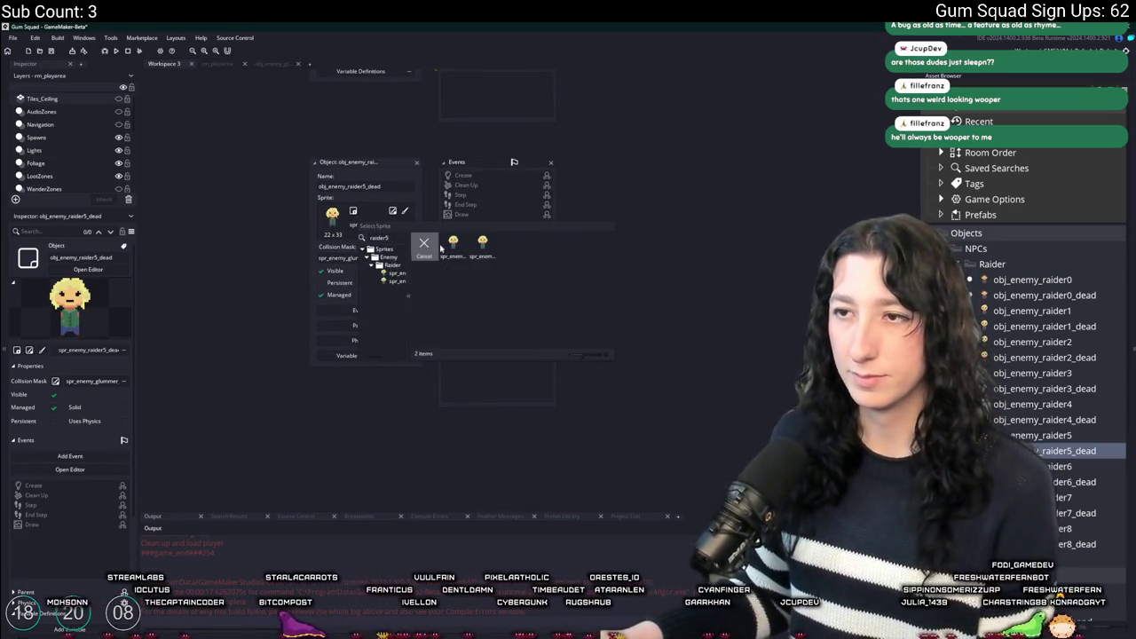
{"action": "left_click", "coordinate": [424, 245]}
{"action": "key", "text": "Return"}
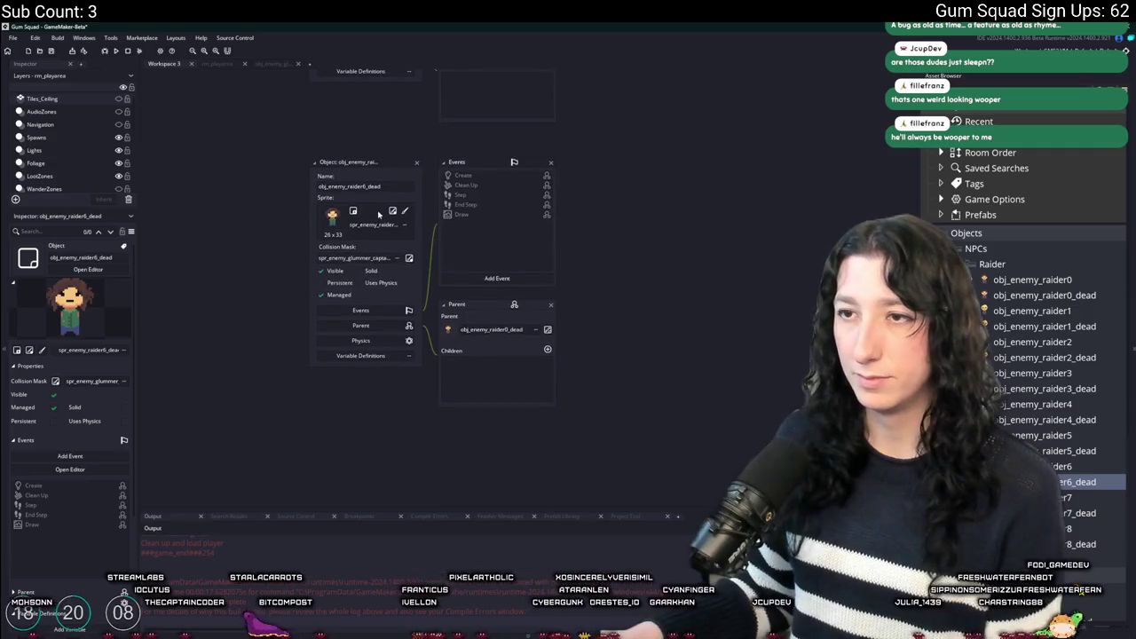
{"action": "left_click", "coordinate": [384, 227]}
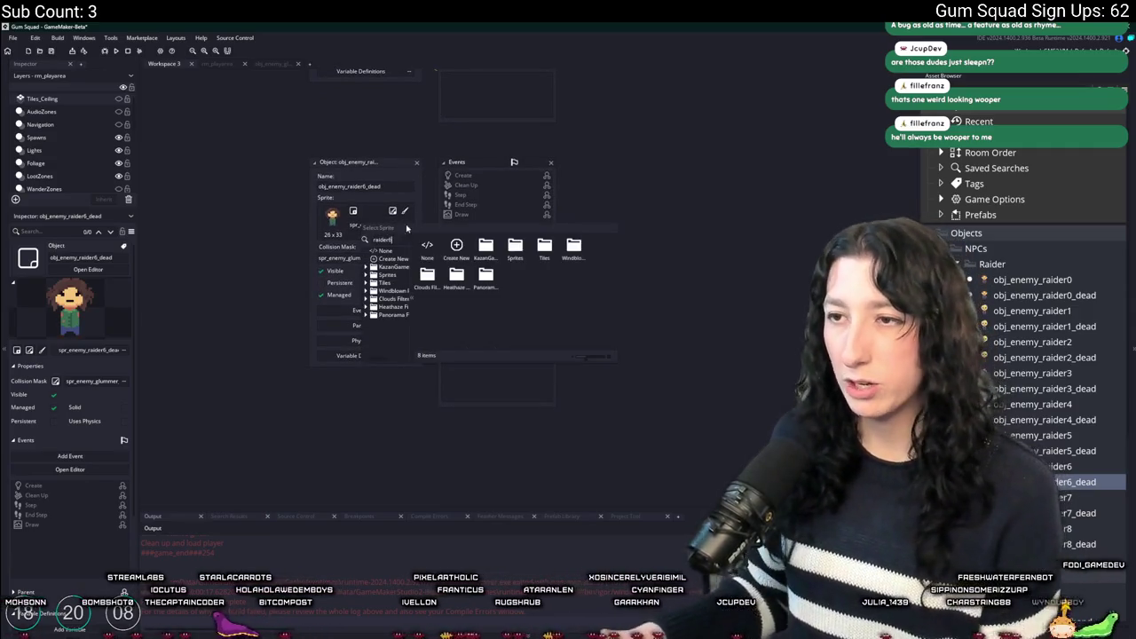
{"action": "left_click", "coordinate": [455, 245]}
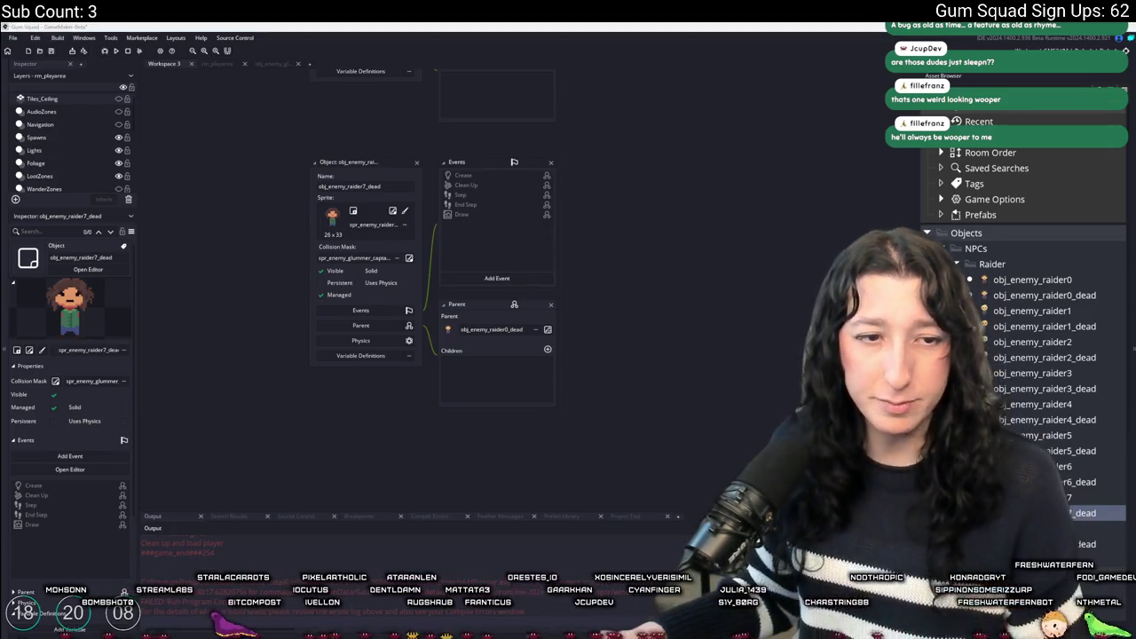
Step: Search '7' then '8' to pick spr_enemy_raider7 and spr_enemy_raider8 for their dead objects
{"action": "left_click", "coordinate": [366, 227]}
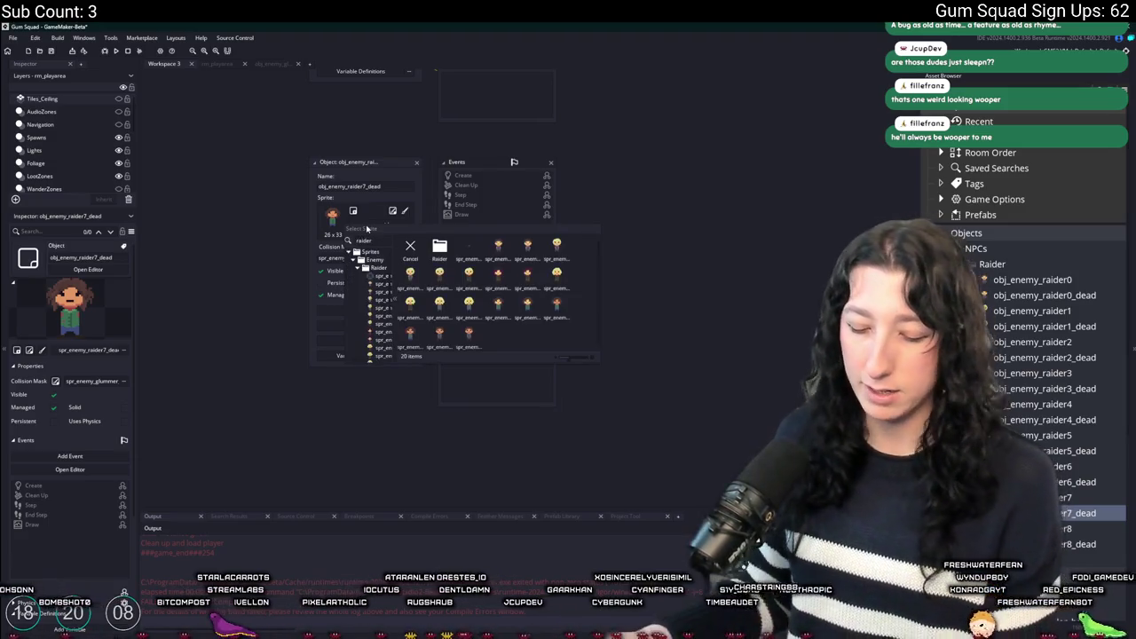
{"action": "type", "text": "7"}
{"action": "double_click", "coordinate": [440, 254]}
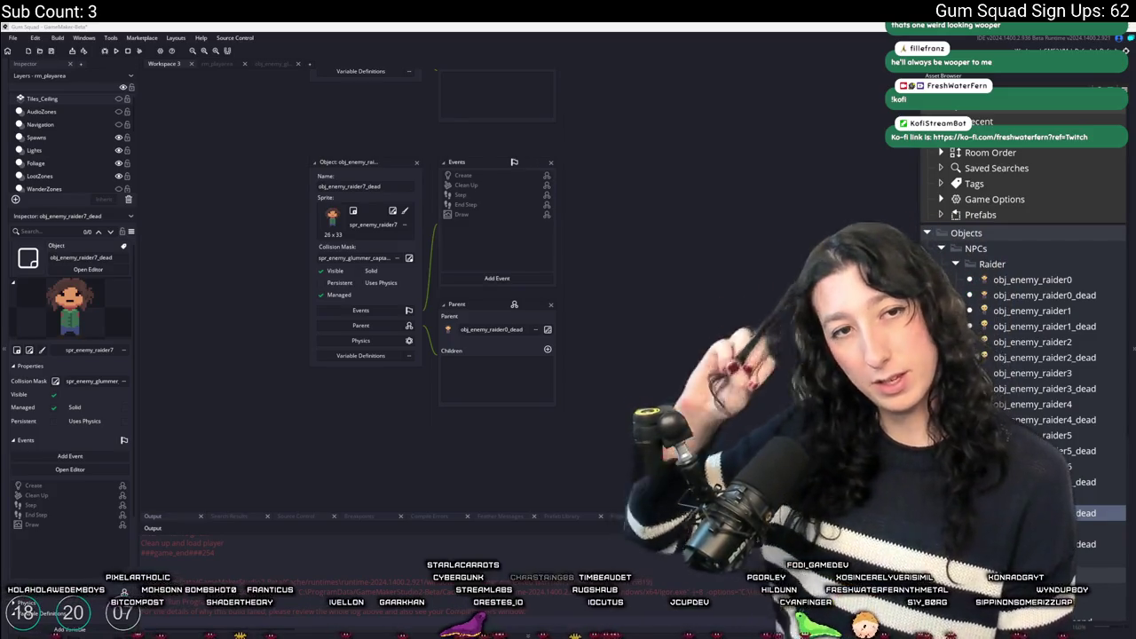
{"action": "key", "text": "Down"}
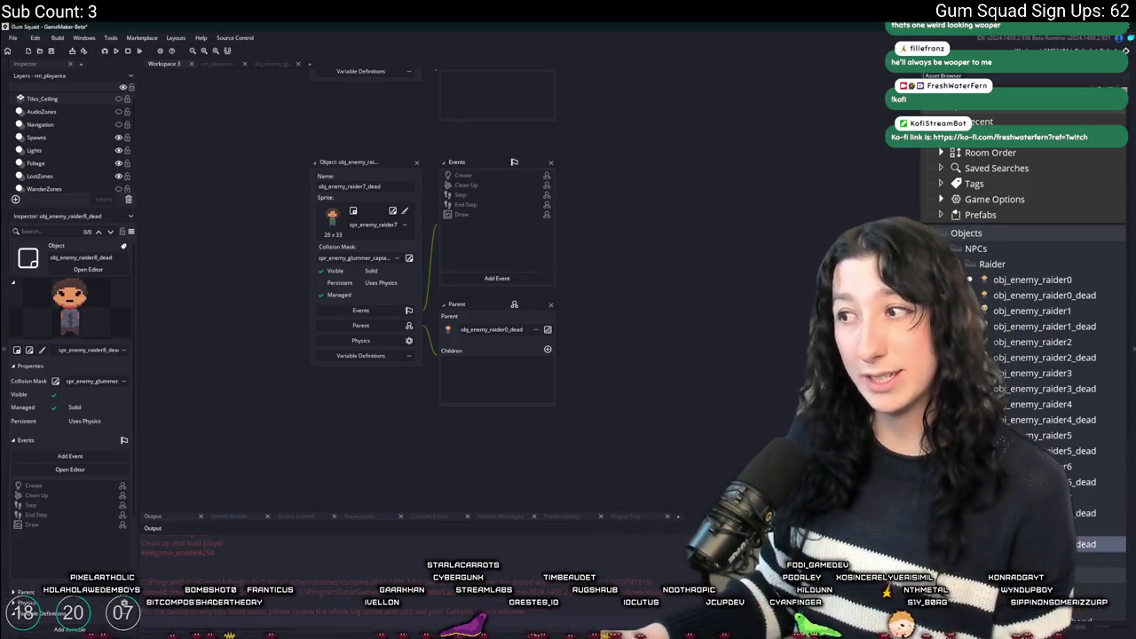
{"action": "left_click", "coordinate": [366, 226]}
{"action": "type", "text": "raider8"}
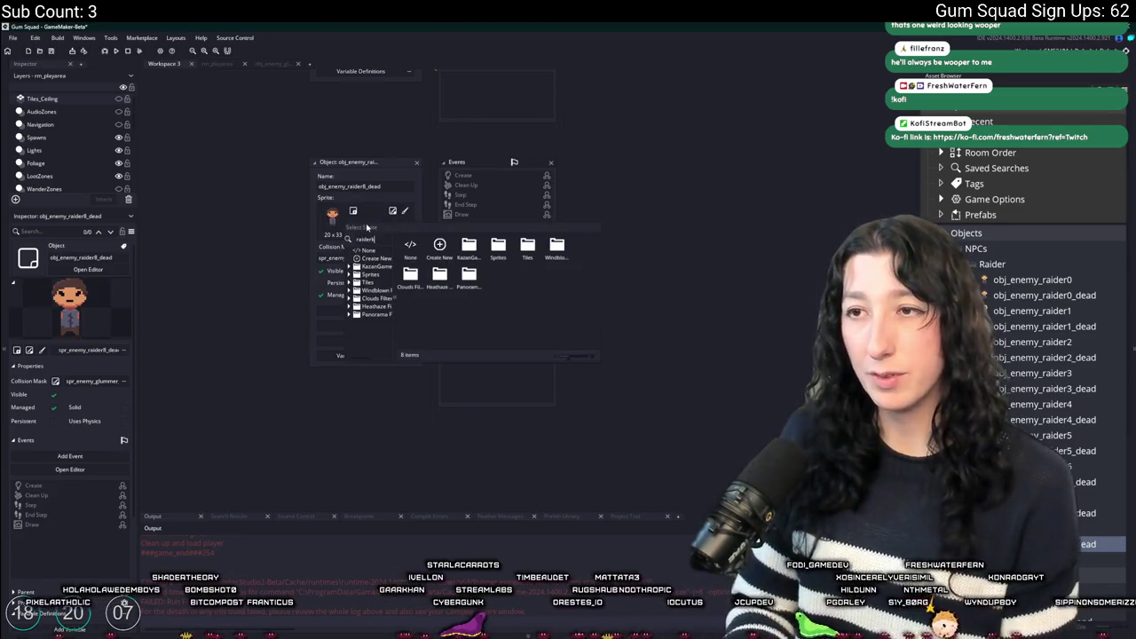
{"action": "key", "text": "BackSpace"}
{"action": "type", "text": "9"}
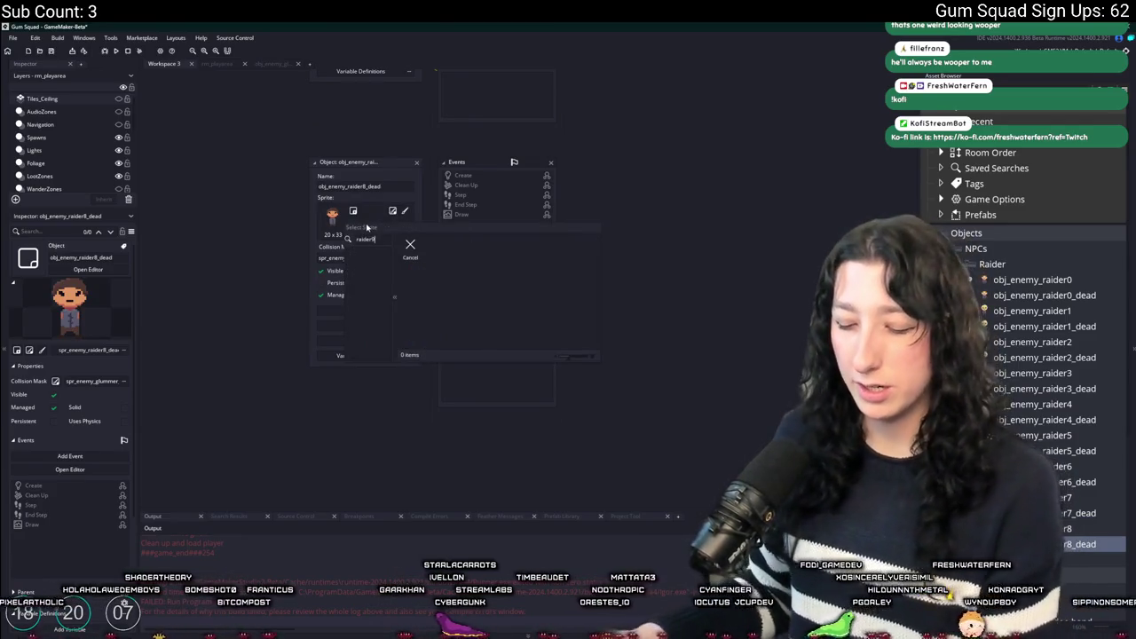
{"action": "key", "text": "BackSpace"}
{"action": "type", "text": "8"}
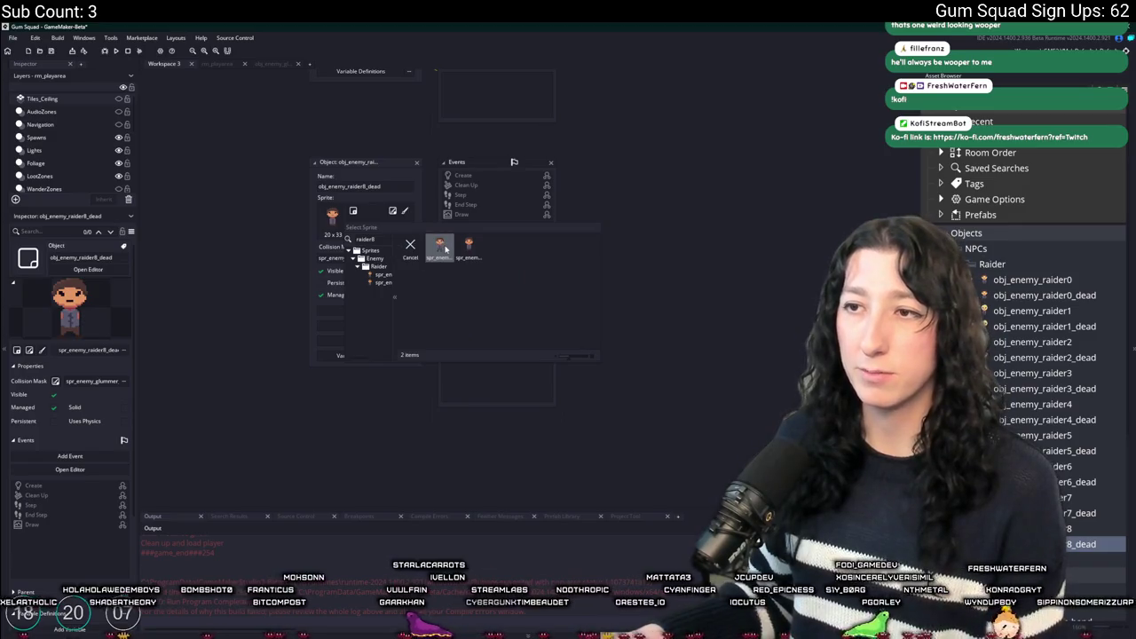
{"action": "left_click", "coordinate": [444, 249]}
{"action": "scroll", "coordinate": [487, 353], "scroll_direction": "down", "scroll_amount": 6}
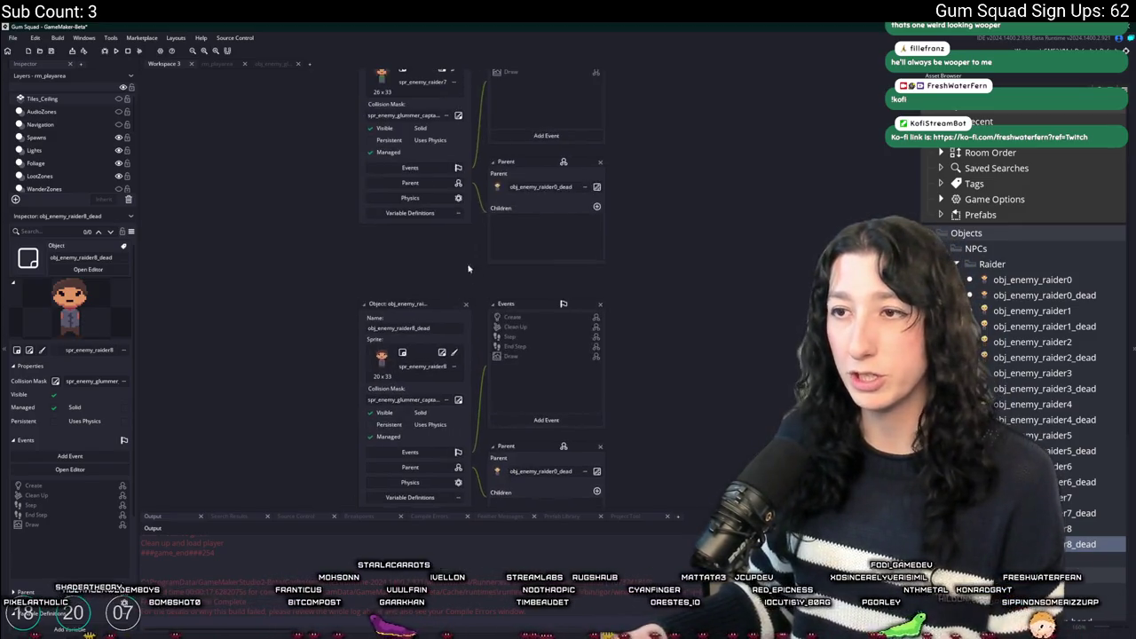
Step: Add Workspace 4, close the old workspace and open the rm_playarea room editor
{"action": "left_click", "coordinate": [309, 64]}
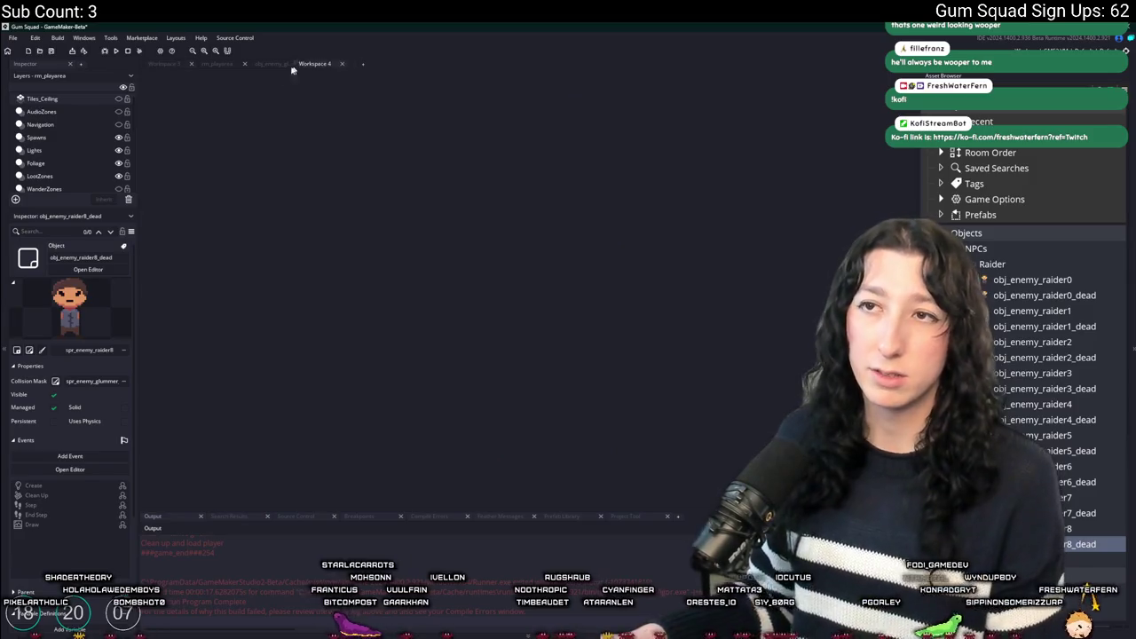
{"action": "left_click", "coordinate": [178, 67]}
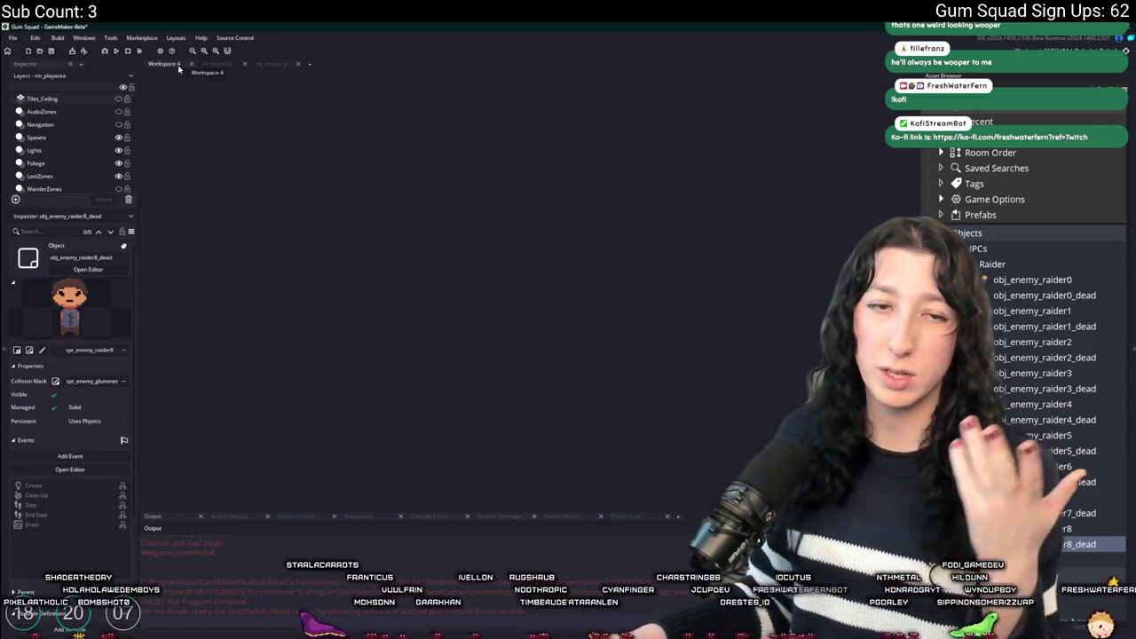
{"action": "left_click", "coordinate": [220, 64]}
{"action": "left_click", "coordinate": [271, 65]}
{"action": "left_click", "coordinate": [226, 66]}
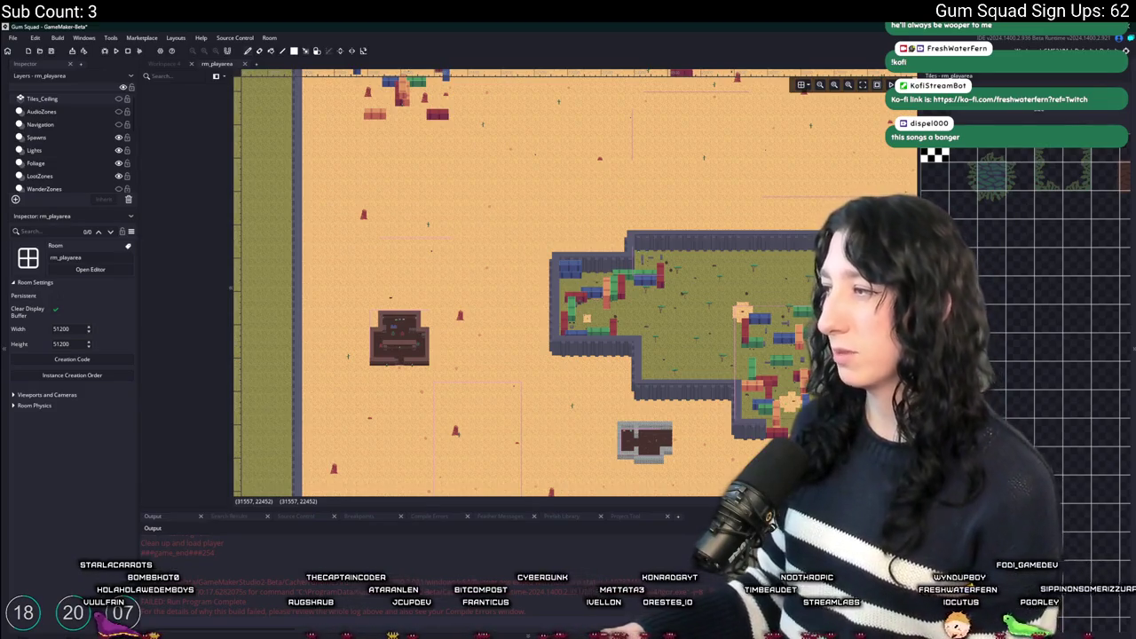
Step: Check the music in the browser, then pan around the rm_playarea desert map
{"action": "key", "text": "alt+Tab"}
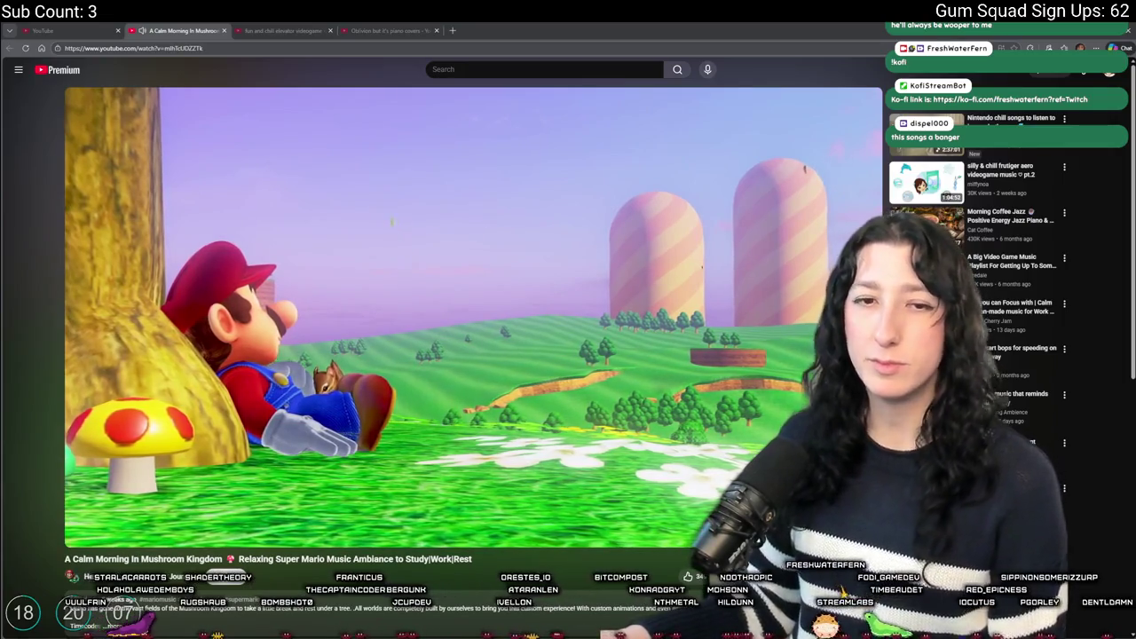
{"action": "key", "text": "alt+Tab"}
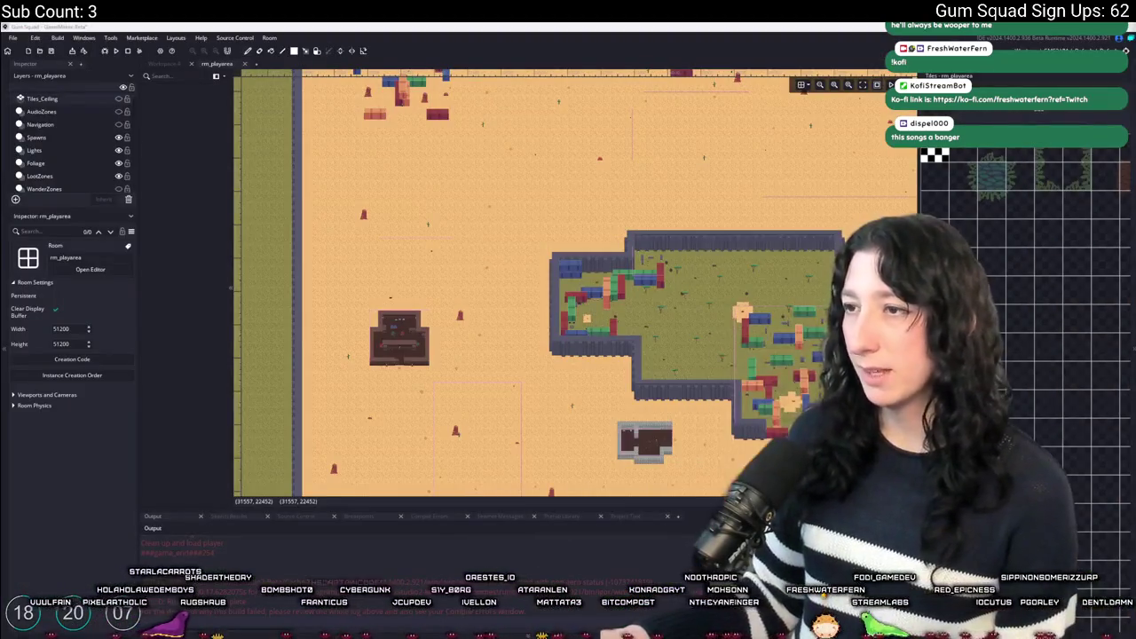
{"action": "scroll", "coordinate": [577, 284], "scroll_direction": "right", "scroll_amount": 3}
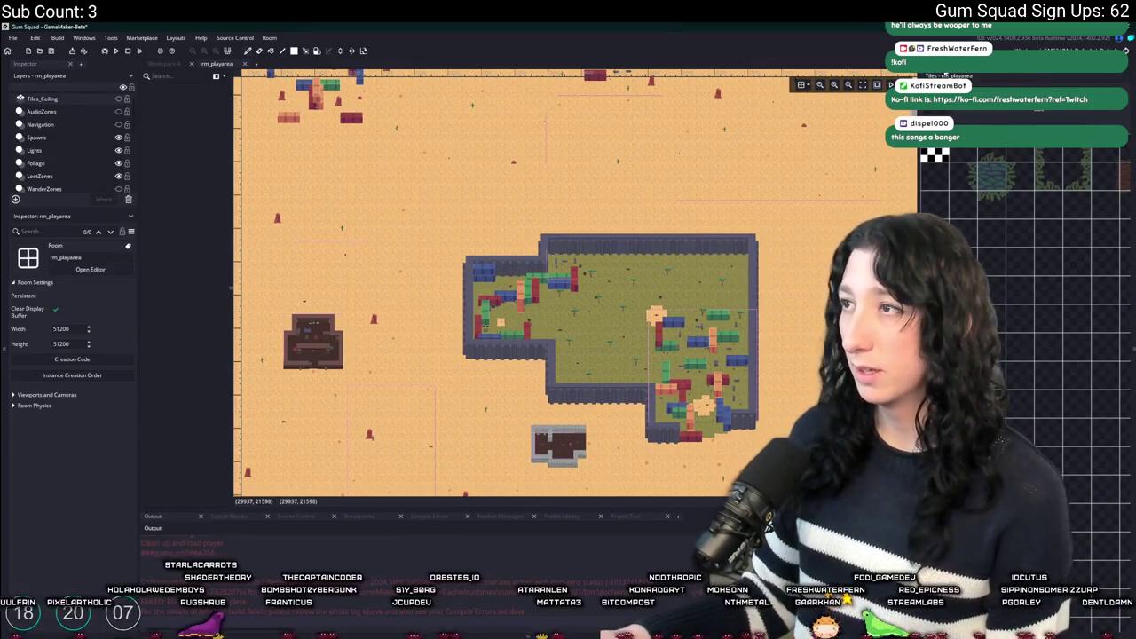
{"action": "scroll", "coordinate": [577, 284], "scroll_direction": "down", "scroll_amount": 3}
{"action": "scroll", "coordinate": [577, 284], "scroll_direction": "right", "scroll_amount": 3}
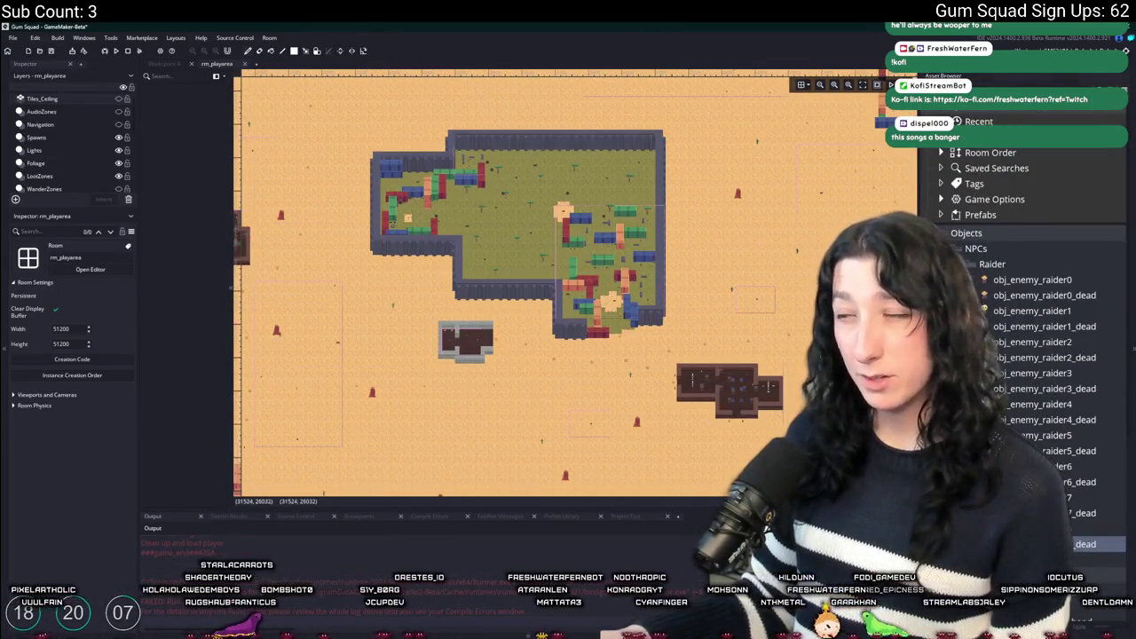
Step: Filter assets by 'cap', view obj_enemy_glummer_captain_dead and its sprite, then close both editors
{"action": "type", "text": "spawn"}
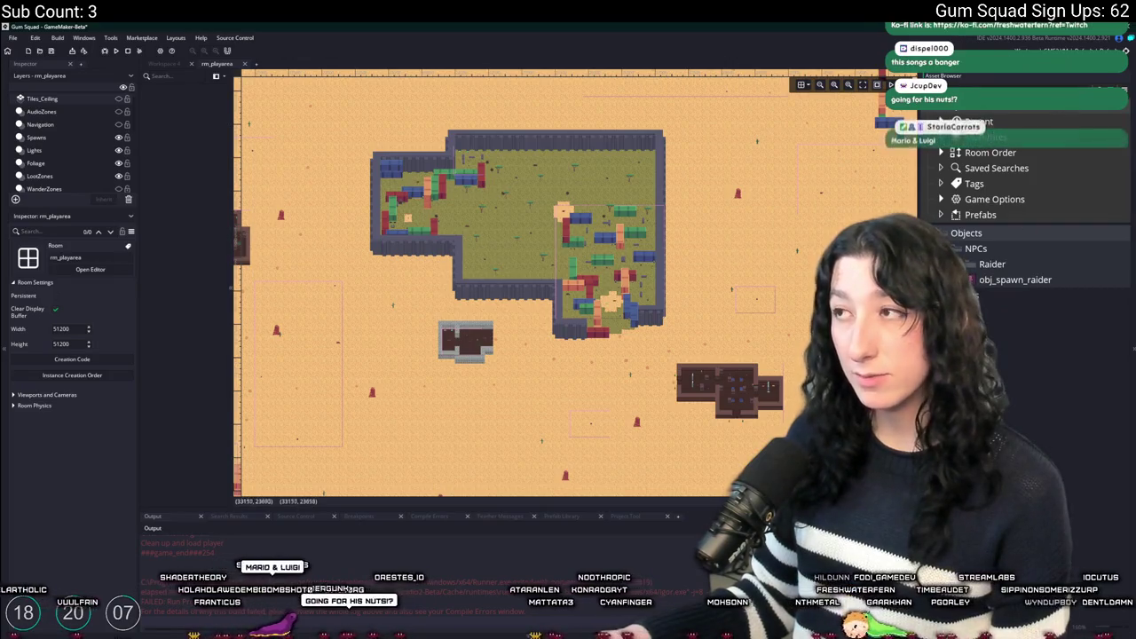
{"action": "key", "text": "BackSpace"}
{"action": "key", "text": "BackSpace"}
{"action": "key", "text": "BackSpace"}
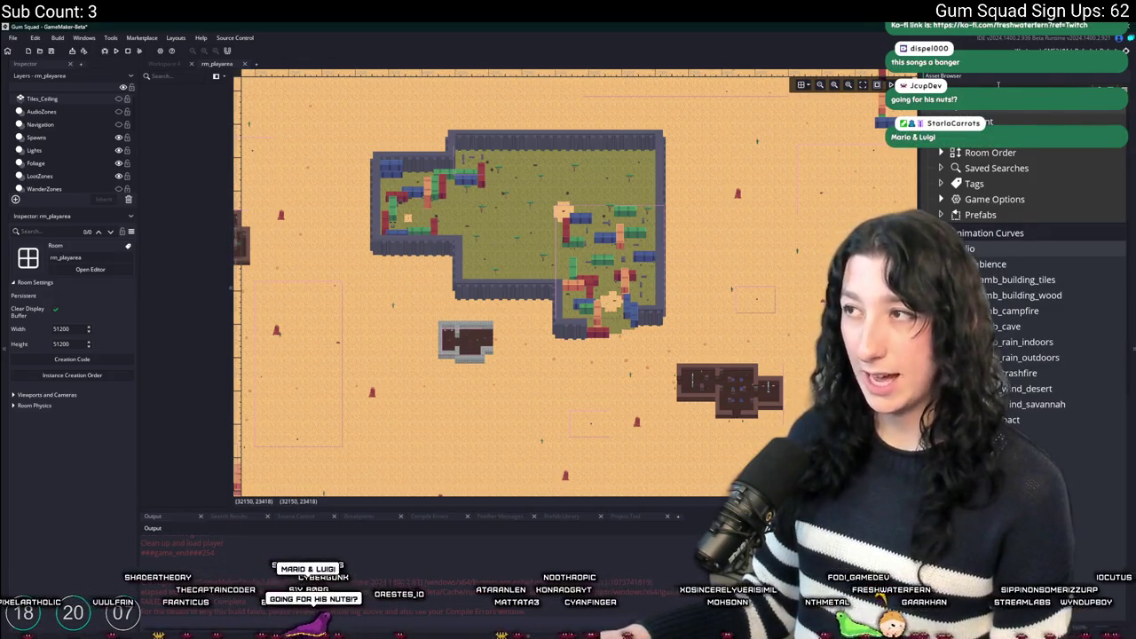
{"action": "type", "text": "cap"}
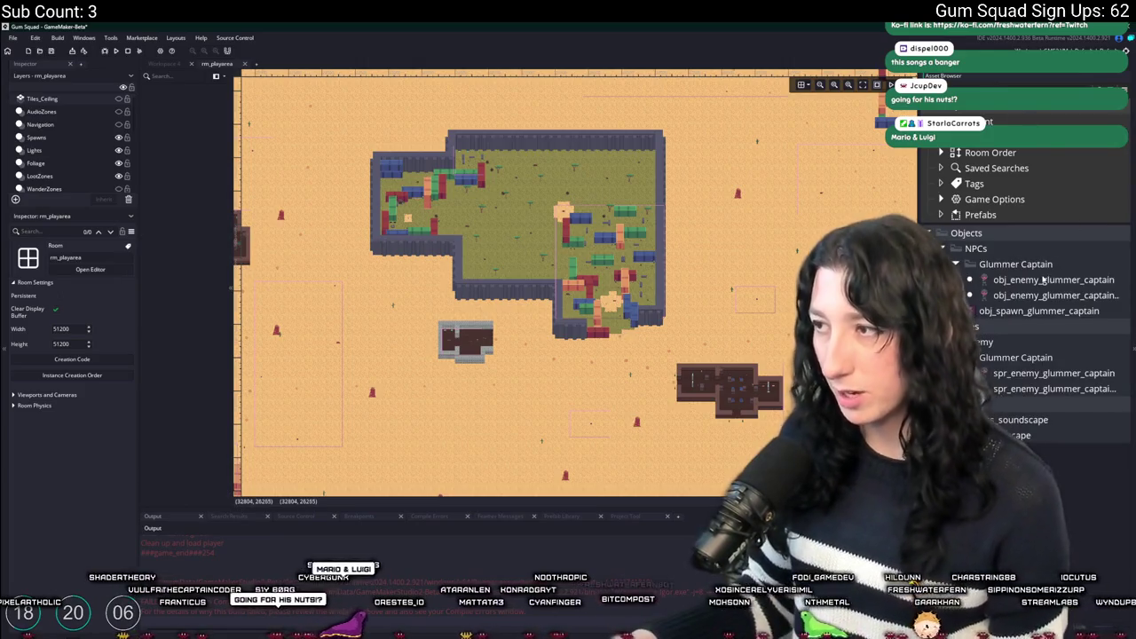
{"action": "left_click", "coordinate": [1043, 279]}
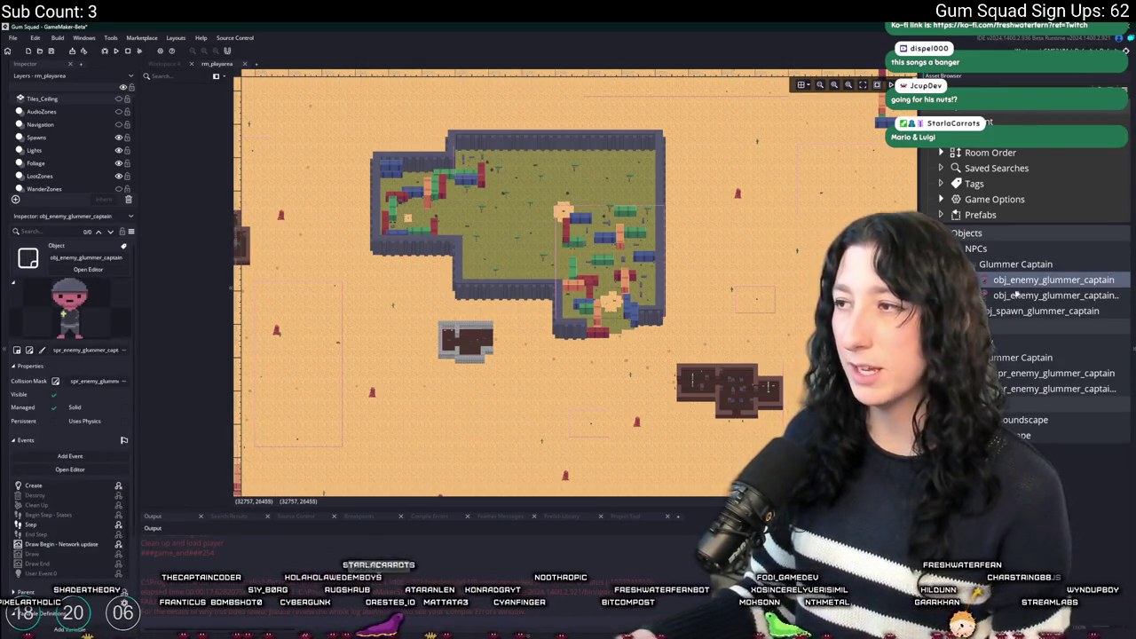
{"action": "left_click_drag", "start_coordinate": [925, 215], "coordinate": [852, 215]}
{"action": "double_click", "coordinate": [1030, 294]}
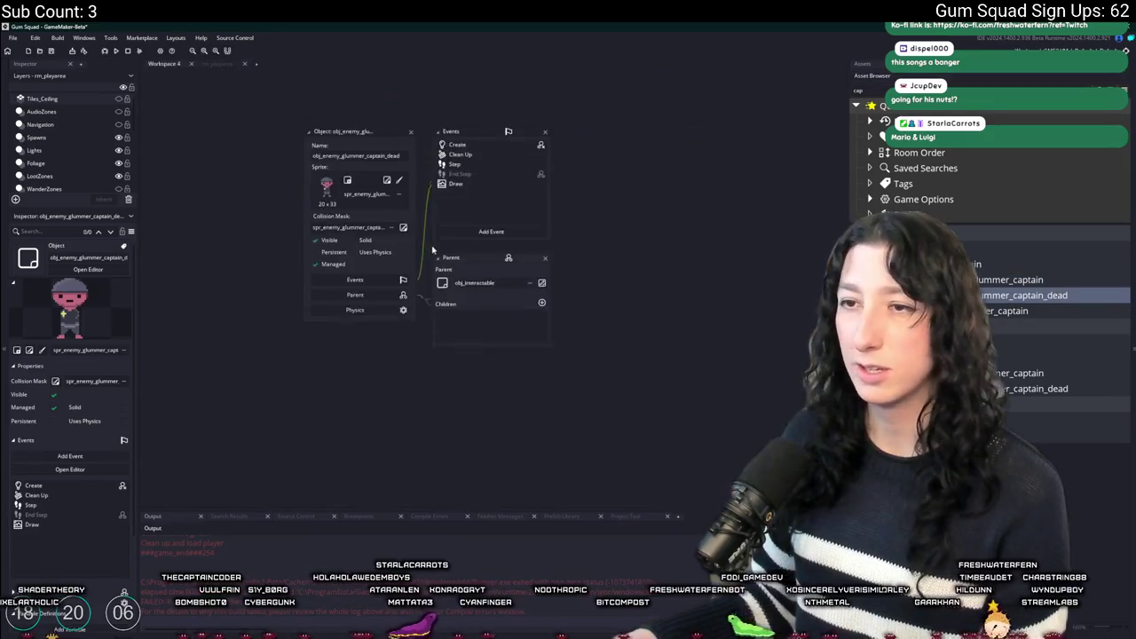
{"action": "left_click", "coordinate": [387, 180]}
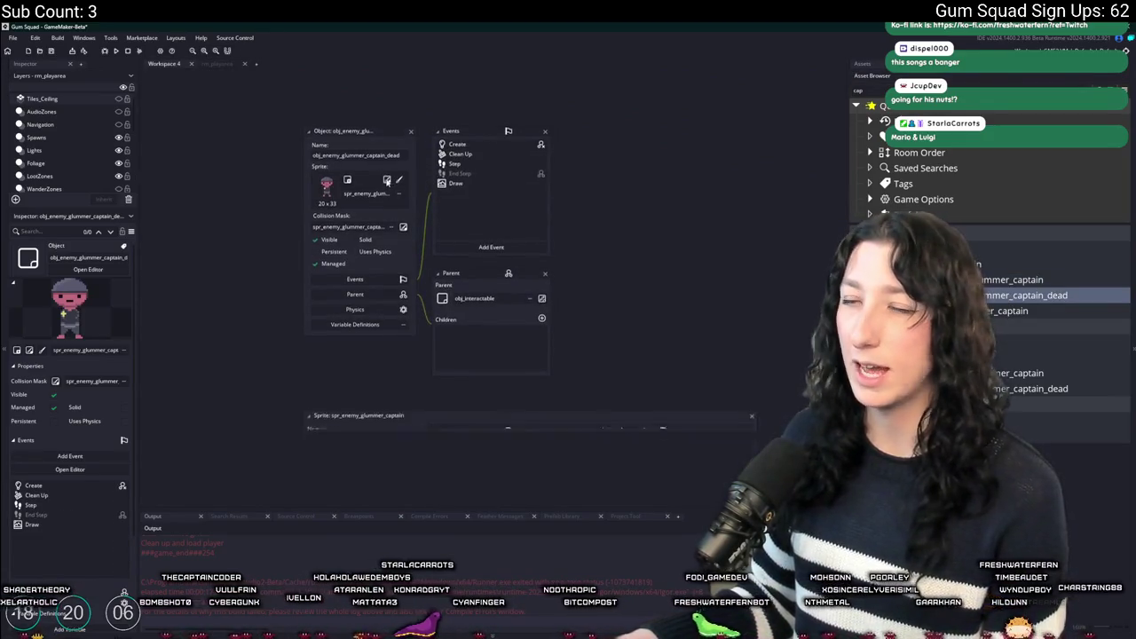
{"action": "left_click", "coordinate": [752, 158]}
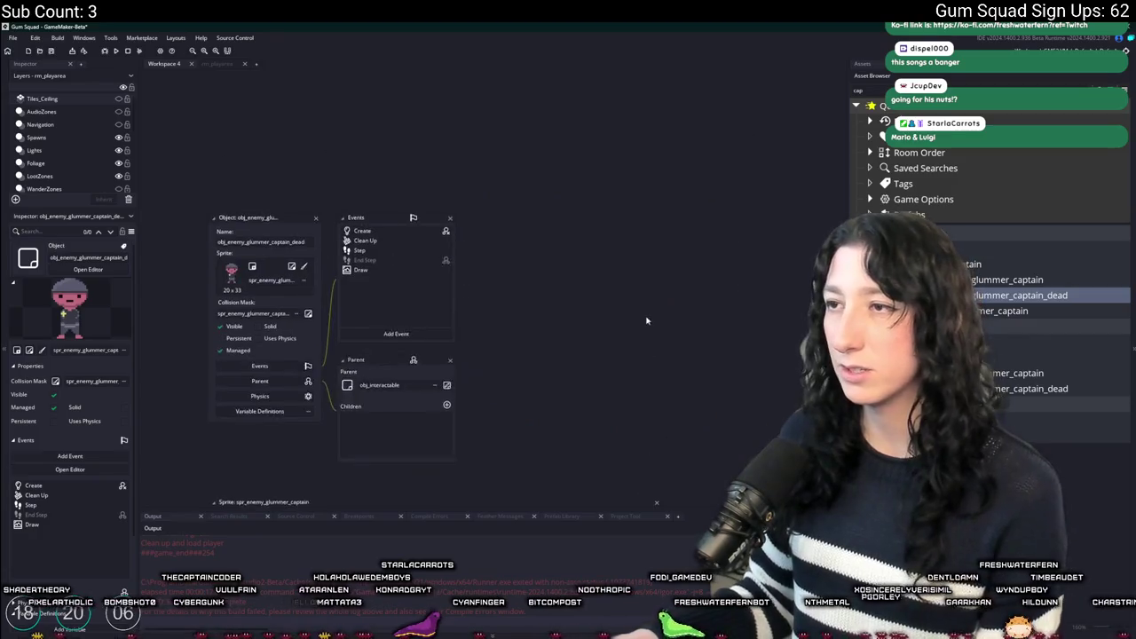
{"action": "left_click", "coordinate": [325, 260]}
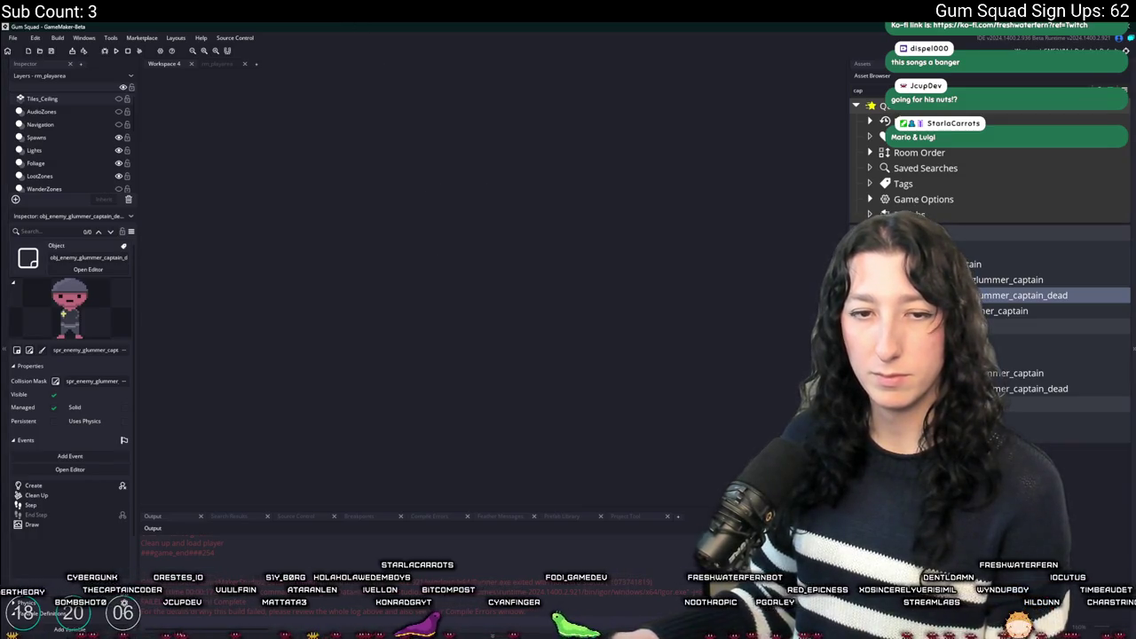
Step: Back in GameMaker after checking the music browser, clear the asset filter and open the ToDo note via Ctrl+T
{"action": "key", "text": "alt+Tab"}
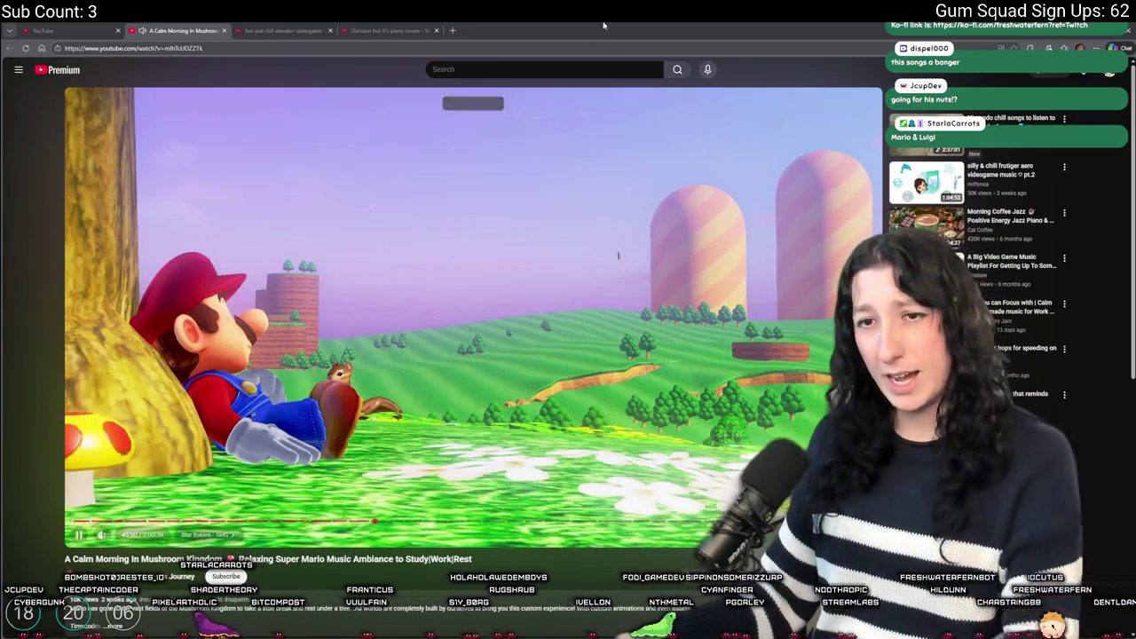
{"action": "key", "text": "alt+Tab"}
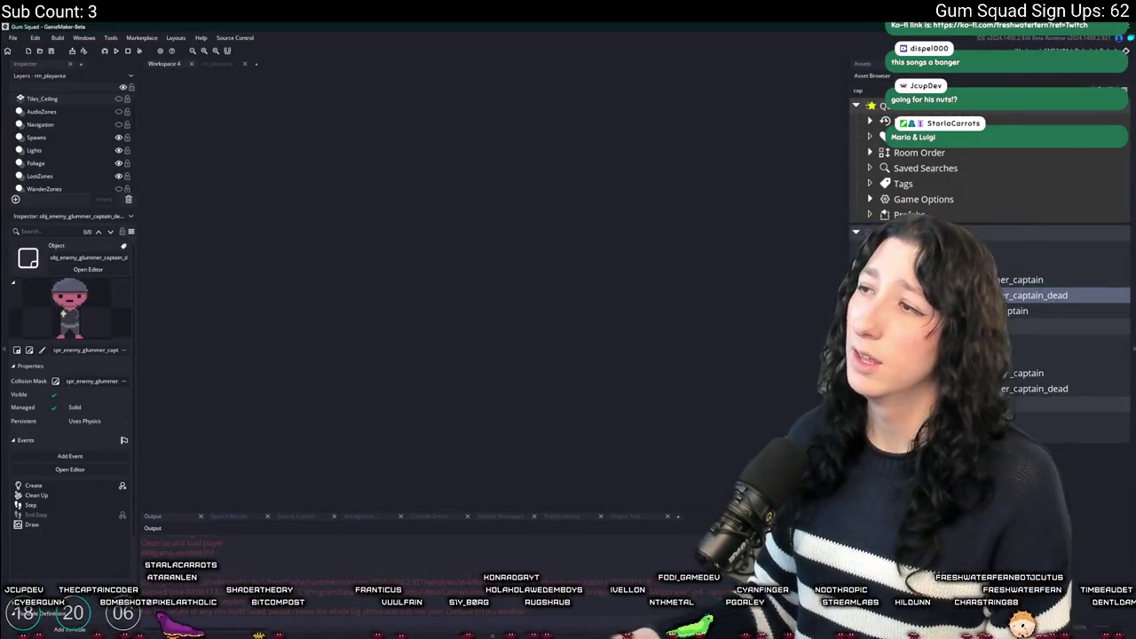
{"action": "key", "text": "Escape"}
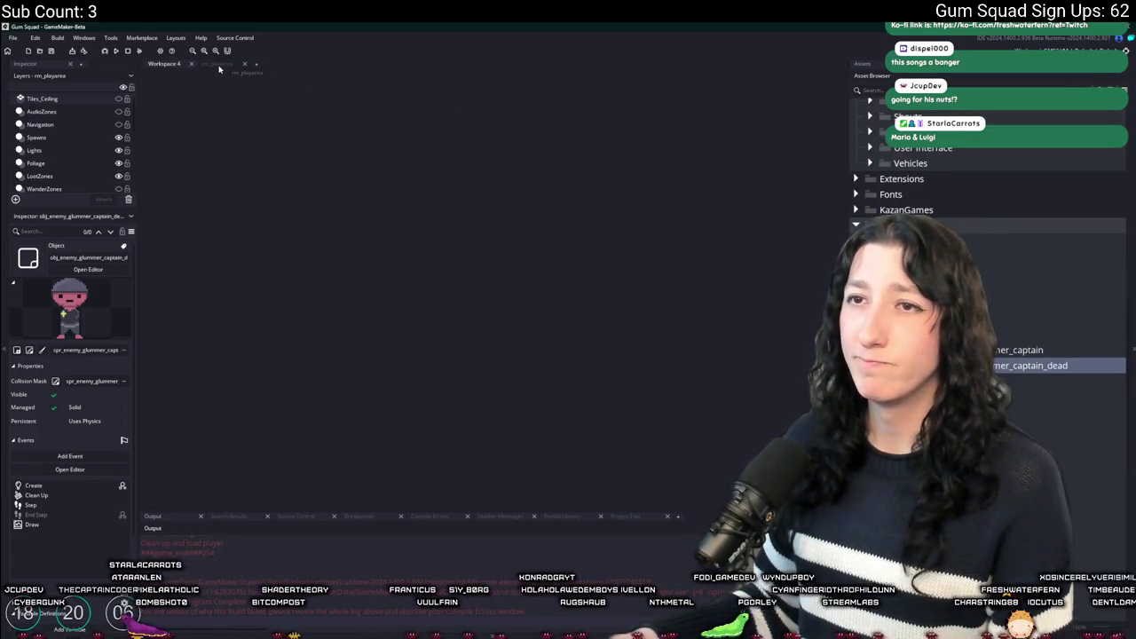
{"action": "key", "text": "ctrl+t"}
{"action": "type", "text": "sc"}
{"action": "key", "text": "Return"}
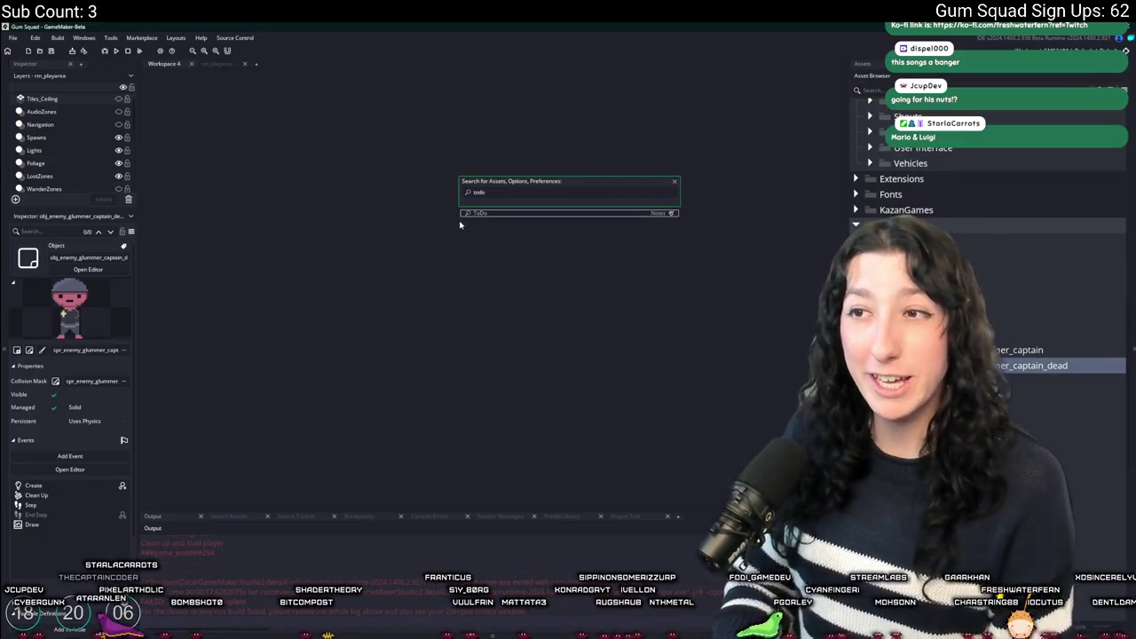
Step: Dock the ToDo note and delete the merc-bodies, 'Ambience sound source is odd' and 'All bodies besides glummers' items
{"action": "left_click", "coordinate": [689, 133]}
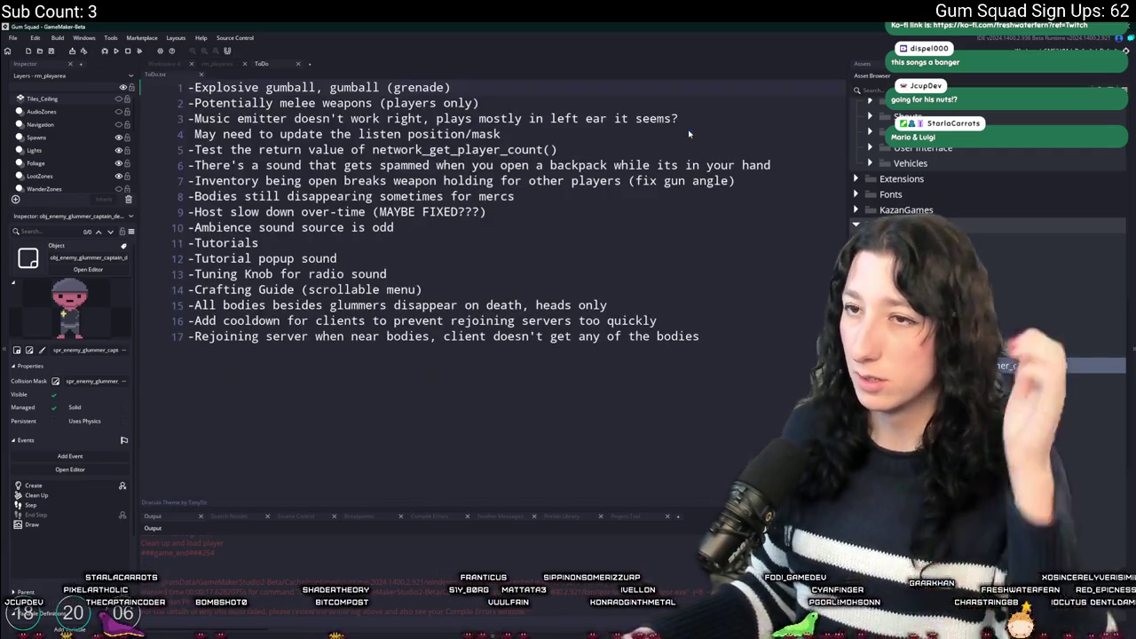
{"action": "left_click_drag", "start_coordinate": [515, 196], "coordinate": [187, 197]}
{"action": "key", "text": "BackSpace"}
{"action": "key", "text": "BackSpace"}
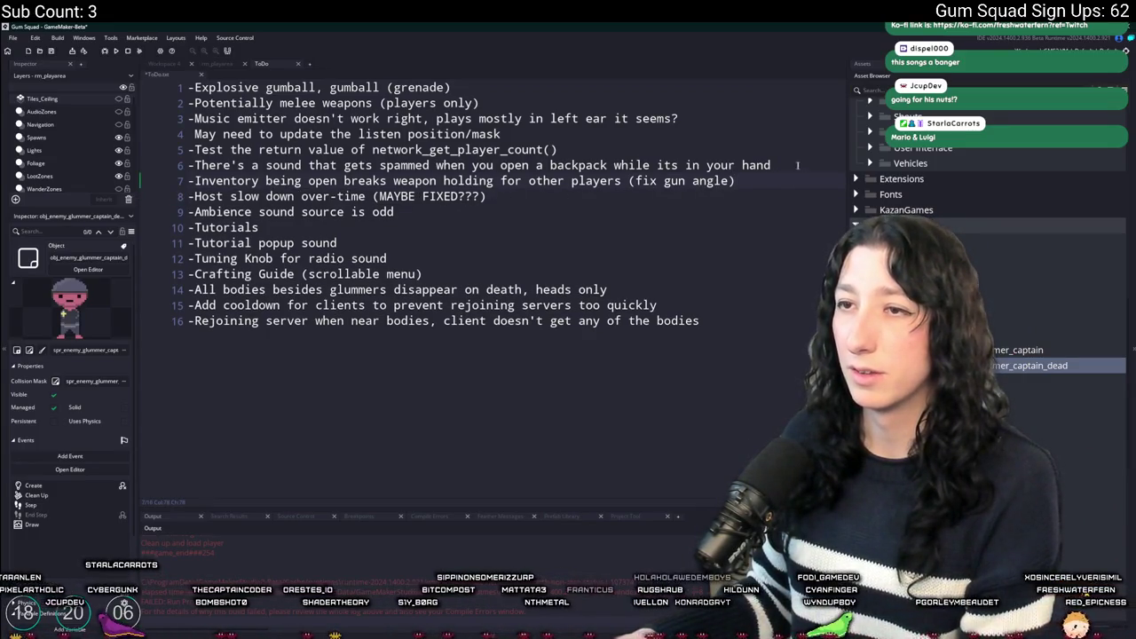
{"action": "left_click", "coordinate": [706, 180]}
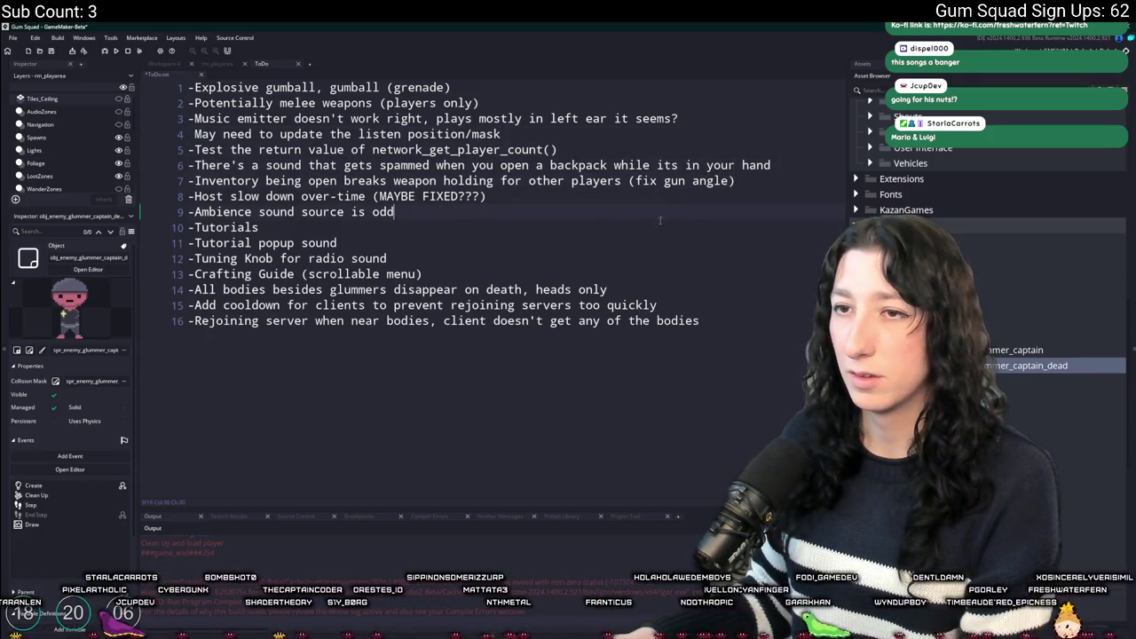
{"action": "left_click_drag", "start_coordinate": [533, 211], "coordinate": [188, 211]}
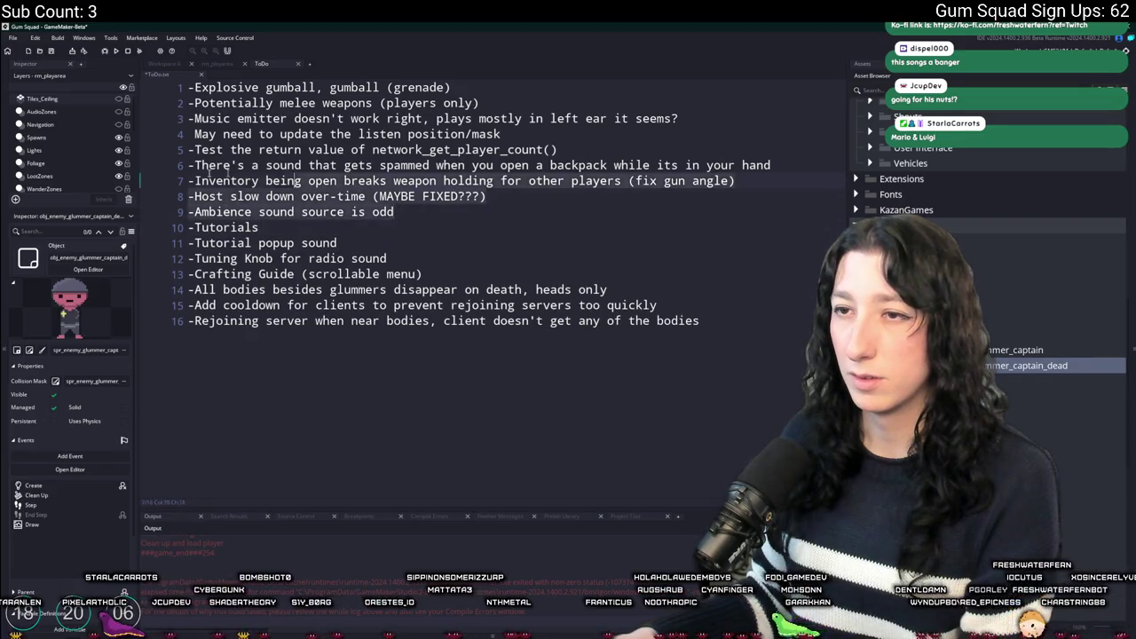
{"action": "key", "text": "BackSpace"}
{"action": "key", "text": "BackSpace"}
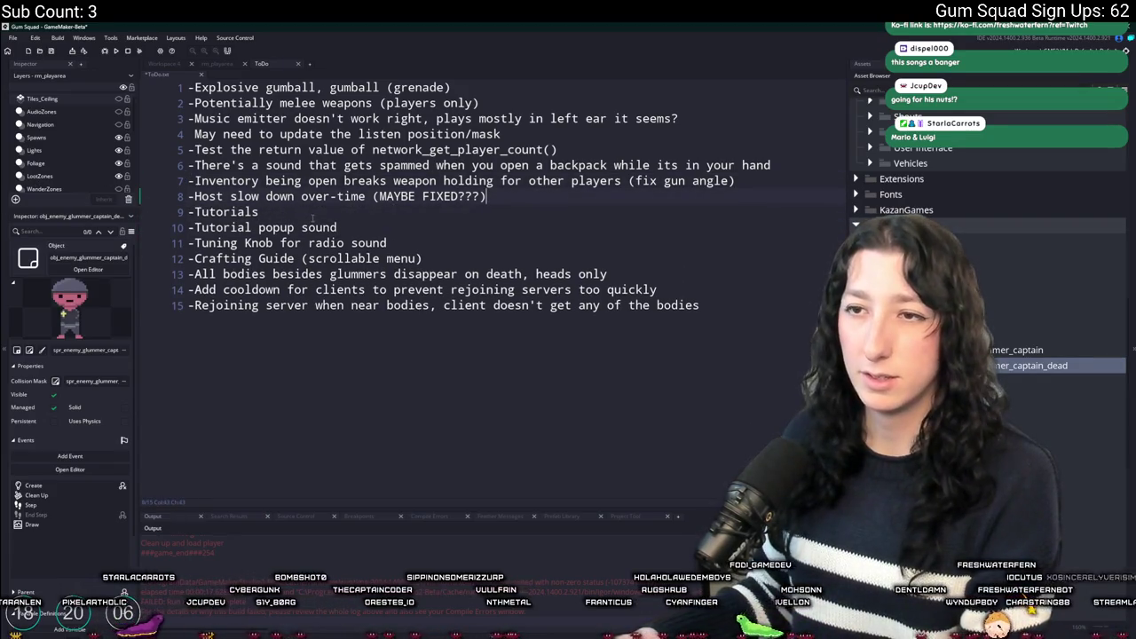
{"action": "left_click_drag", "start_coordinate": [680, 279], "coordinate": [691, 258]}
{"action": "key", "text": "BackSpace"}
{"action": "left_click", "coordinate": [703, 270]}
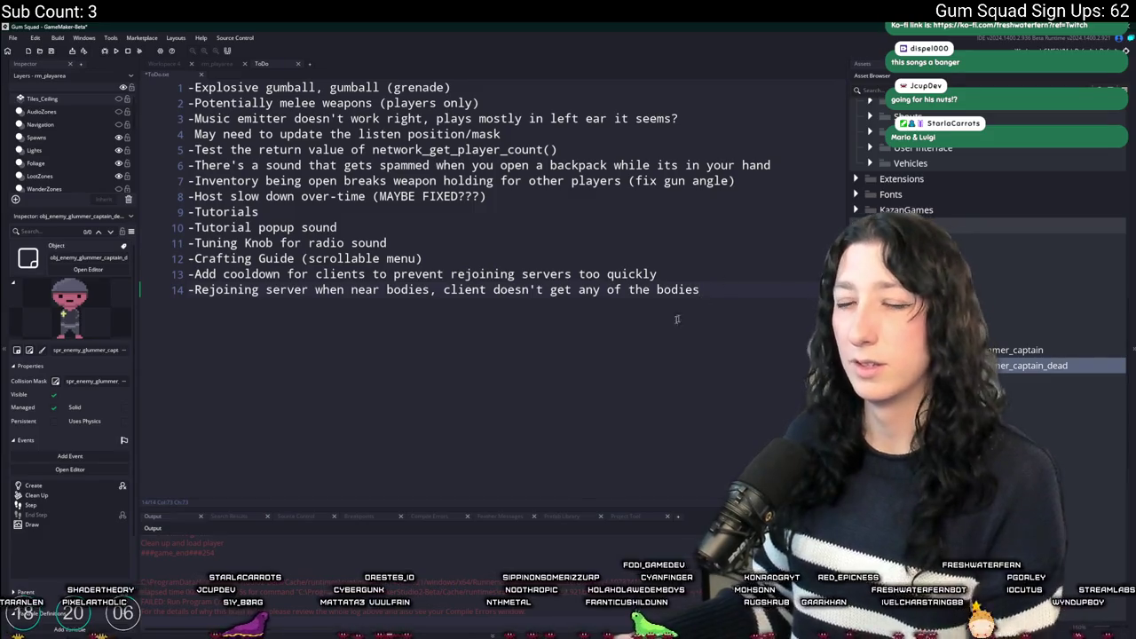
{"action": "key", "text": "ctrl+t"}
Step: Open scr_networking and add 'global.Server_Join_Cooldown = 0;' above the global declarations
{"action": "type", "text": "_net"}
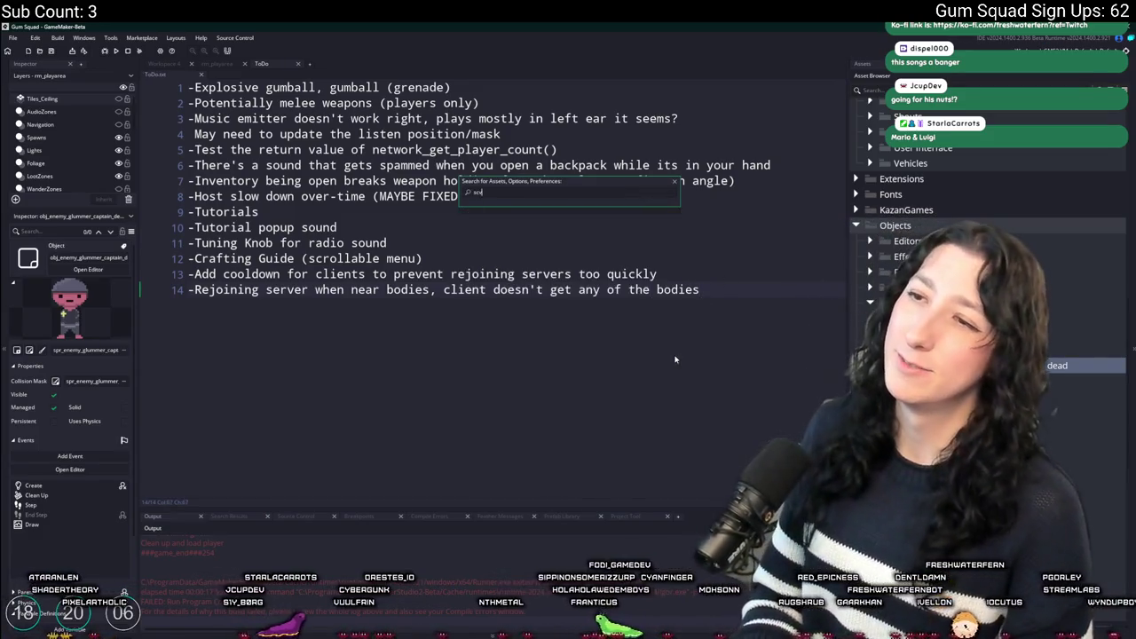
{"action": "key", "text": "Return"}
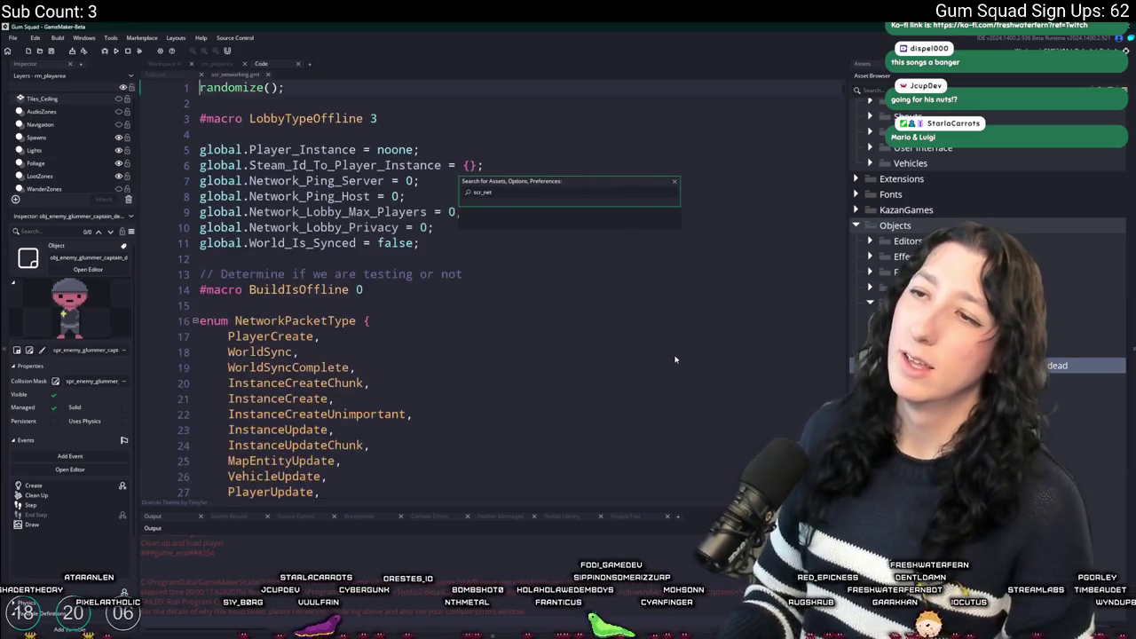
{"action": "left_click", "coordinate": [542, 139]}
{"action": "key", "text": "Return"}
{"action": "type", "text": "global.Server_Join_Cooldown ="}
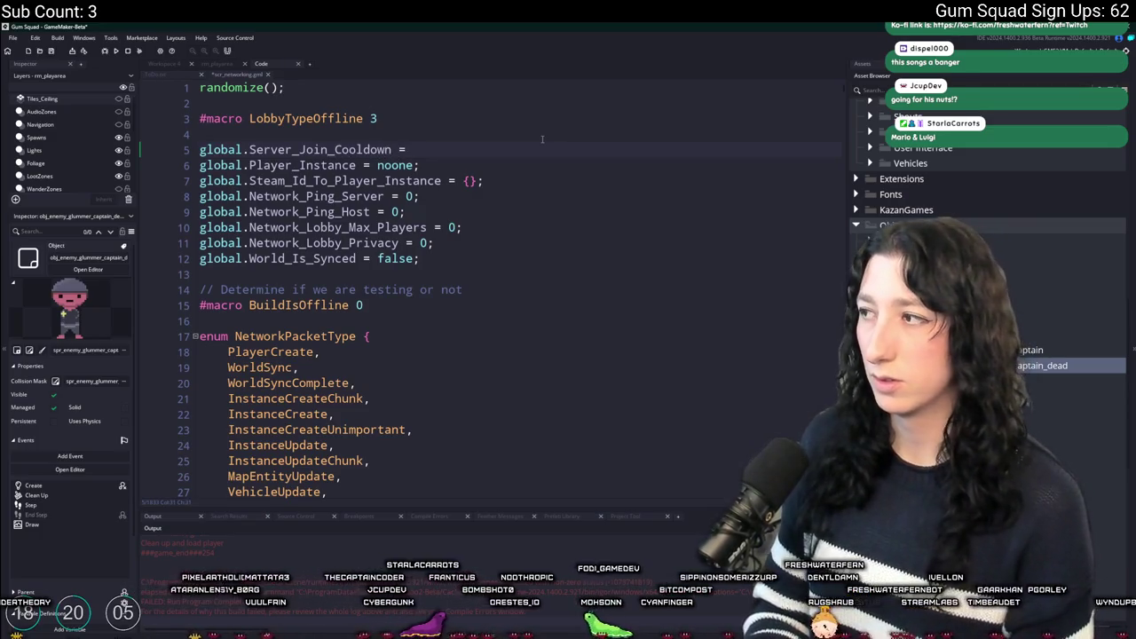
{"action": "type", "text": ";"}
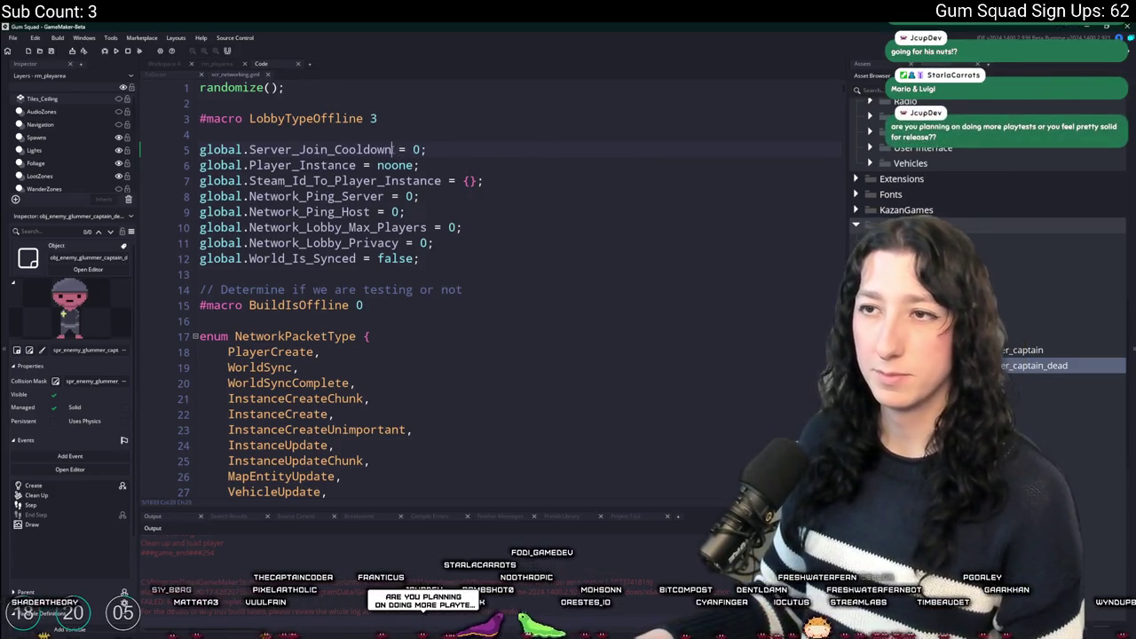
Step: Add '#macro ServerJoinCooldown 240 // 4 Seconds' below the LobbyTypeOffline macro
{"action": "left_click", "coordinate": [450, 120]}
{"action": "key", "text": "Return"}
{"action": "type", "text": "#macro"}
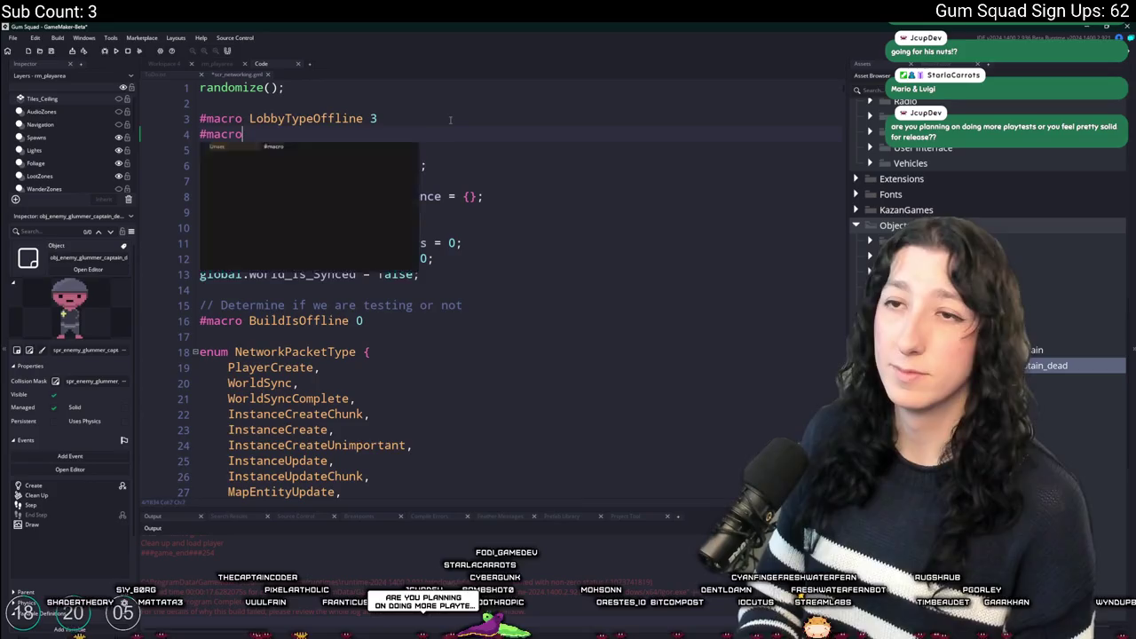
{"action": "type", "text": " ServerJoinCo"}
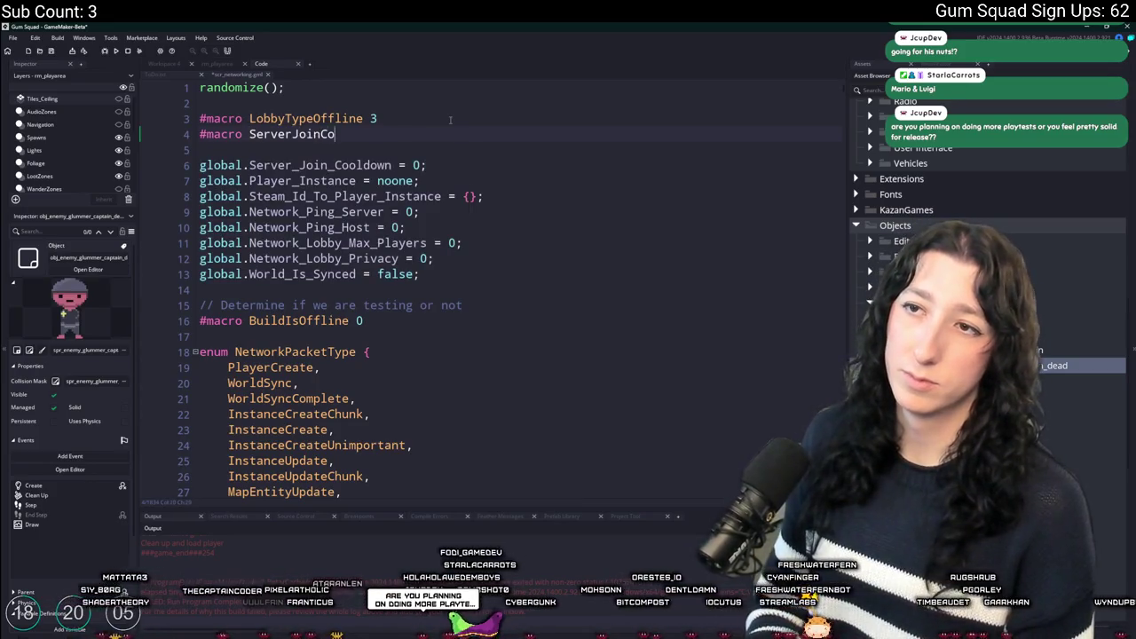
{"action": "type", "text": "oldown 20"}
{"action": "key", "text": "BackSpace"}
{"action": "key", "text": "BackSpace"}
{"action": "type", "text": "11"}
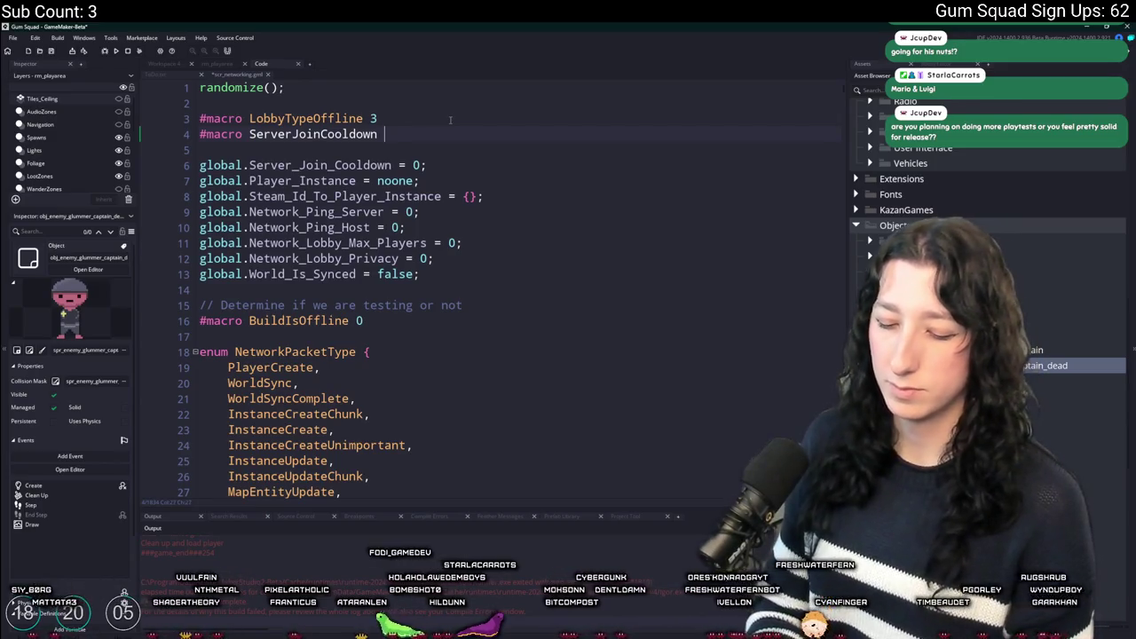
{"action": "type", "text": "20 // 2"}
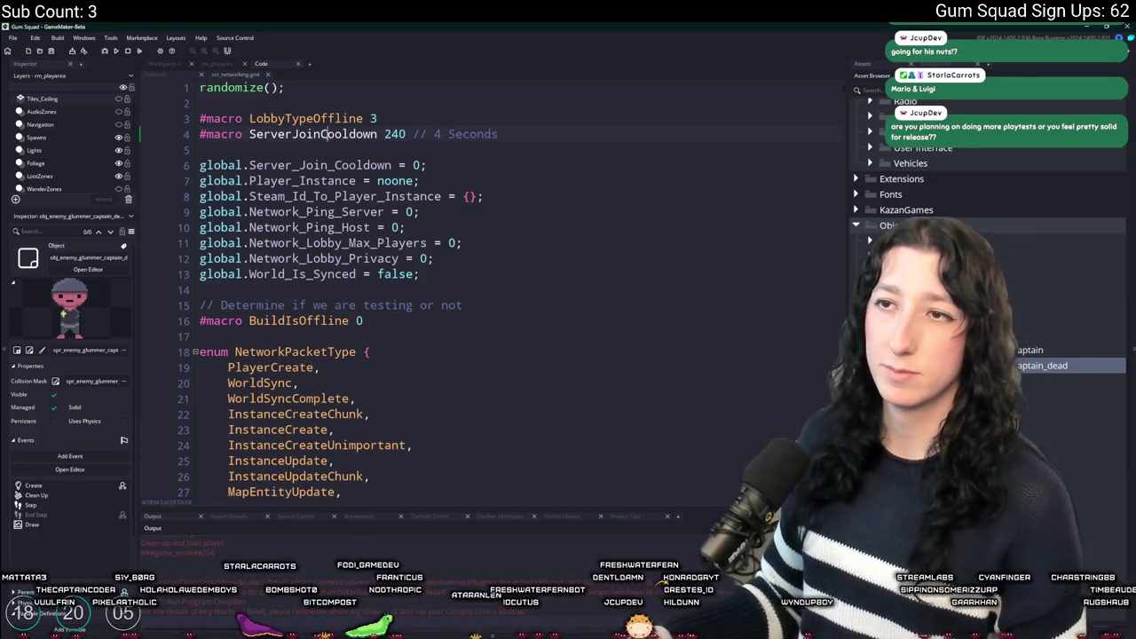
{"action": "double_click", "coordinate": [320, 165]}
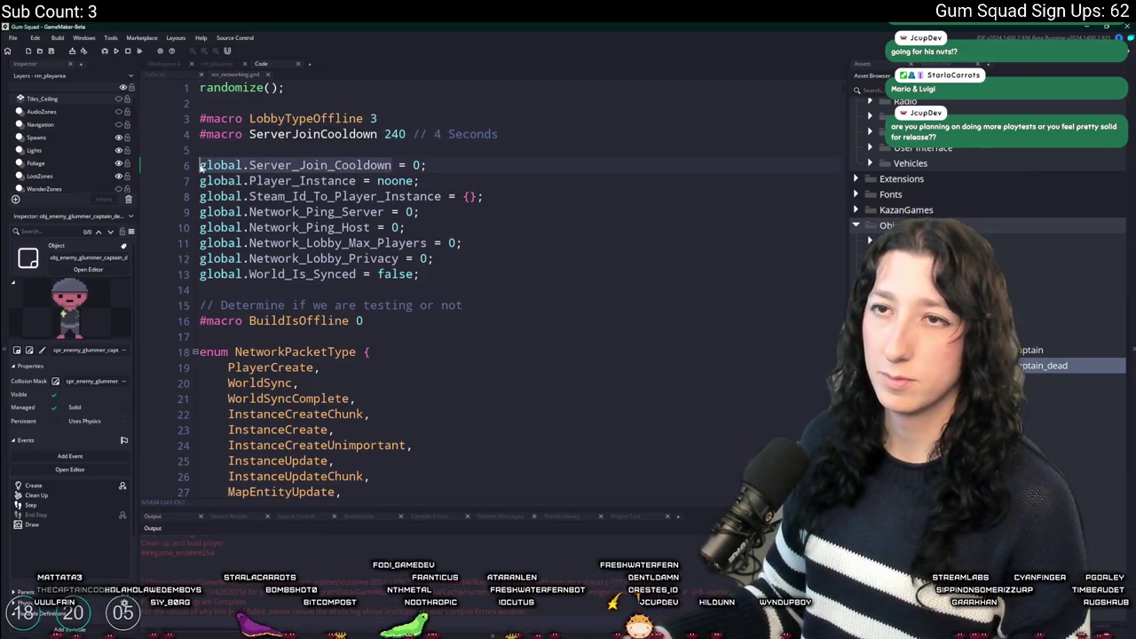
{"action": "key", "text": "ctrl+f"}
{"action": "type", "text": "lobby_jo"}
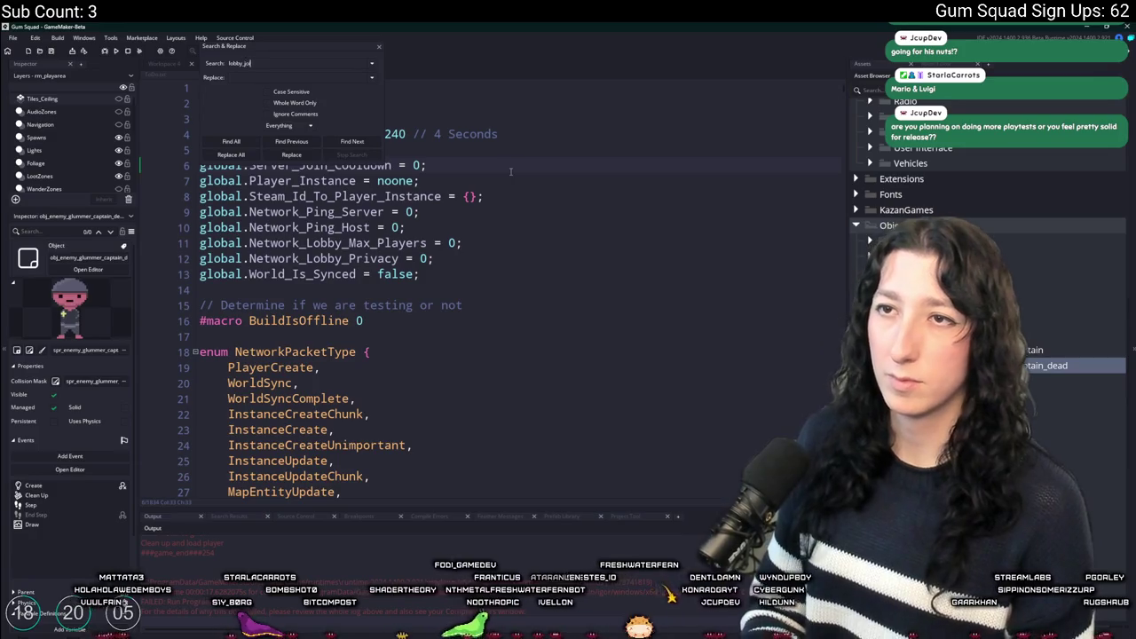
Step: Find lobby_join, open it in obj_ui_joinlobby, and start line 133 with global.Server_Join_Cooldown
{"action": "key", "text": "Return"}
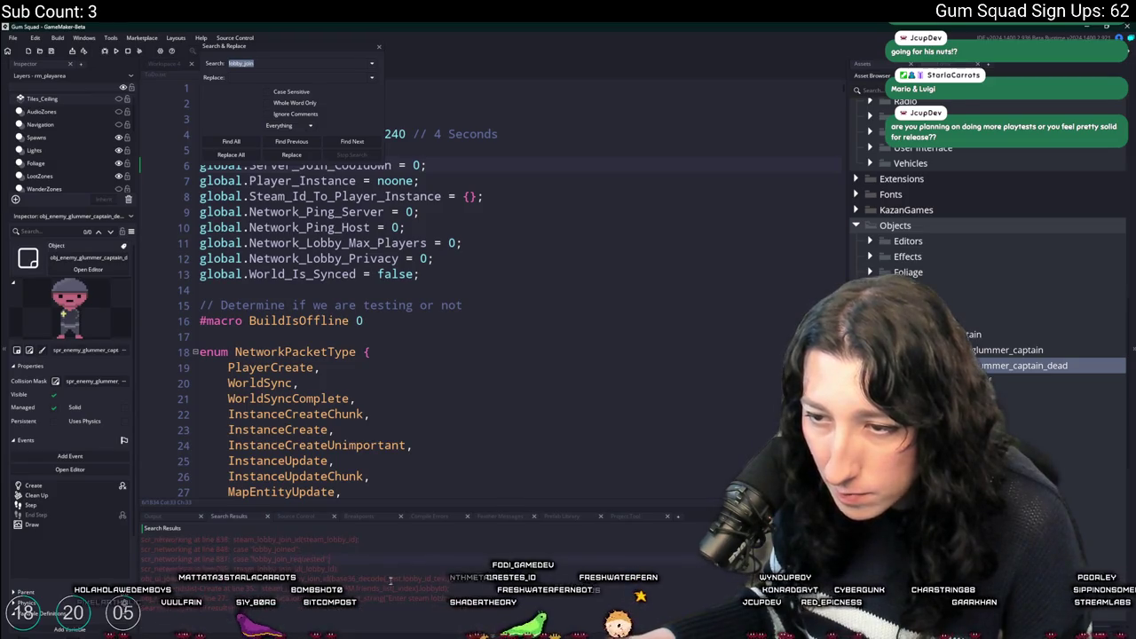
{"action": "double_click", "coordinate": [388, 580]}
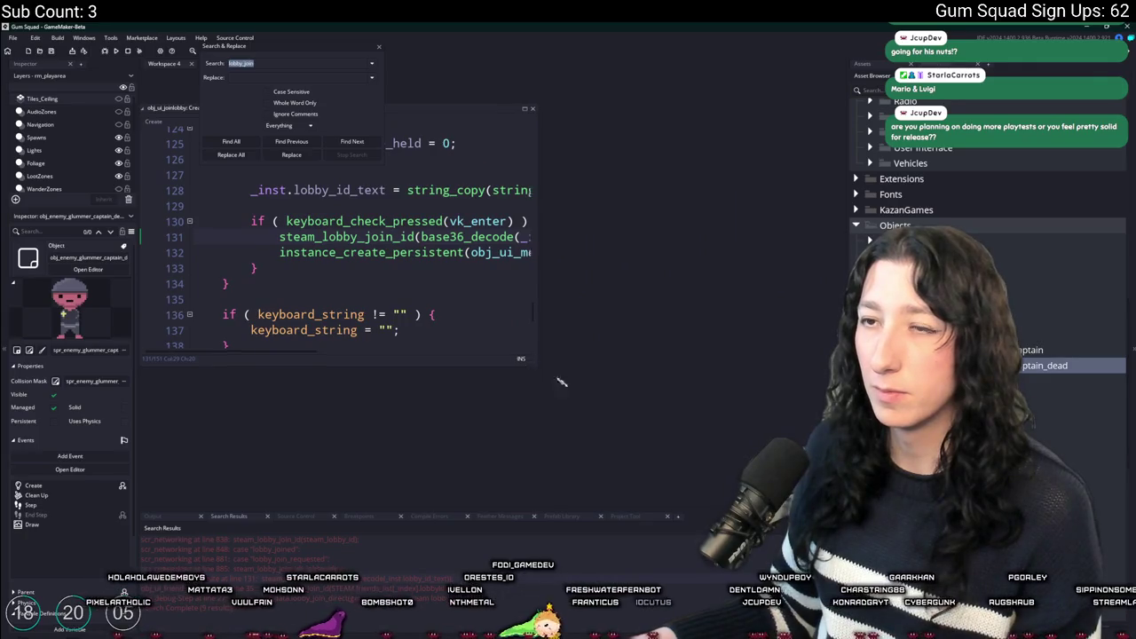
{"action": "left_click_drag", "start_coordinate": [545, 373], "coordinate": [834, 506]}
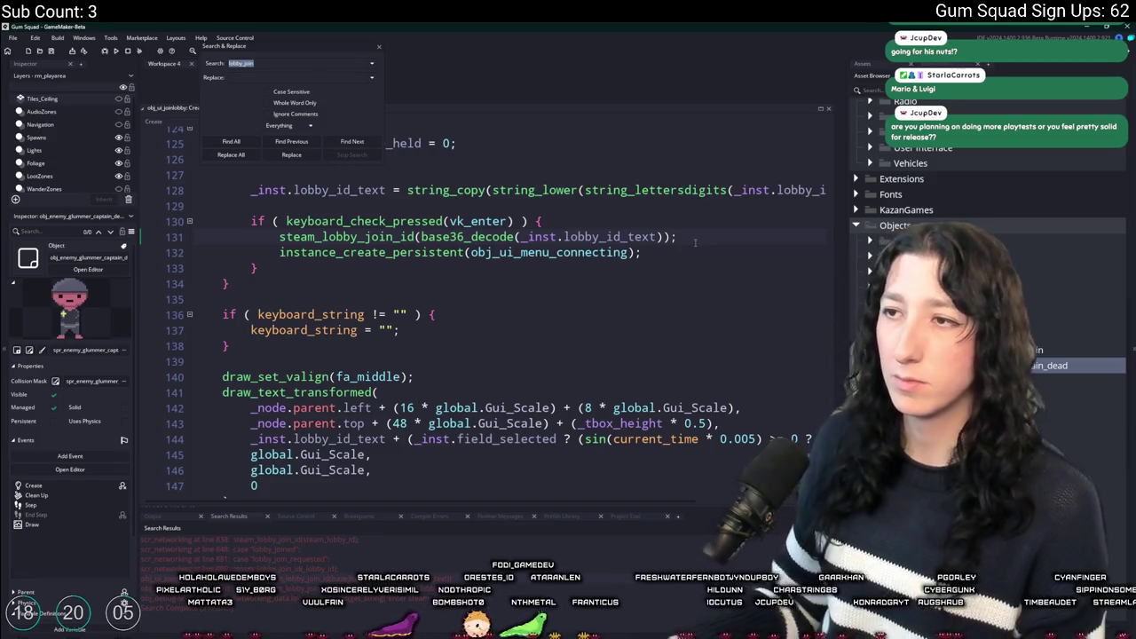
{"action": "key", "text": "Down"}
{"action": "key", "text": "Return"}
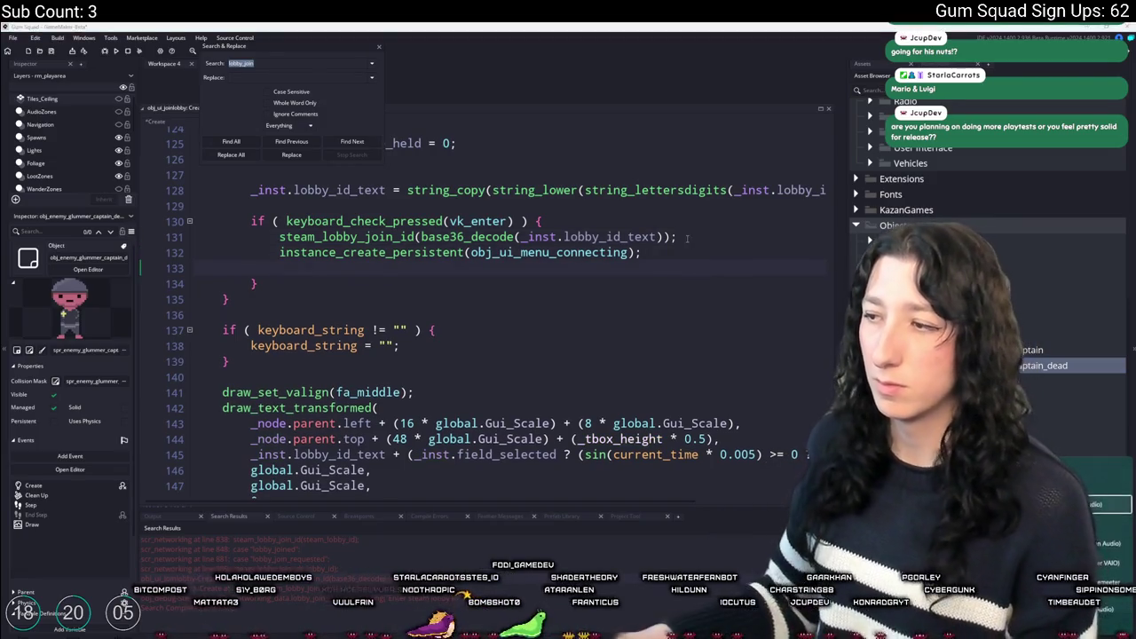
{"action": "type", "text": "global.Server_Join_Cooldown"}
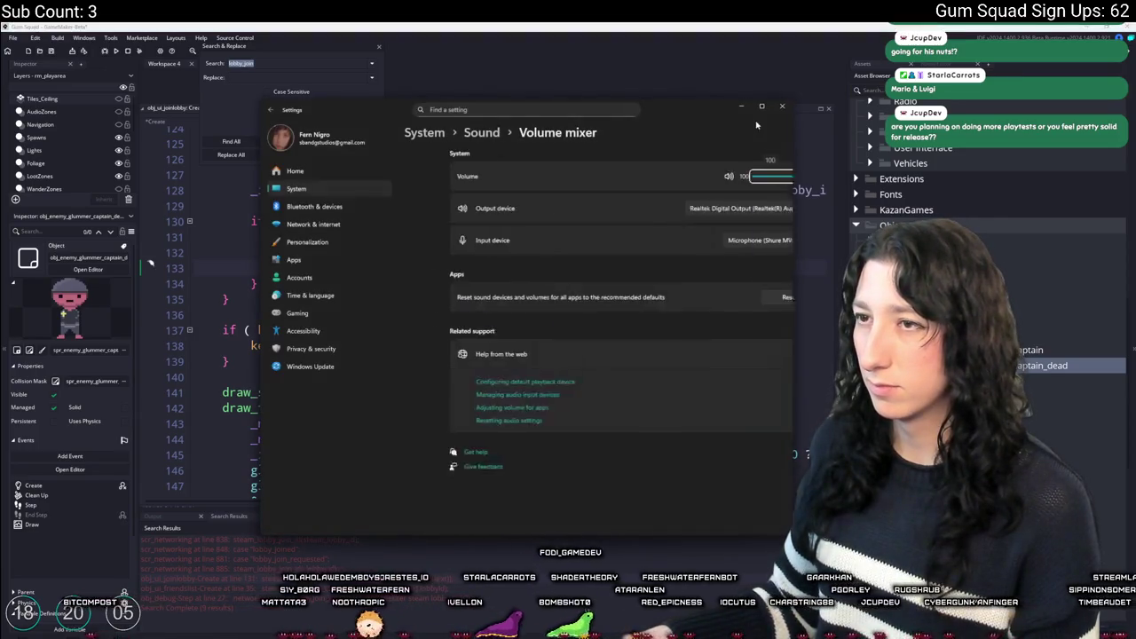
Step: Switch the system audio output to the Focusrite USB speakers
{"action": "left_click", "coordinate": [732, 208]}
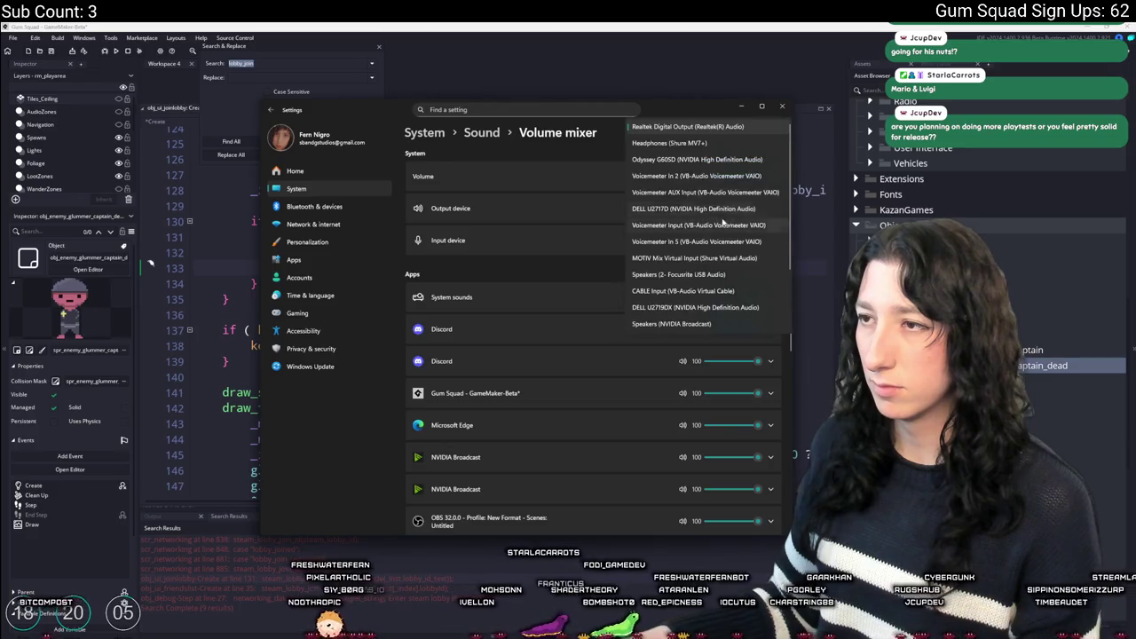
{"action": "left_click", "coordinate": [706, 280]}
{"action": "left_click", "coordinate": [782, 106]}
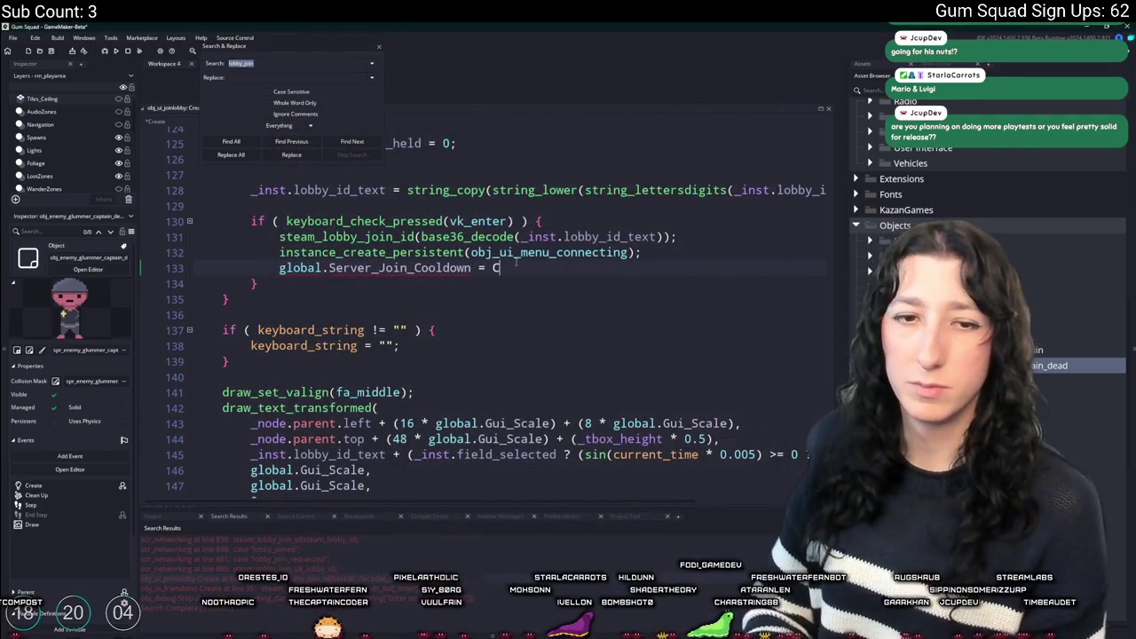
Step: Finish line 133 as 'global.Server_Join_Cooldown = ServerJoinCooldown;' and close Search & Replace
{"action": "type", "text": "own"}
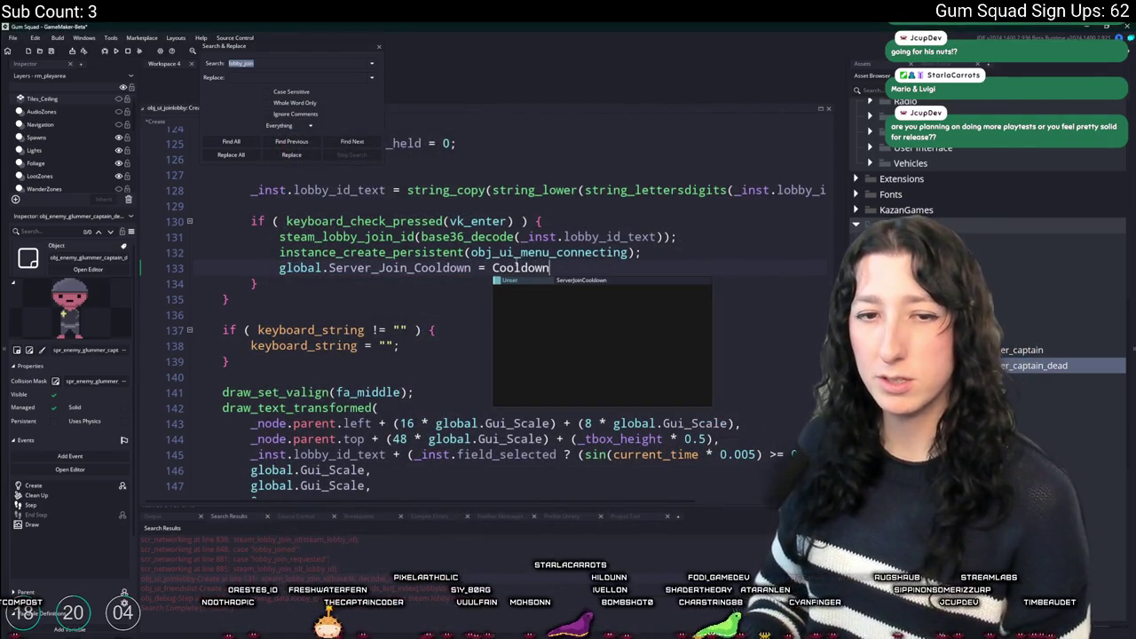
{"action": "key", "text": "Return"}
{"action": "type", "text": ";"}
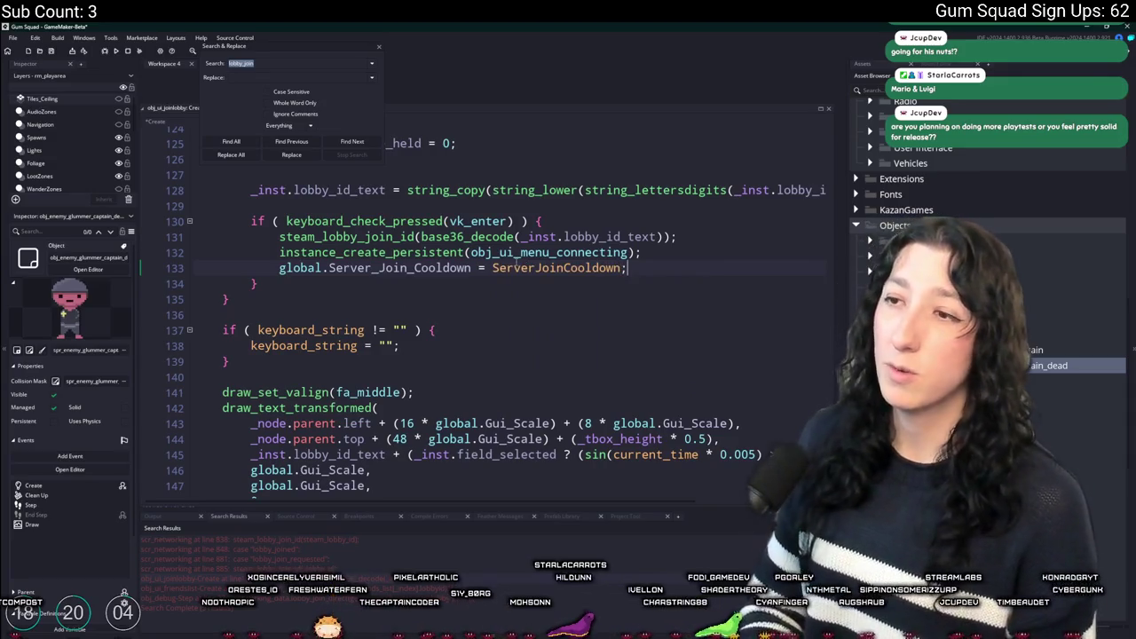
{"action": "key", "text": "super+n"}
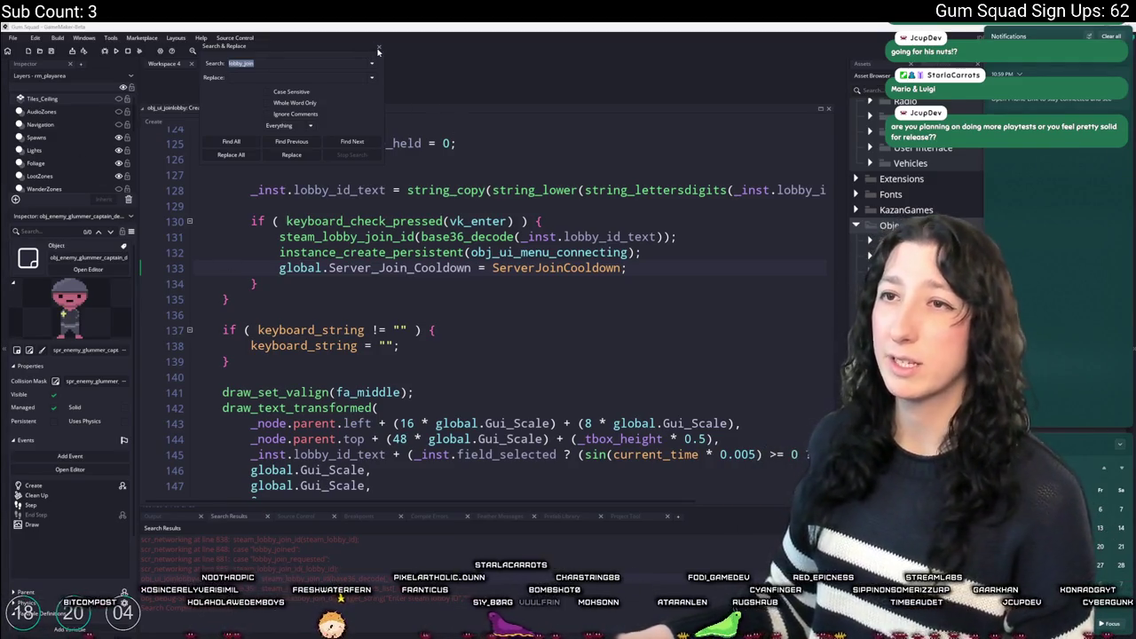
{"action": "left_click", "coordinate": [451, 253]}
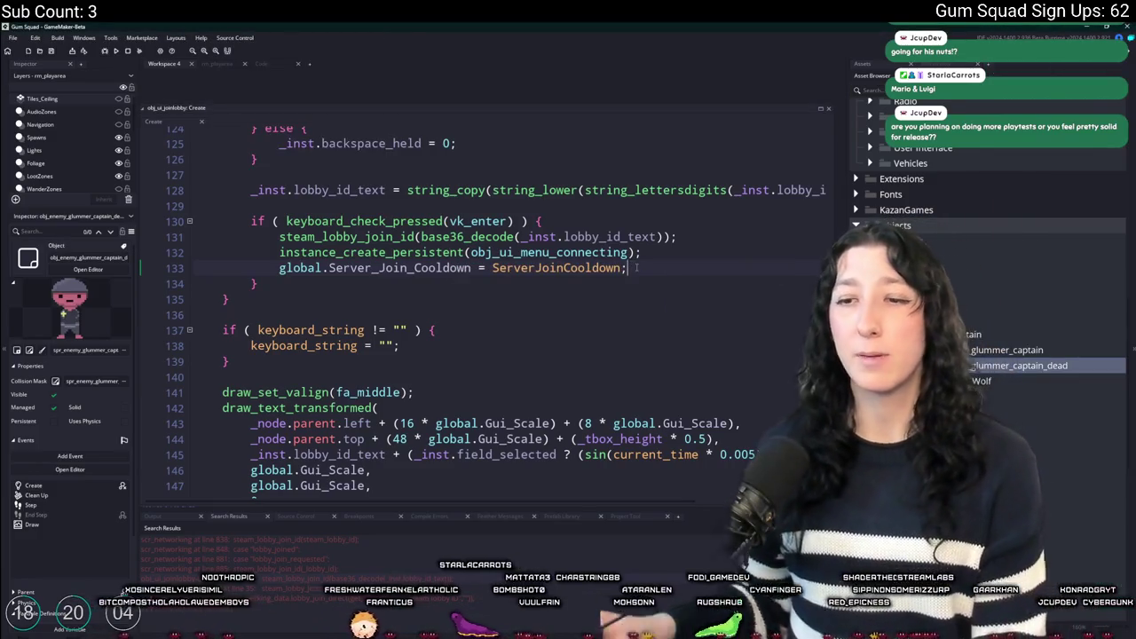
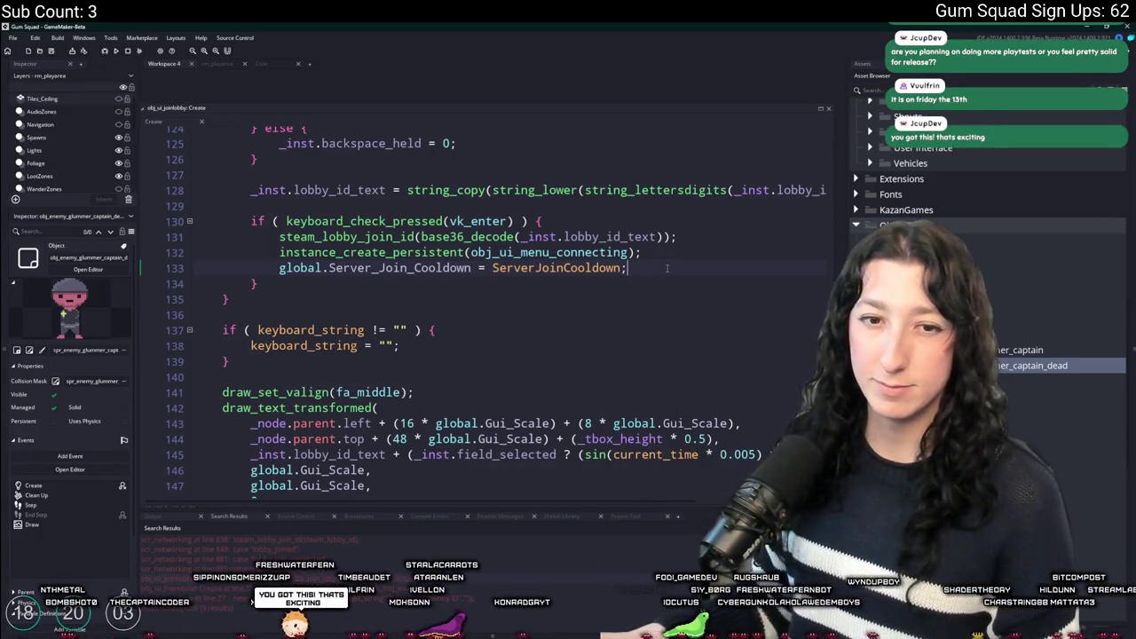
Step: Copy the Server_Join_Cooldown line into obj_ui_friendslist Create after line 36, and save
{"action": "left_click_drag", "start_coordinate": [626, 267], "coordinate": [279, 267]}
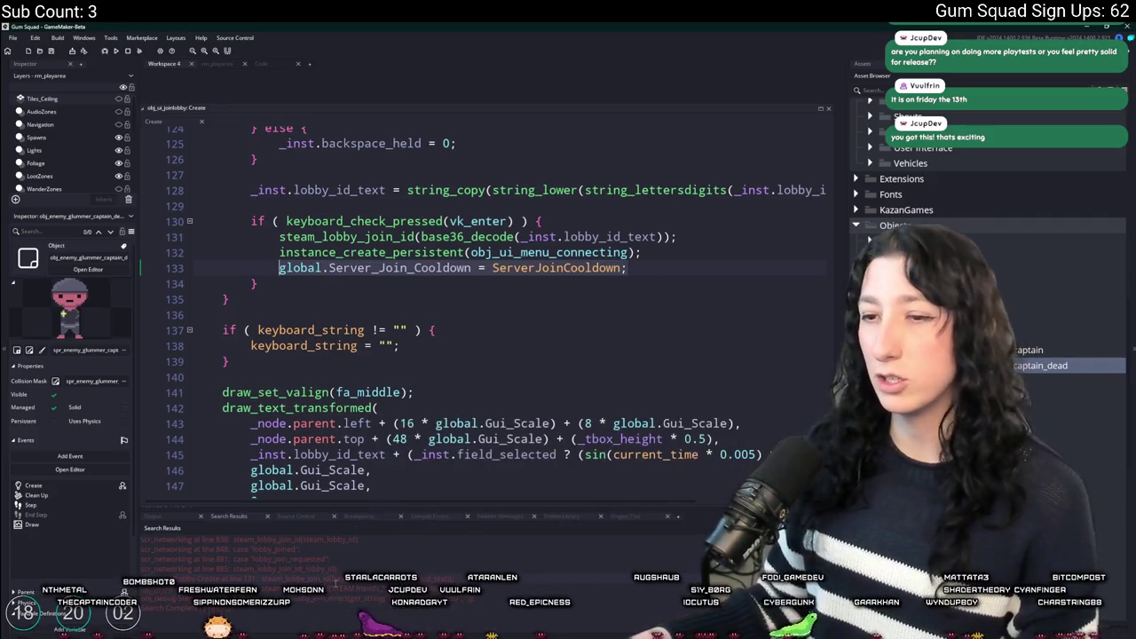
{"action": "scroll", "coordinate": [476, 428], "scroll_direction": "down", "scroll_amount": 5}
{"action": "left_click", "coordinate": [787, 229]}
{"action": "key", "text": "Return"}
{"action": "key", "text": "ctrl+v"}
{"action": "key", "text": "ctrl+s"}
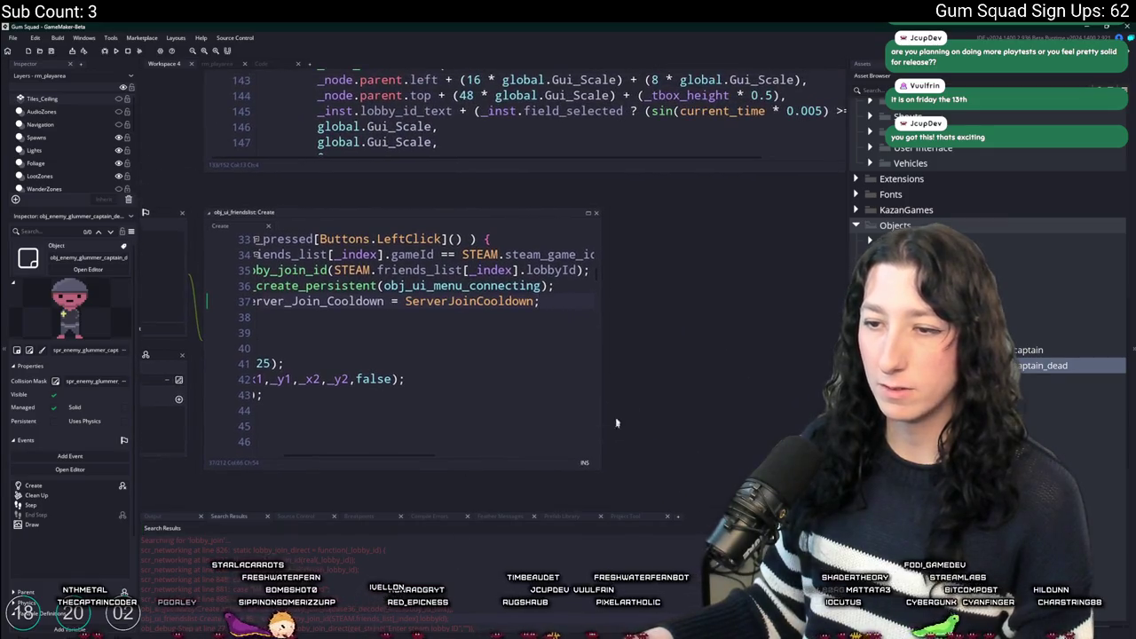
Step: Return via search results to the join-lobby Enter condition on line 130
{"action": "mouse_move", "coordinate": [604, 320]}
{"action": "left_mouse_down"}
{"action": "mouse_move", "coordinate": [632, 309]}
{"action": "mouse_move", "coordinate": [792, 310]}
{"action": "left_mouse_up"}
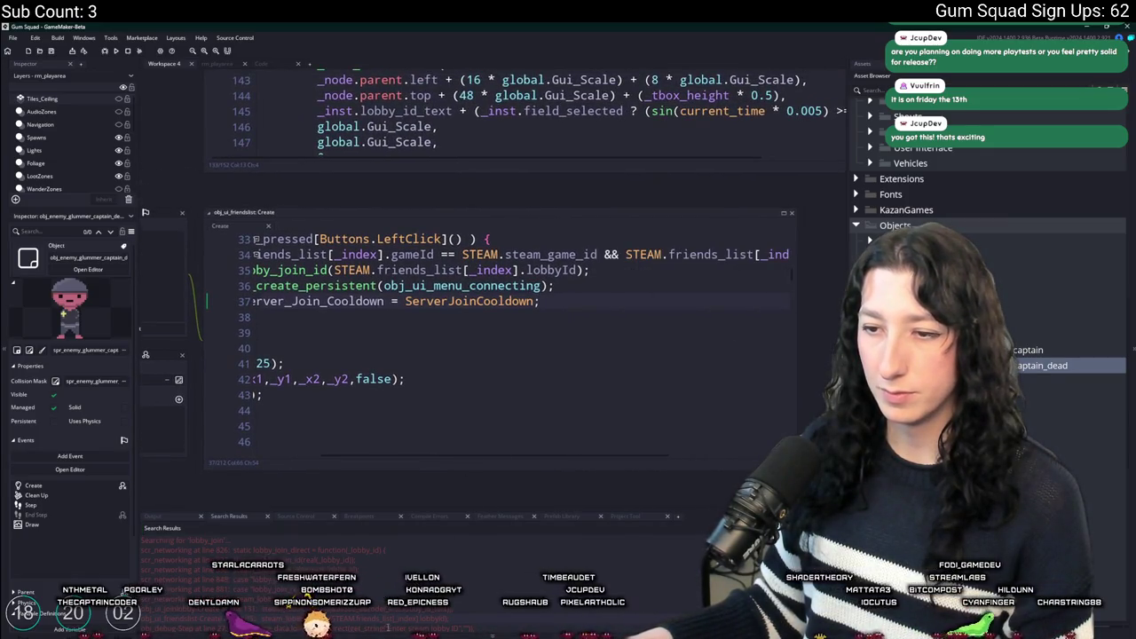
{"action": "double_click", "coordinate": [388, 627]}
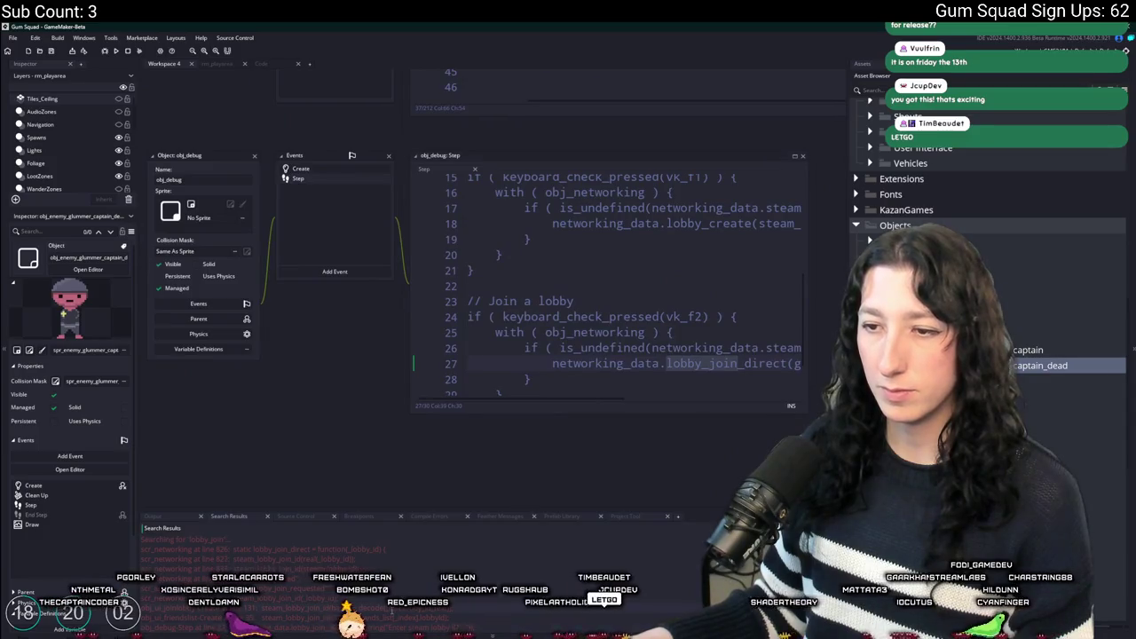
{"action": "double_click", "coordinate": [391, 609]}
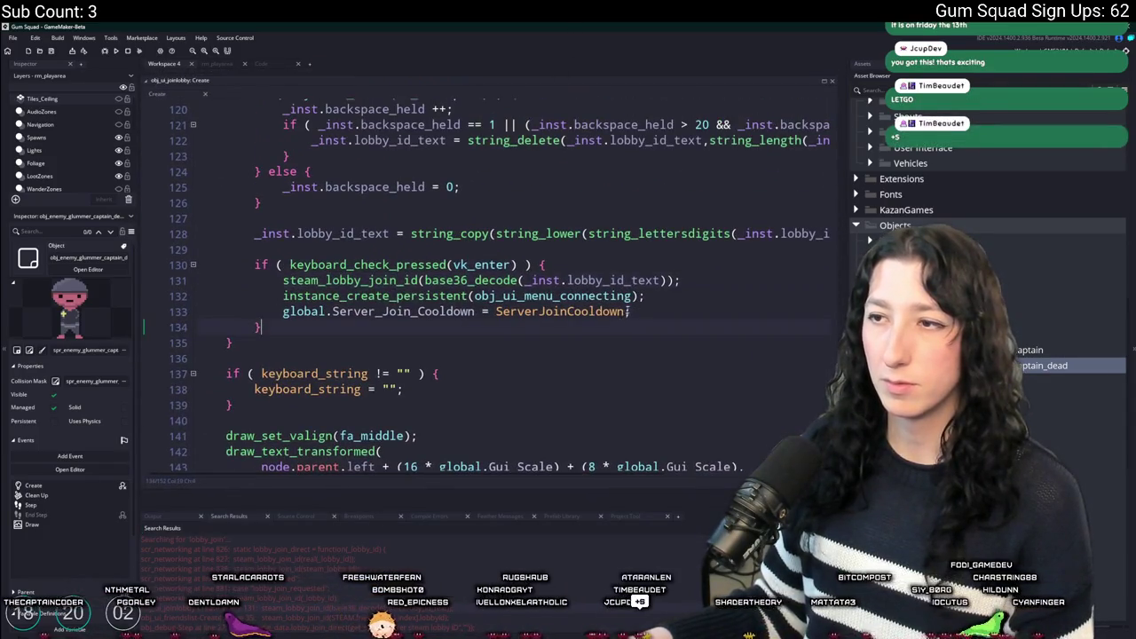
{"action": "left_click", "coordinate": [517, 265]}
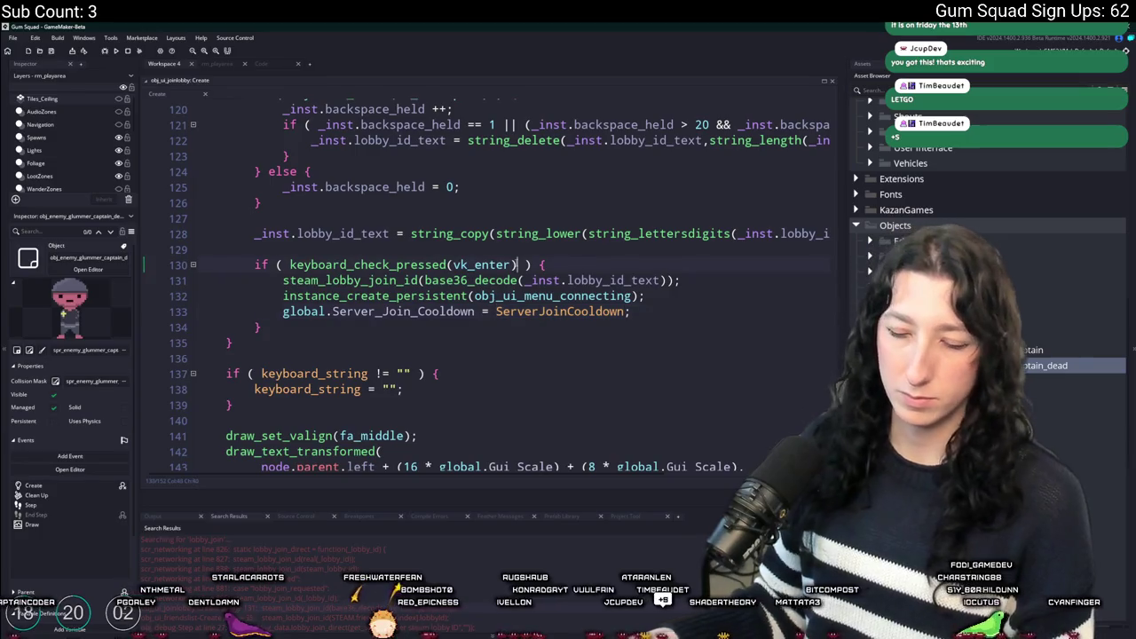
Step: Append "&& global.Server_Join_Cooldown <= 0" to the join-lobby Enter condition on line 130
{"action": "type", "text": "& "}
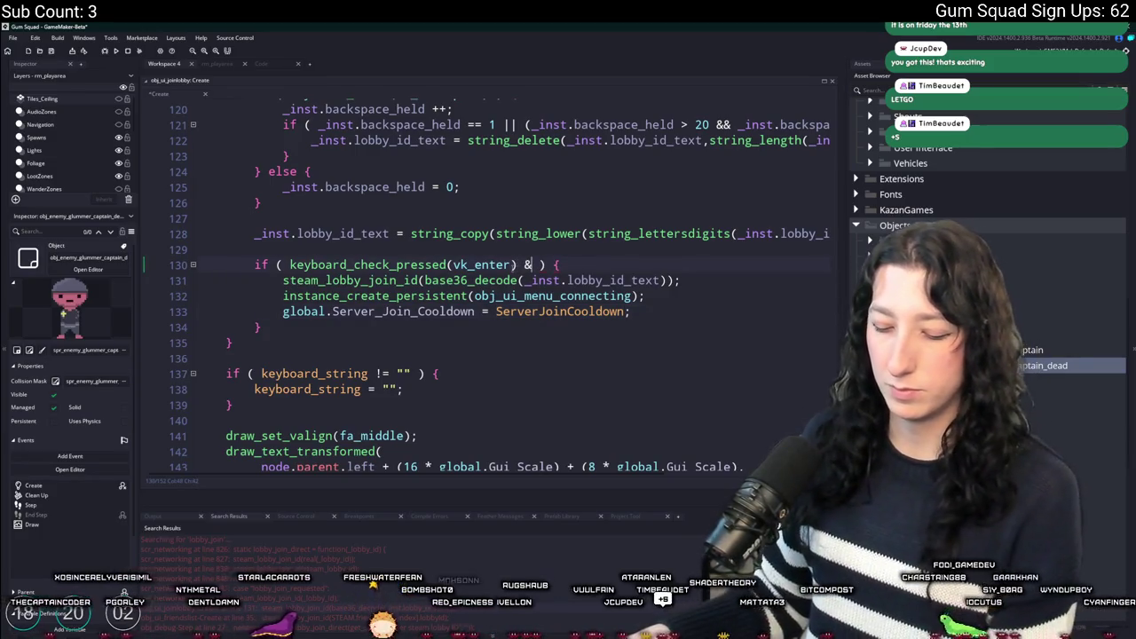
{"action": "type", "text": "&"}
{"action": "left_click", "coordinate": [301, 312]}
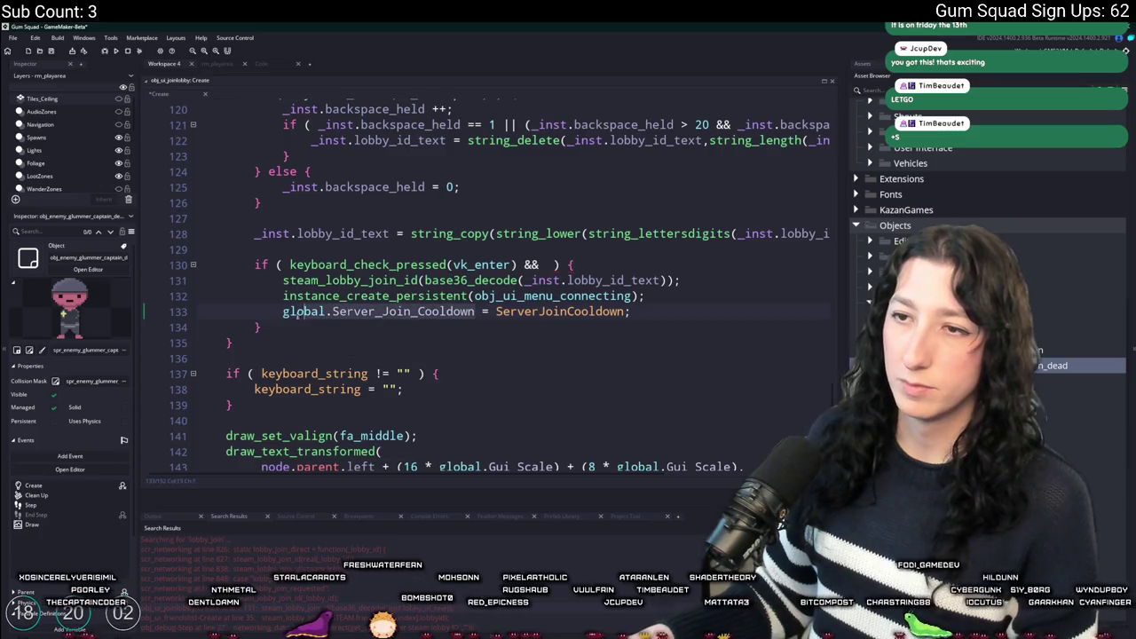
{"action": "left_click_drag", "start_coordinate": [283, 312], "coordinate": [475, 311]}
{"action": "key", "text": "ctrl+c"}
{"action": "left_click", "coordinate": [551, 265]}
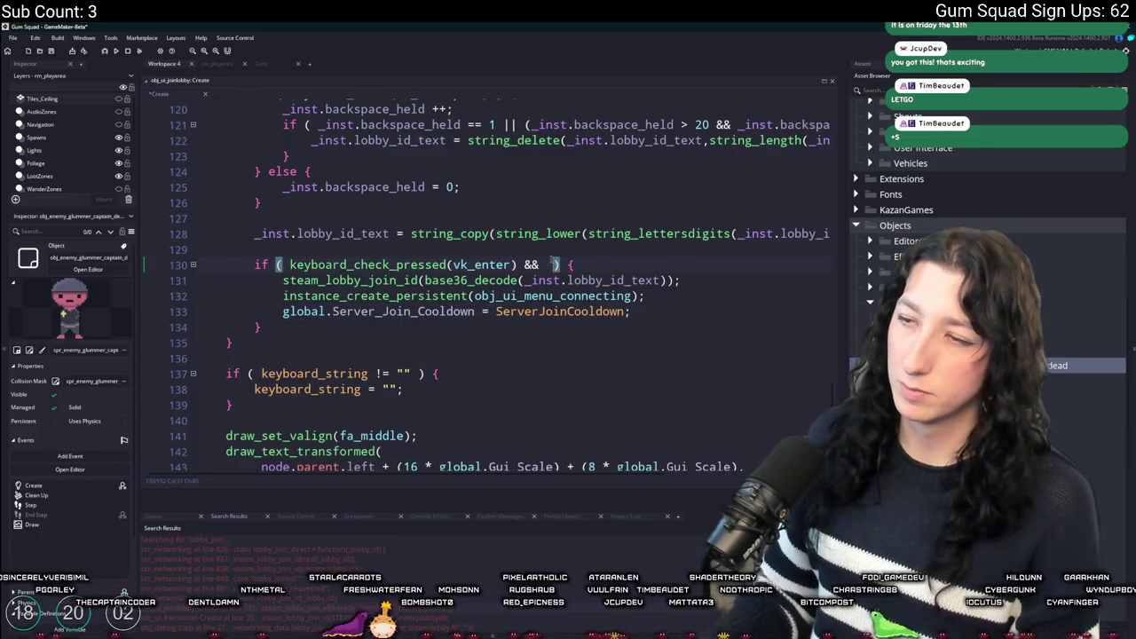
{"action": "key", "text": "ctrl+v"}
{"action": "type", "text": "<= 0"}
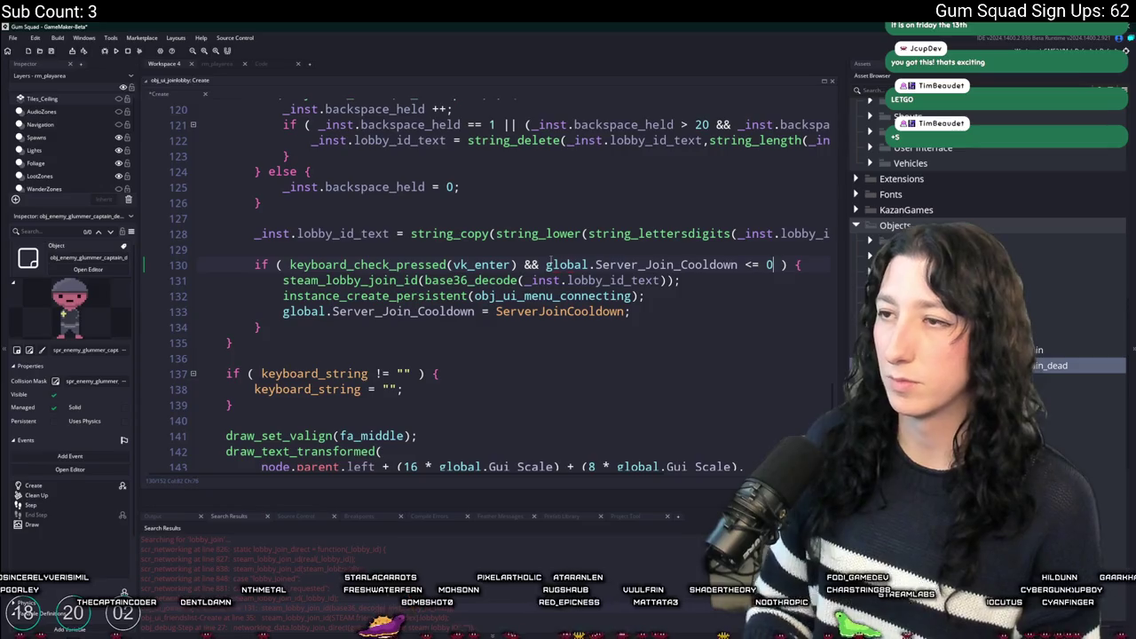
{"action": "left_click_drag", "start_coordinate": [517, 264], "coordinate": [772, 266]}
{"action": "key", "text": "ctrl+c"}
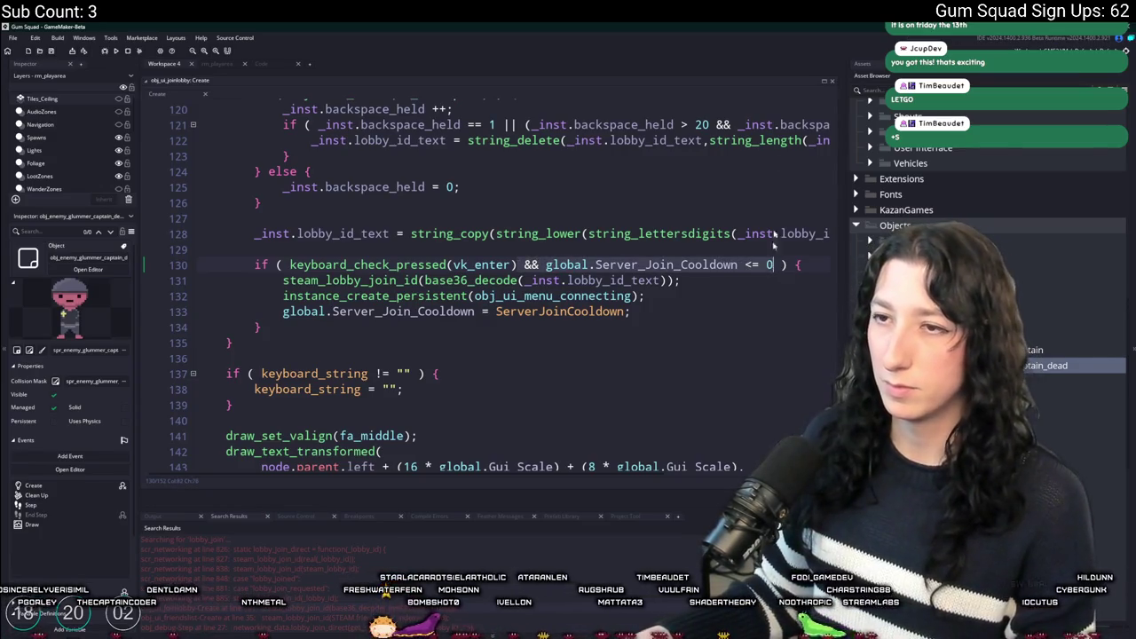
Step: Add the same cooldown check to line 33's condition in obj_ui_friendslist Create
{"action": "double_click", "coordinate": [276, 614]}
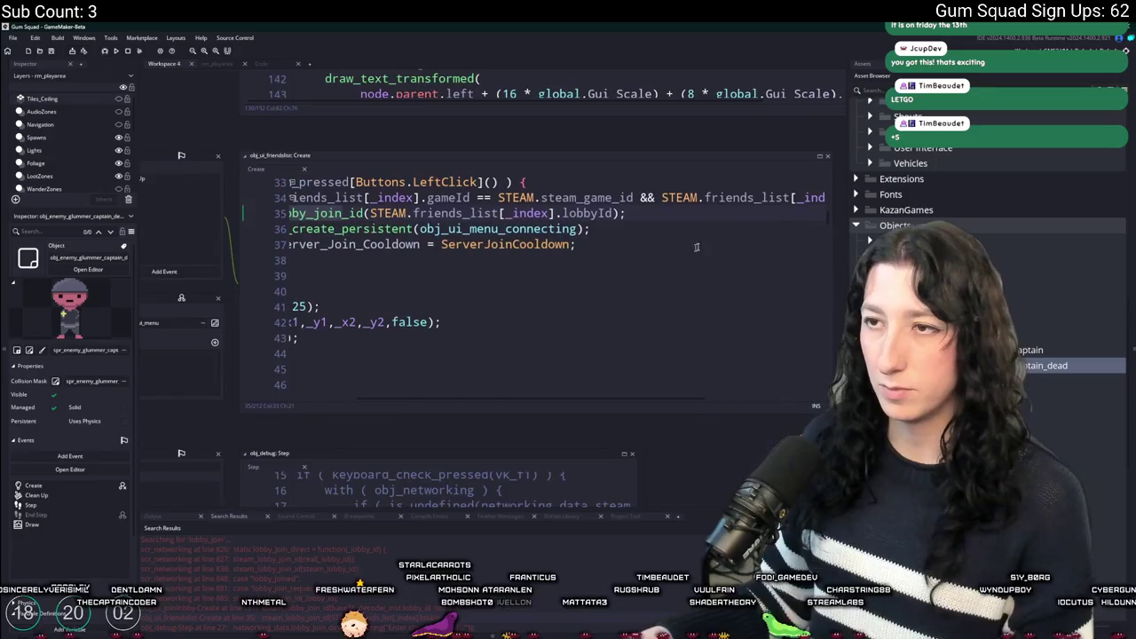
{"action": "scroll", "coordinate": [622, 205], "scroll_direction": "left", "scroll_amount": 3}
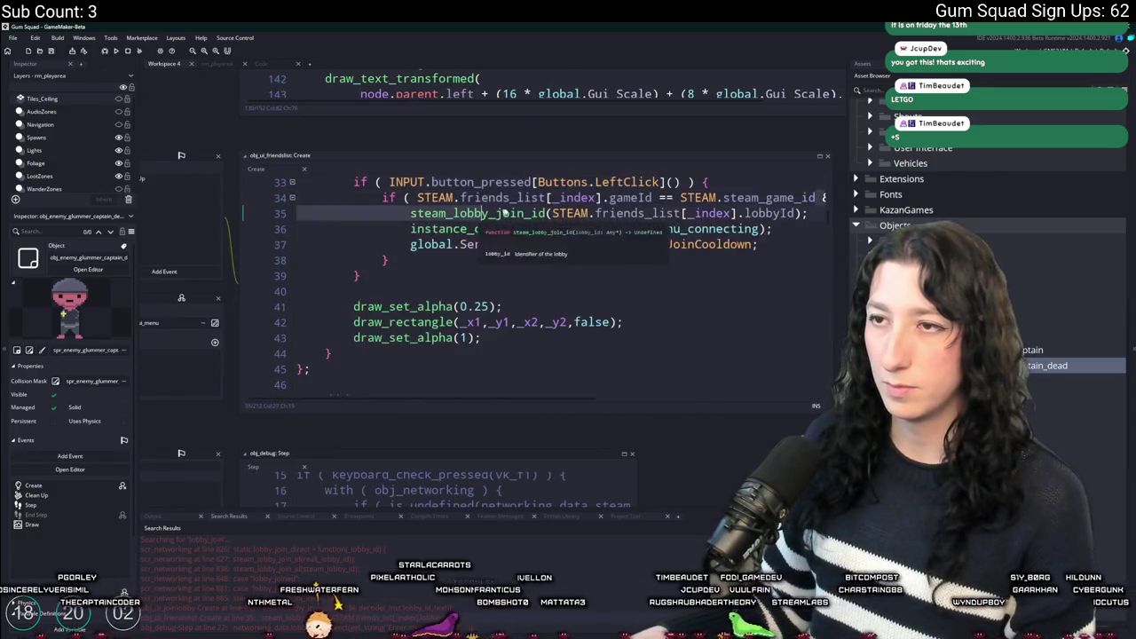
{"action": "left_click", "coordinate": [682, 181]}
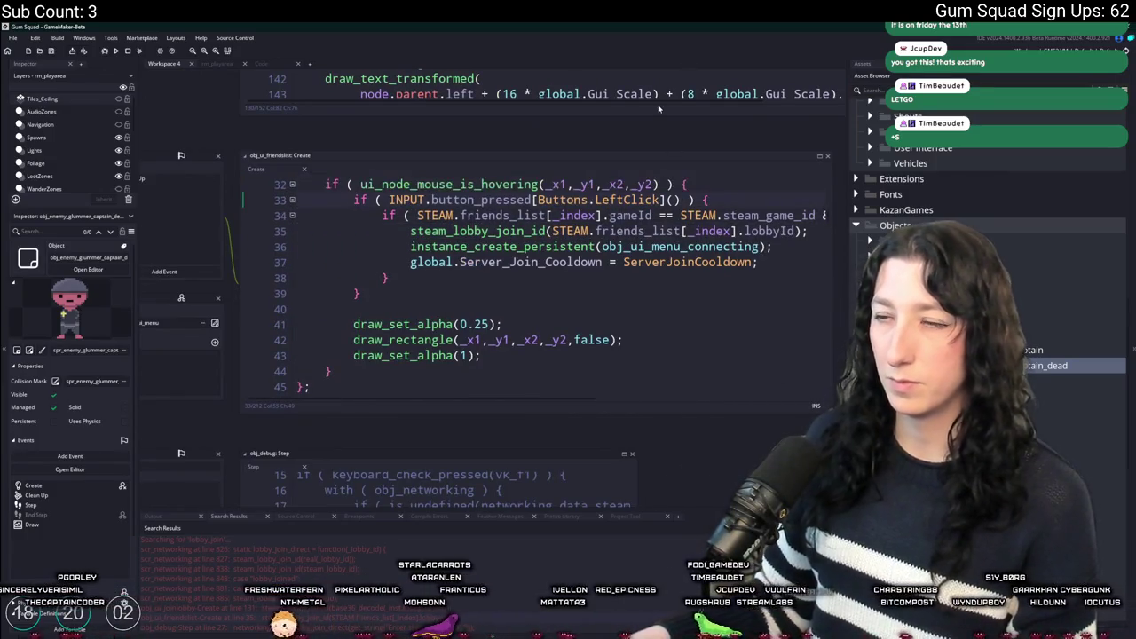
{"action": "key", "text": "ctrl+v"}
{"action": "left_click", "coordinate": [254, 197]}
{"action": "left_click", "coordinate": [459, 245]}
{"action": "scroll", "coordinate": [459, 266], "scroll_direction": "up", "scroll_amount": 1}
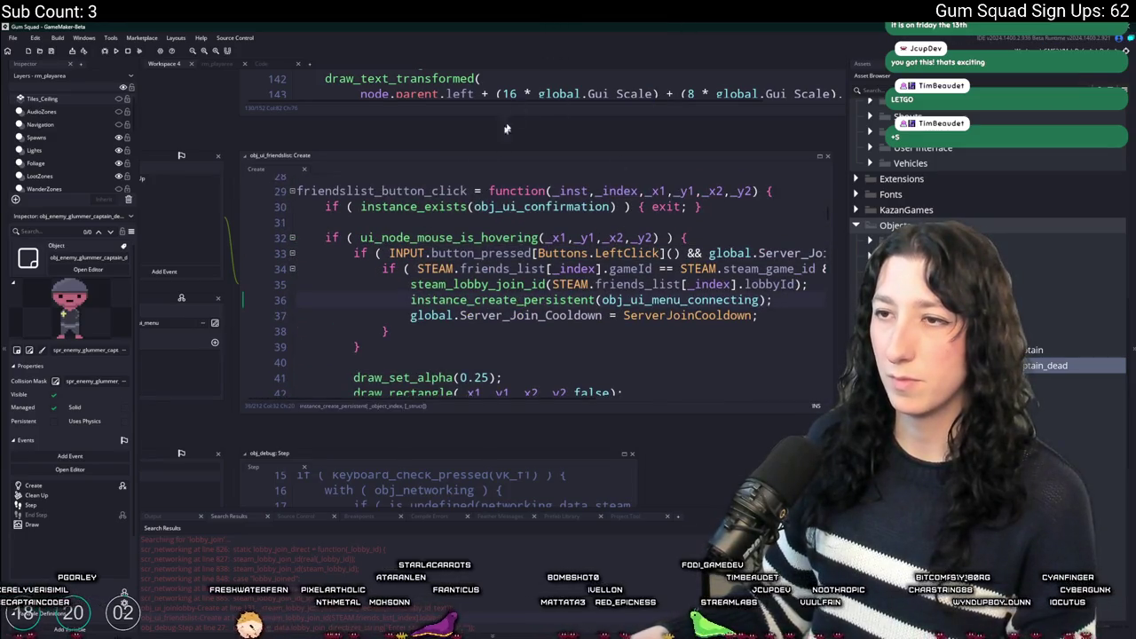
{"action": "left_click_drag", "start_coordinate": [459, 284], "coordinate": [484, 344]}
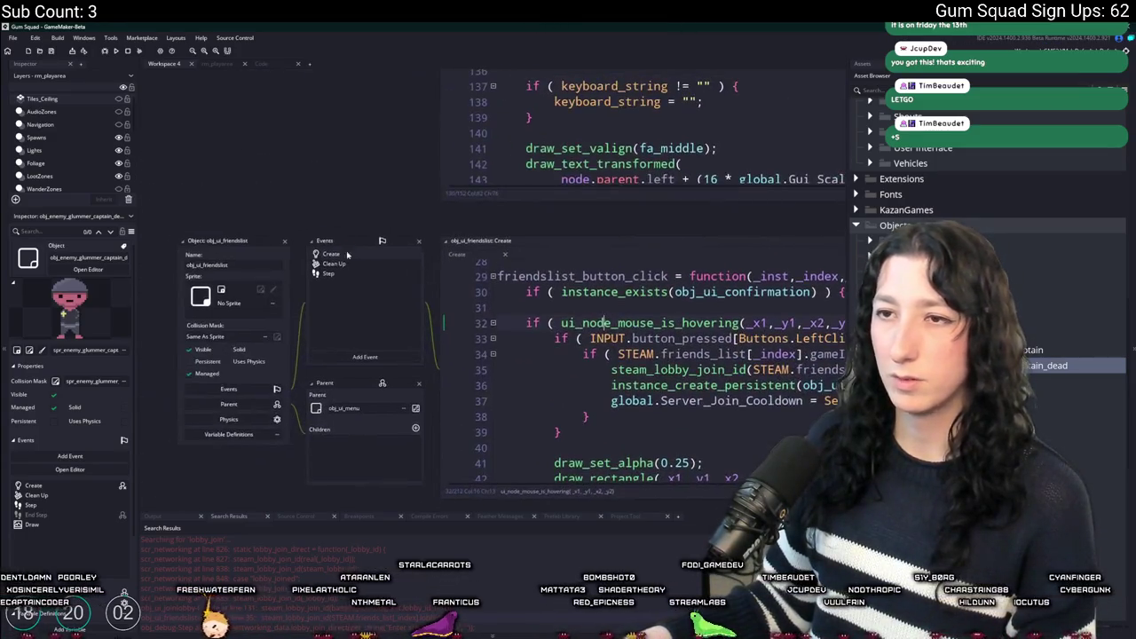
{"action": "left_click", "coordinate": [542, 345]}
{"action": "left_click_drag", "start_coordinate": [641, 377], "coordinate": [435, 377]}
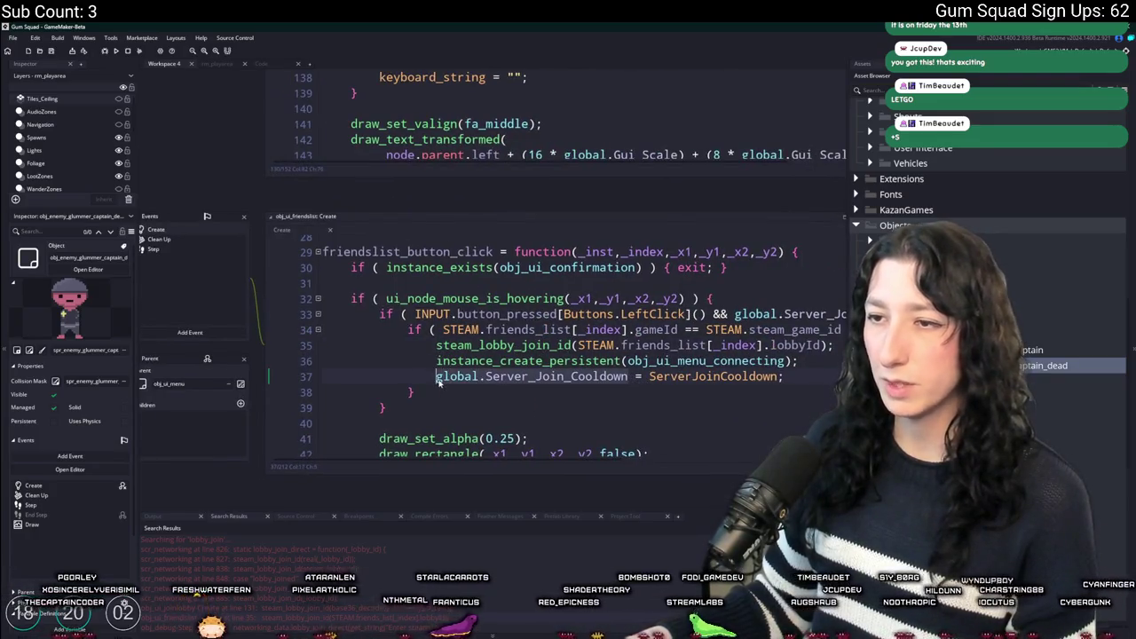
{"action": "key", "text": "ctrl+t"}
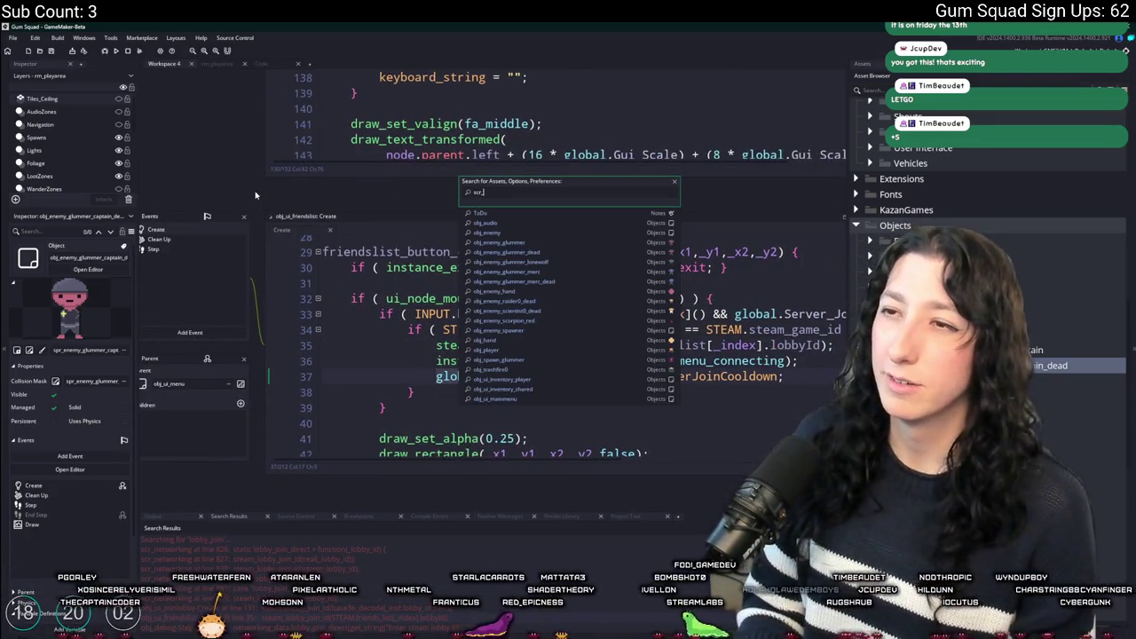
Step: Look over the scr_networking script
{"action": "type", "text": "scr_net"}
{"action": "key", "text": "Return"}
{"action": "scroll", "coordinate": [404, 281], "scroll_direction": "down", "scroll_amount": 15}
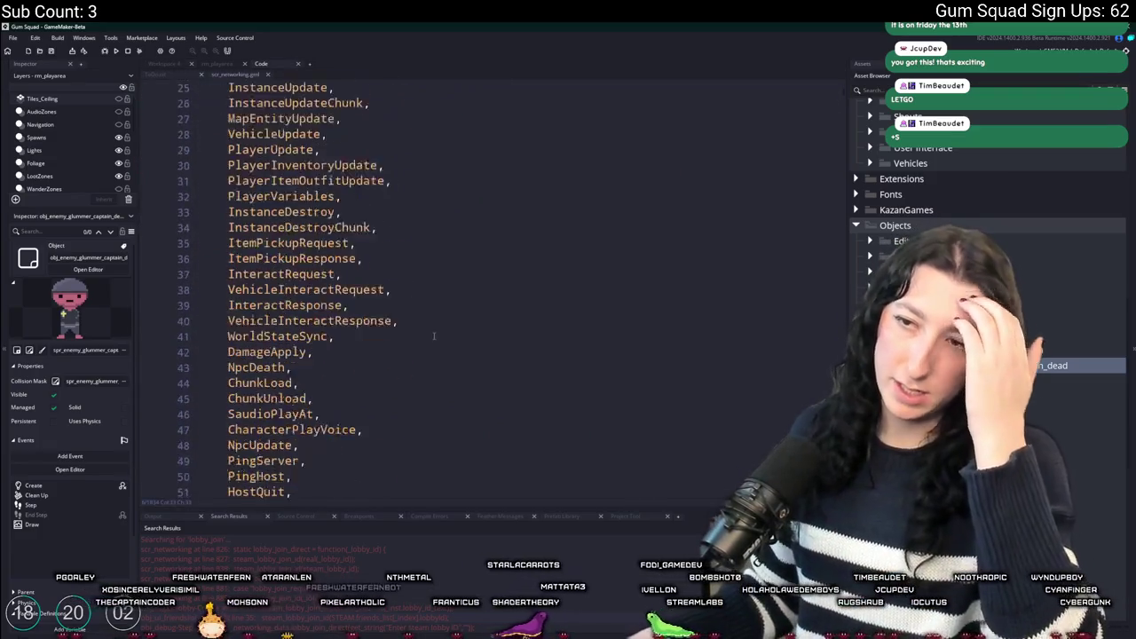
Step: Put global.Server_Join_Cooldown = max(global.Server_Join_Cooldown - 1,0); at the top of obj_networking Step
{"action": "key", "text": "ctrl+t"}
{"action": "type", "text": "ob"}
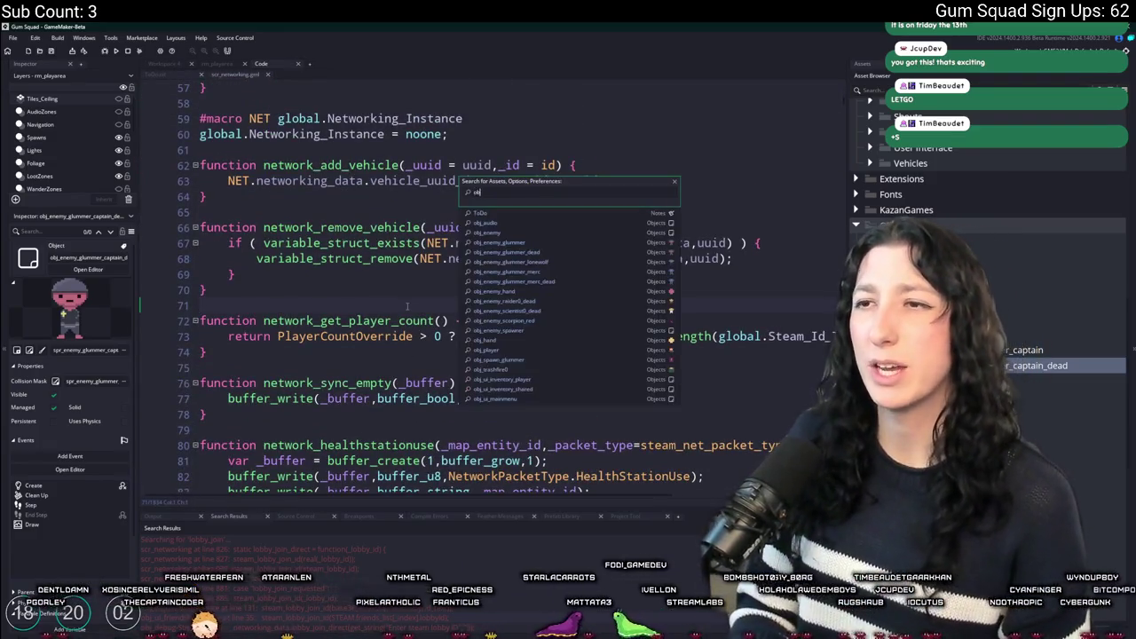
{"action": "type", "text": "j_netw"}
{"action": "key", "text": "Return"}
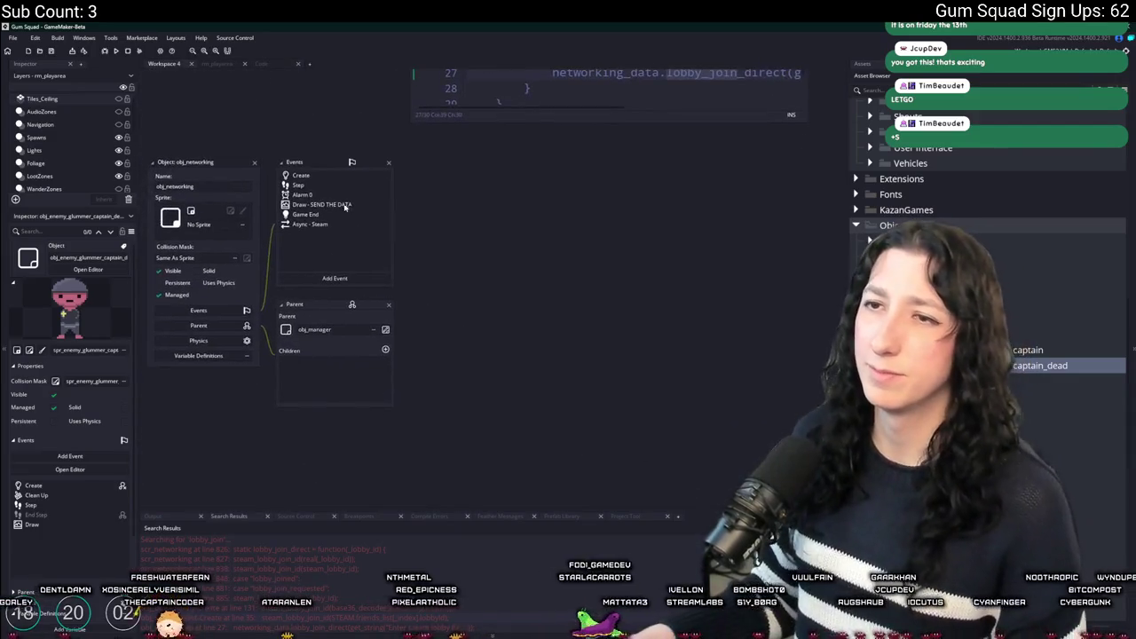
{"action": "left_click", "coordinate": [344, 186]}
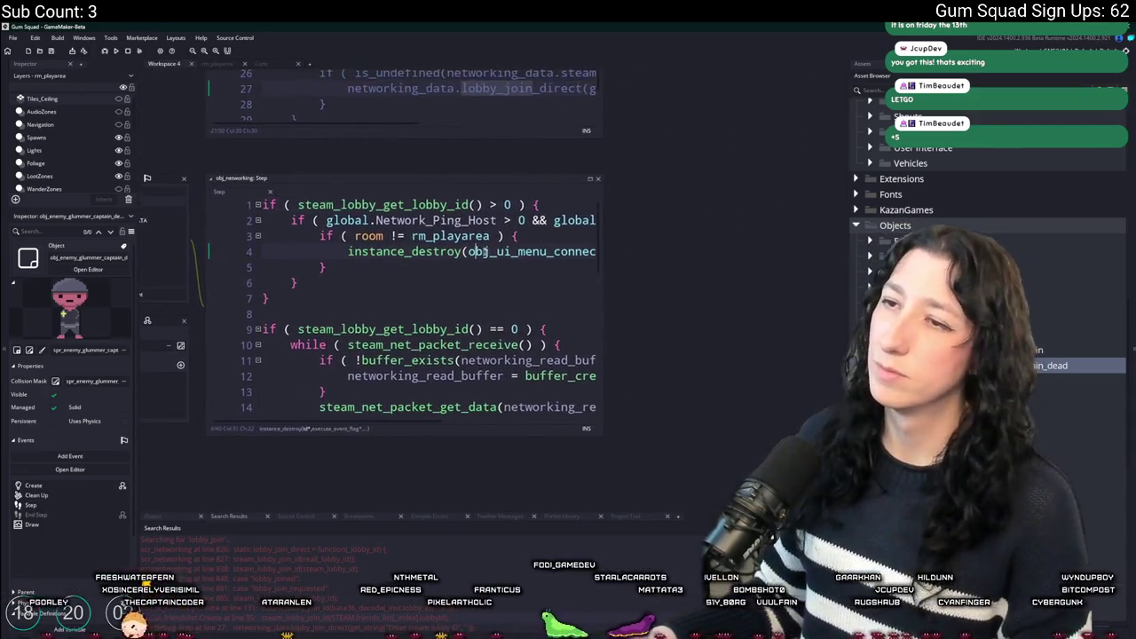
{"action": "key", "text": "Return"}
{"action": "key", "text": "Return"}
{"action": "key", "text": "Up"}
{"action": "key", "text": "Up"}
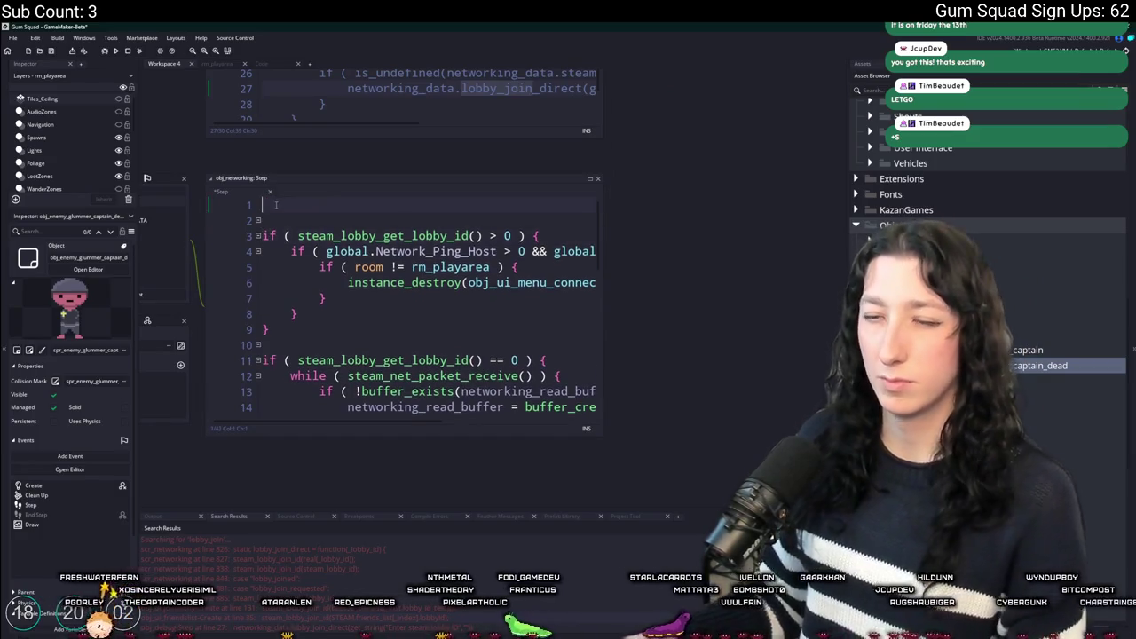
{"action": "type", "text": "global.Server_Join_Cooldown = max"}
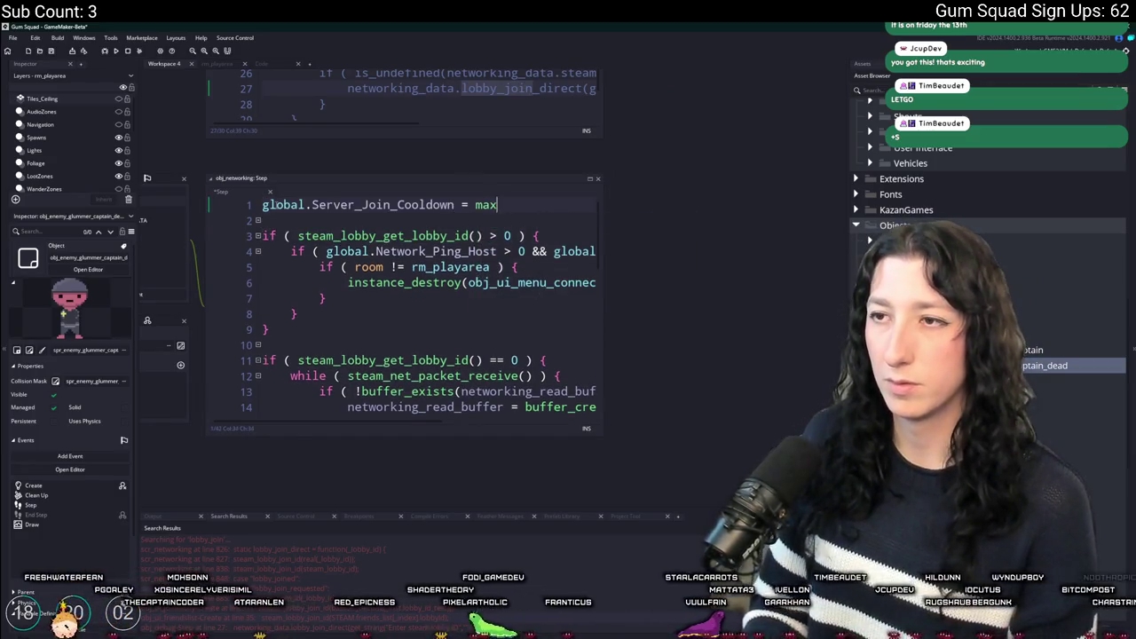
{"action": "type", "text": "(global.Server_Join_Cooldown "}
{"action": "type", "text": ");"}
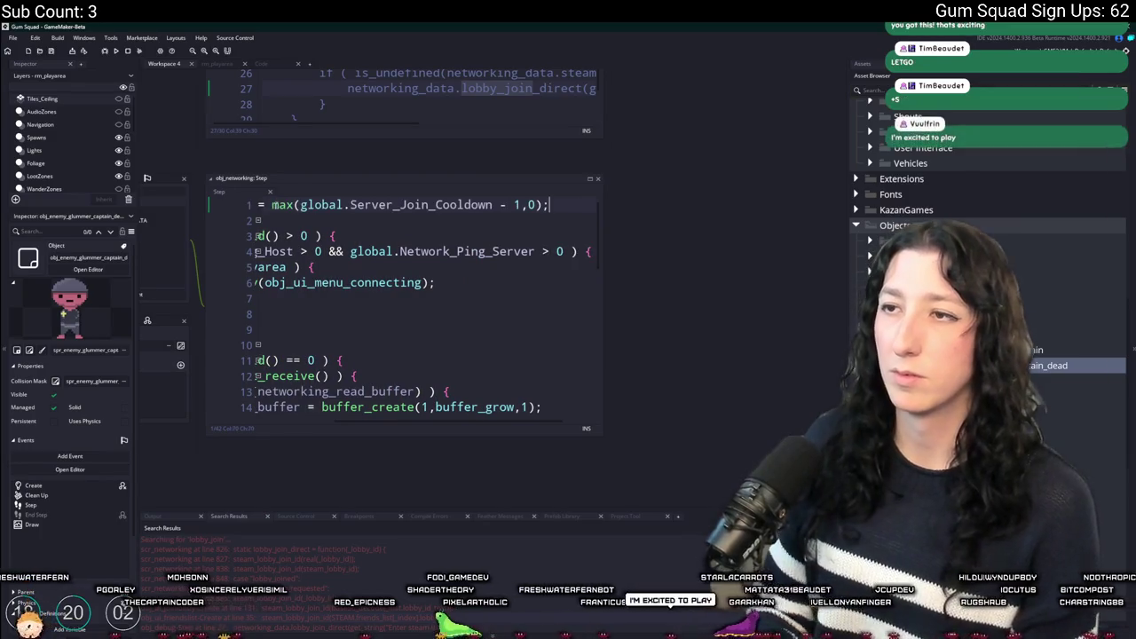
{"action": "left_click", "coordinate": [310, 216]}
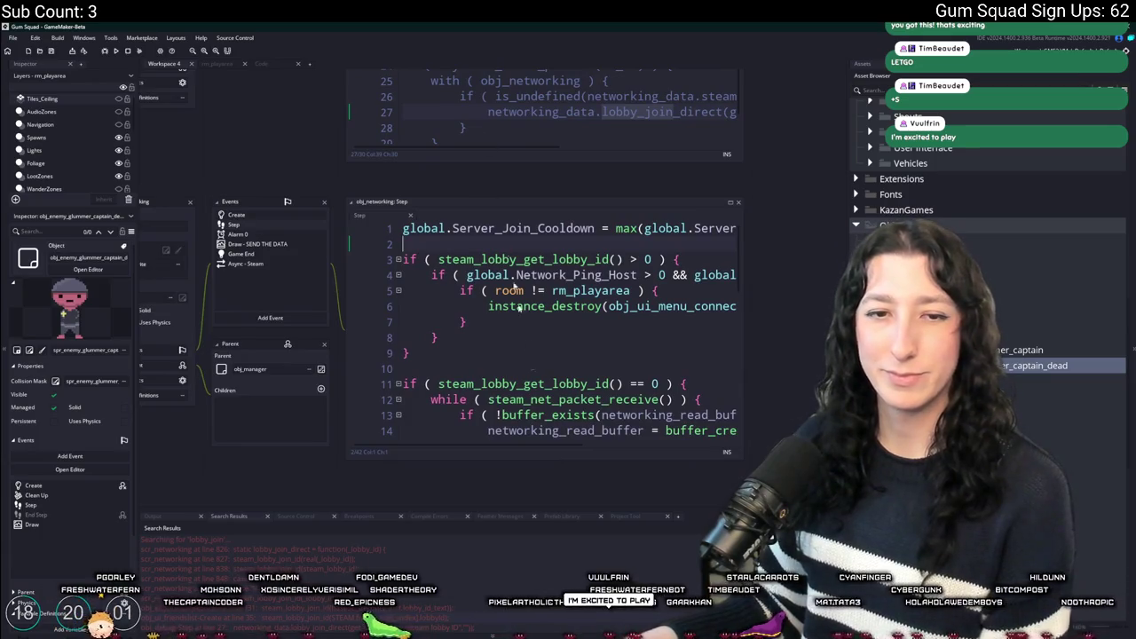
{"action": "key", "text": "alt+Tab"}
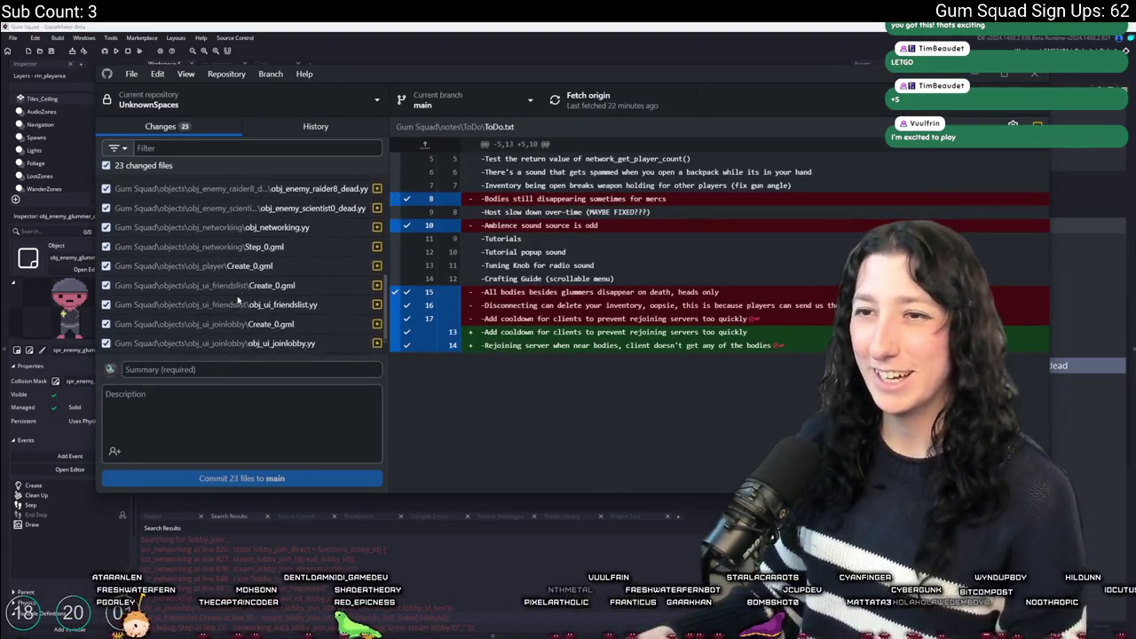
Step: Commit the 23 changed files to main with summary "Few more fixes" and push to origin
{"action": "key", "text": "Up"}
{"action": "key", "text": "Up"}
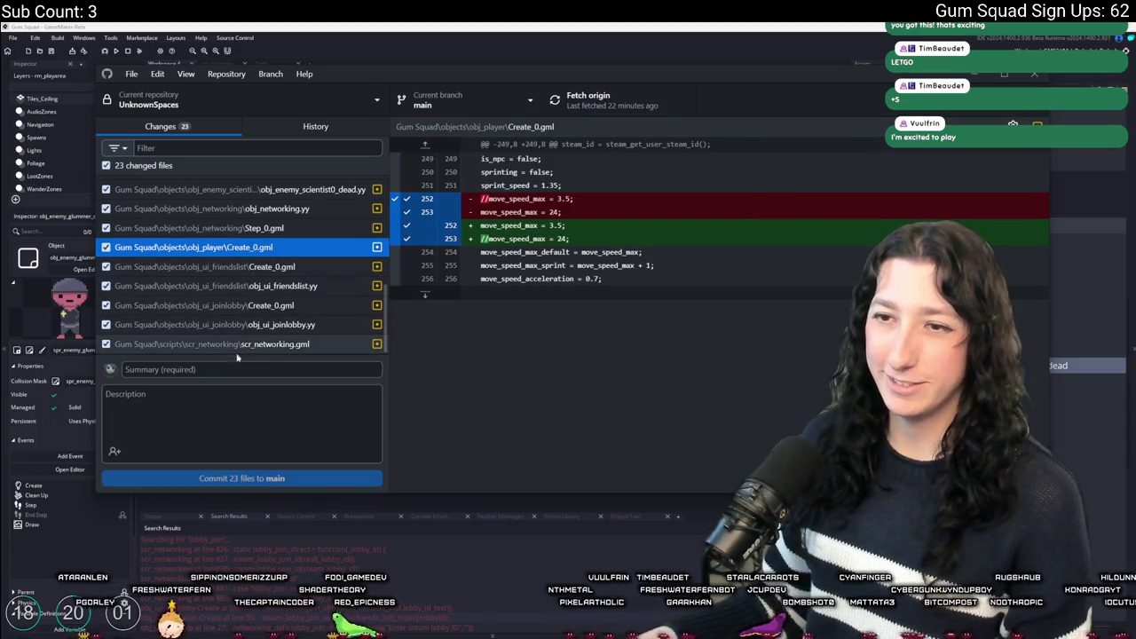
{"action": "left_click", "coordinate": [229, 371]}
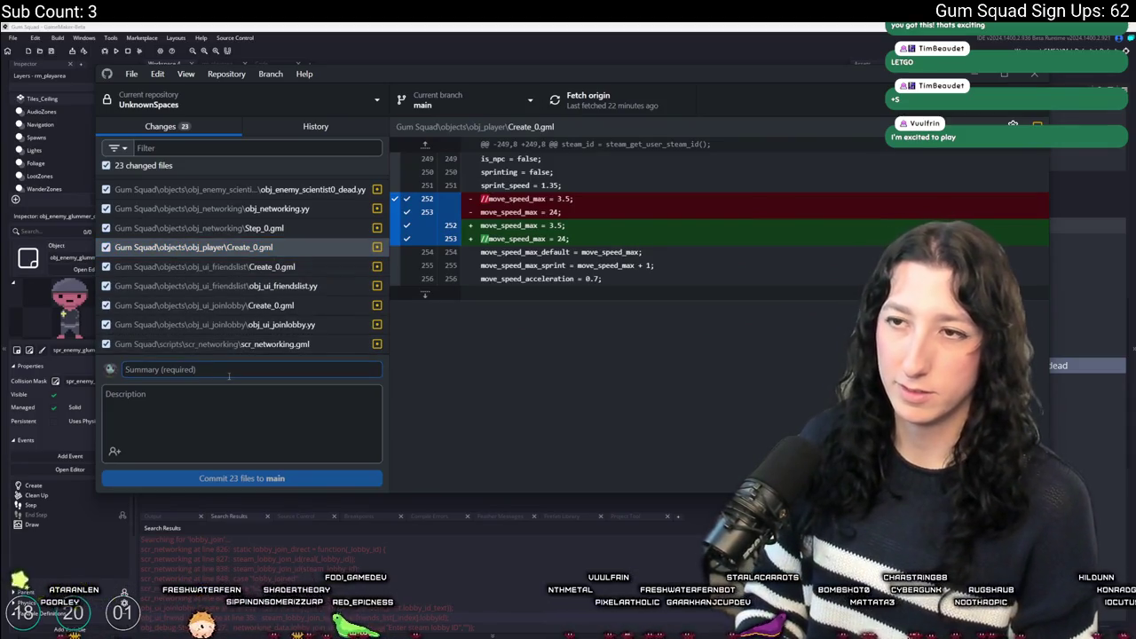
{"action": "type", "text": "Few more fixes"}
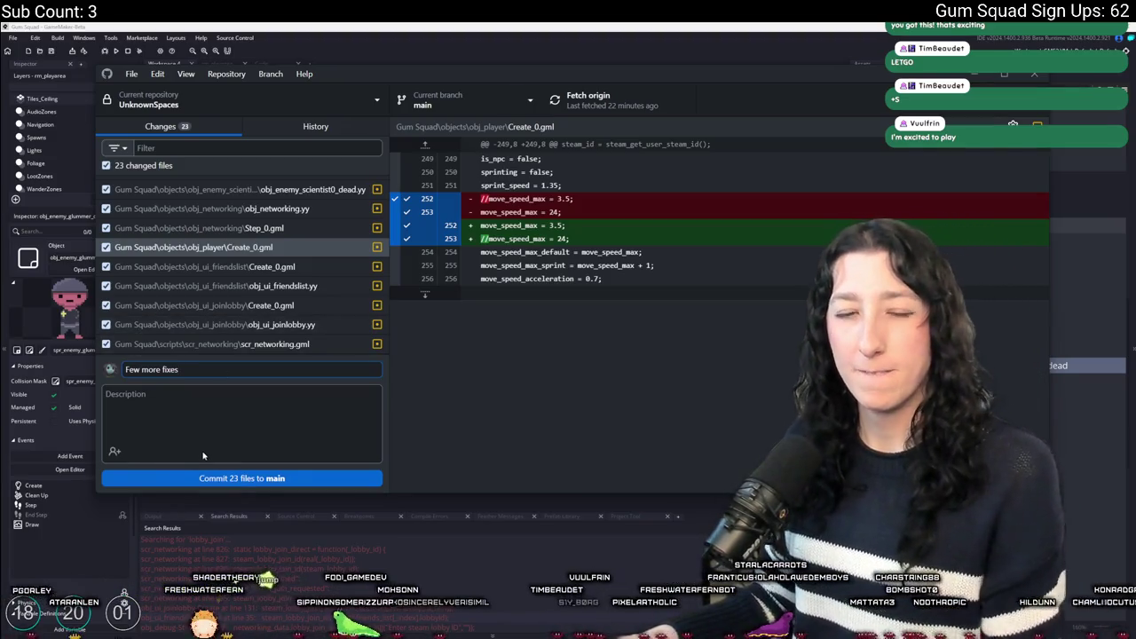
{"action": "left_click", "coordinate": [213, 478]}
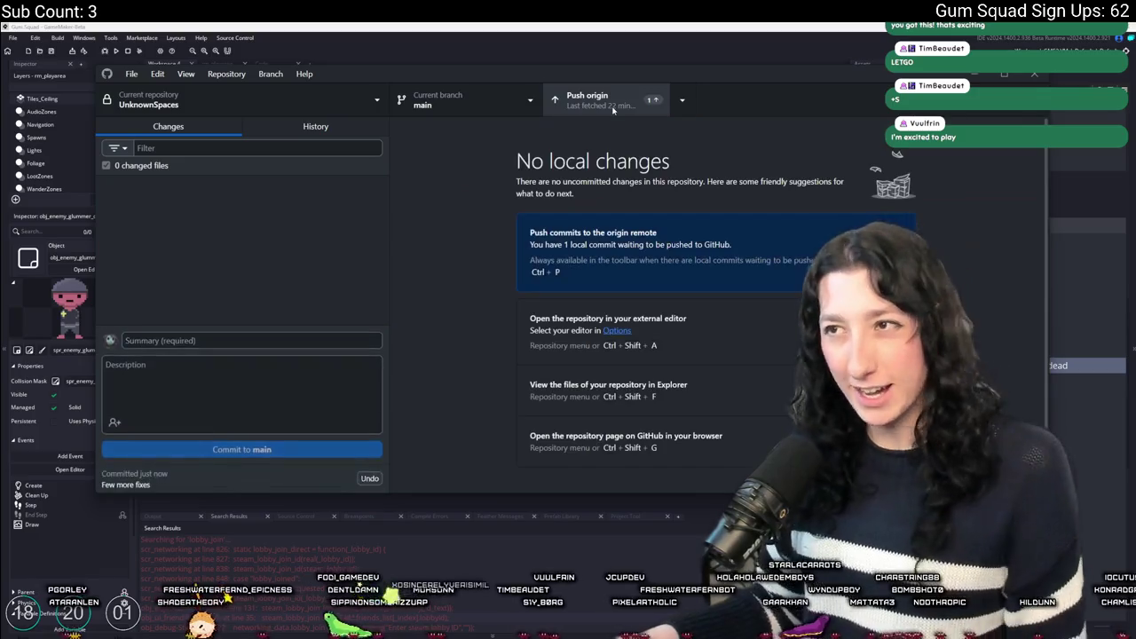
{"action": "left_click", "coordinate": [611, 105]}
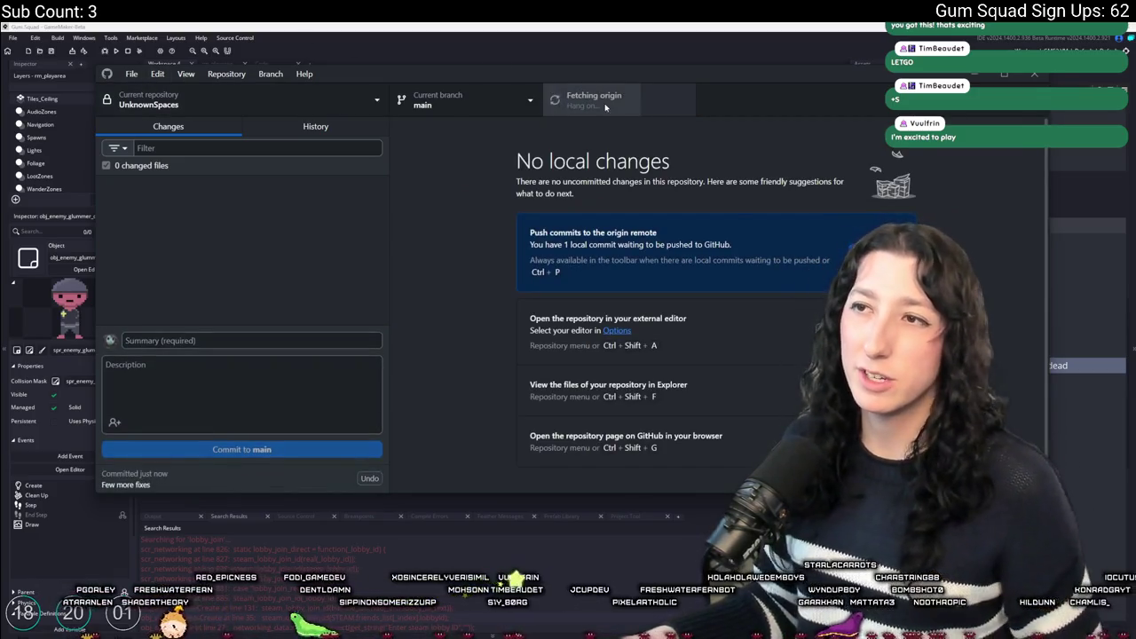
{"action": "left_click", "coordinate": [245, 27]}
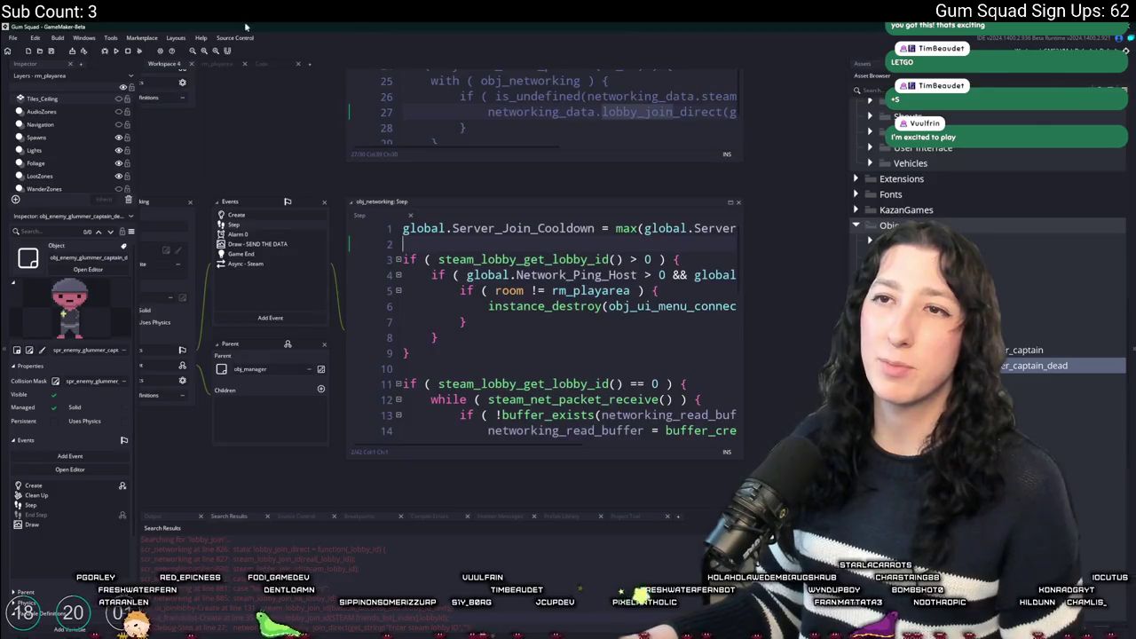
Step: Open the rm_playarea room, pan across several map areas, then search for saudio_sound_play
{"action": "left_click", "coordinate": [264, 70]}
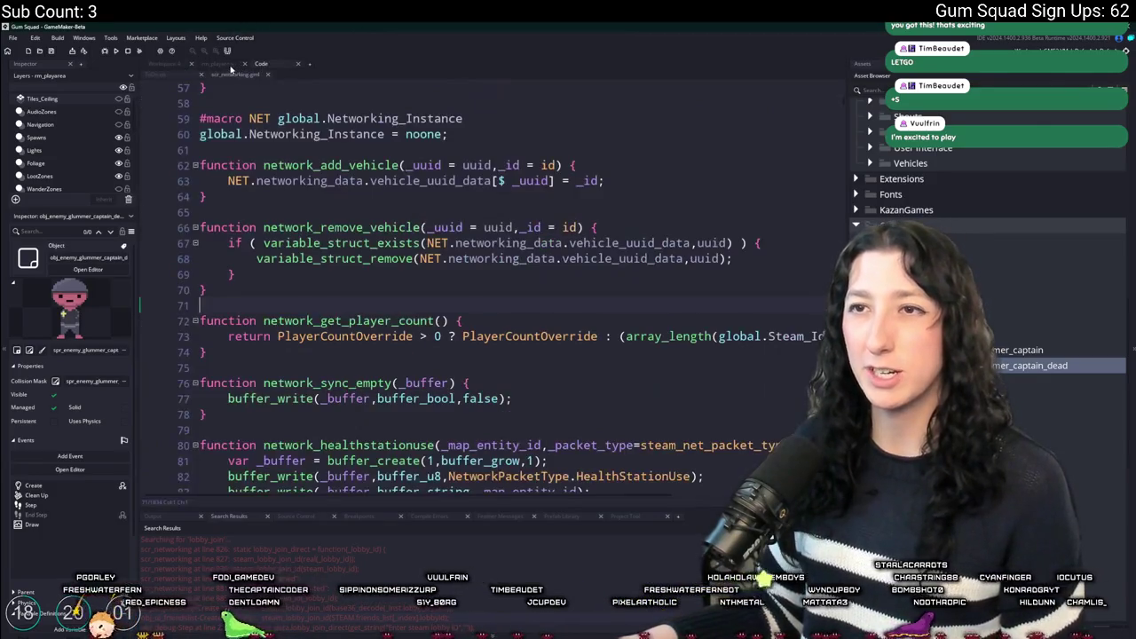
{"action": "left_click", "coordinate": [232, 67]}
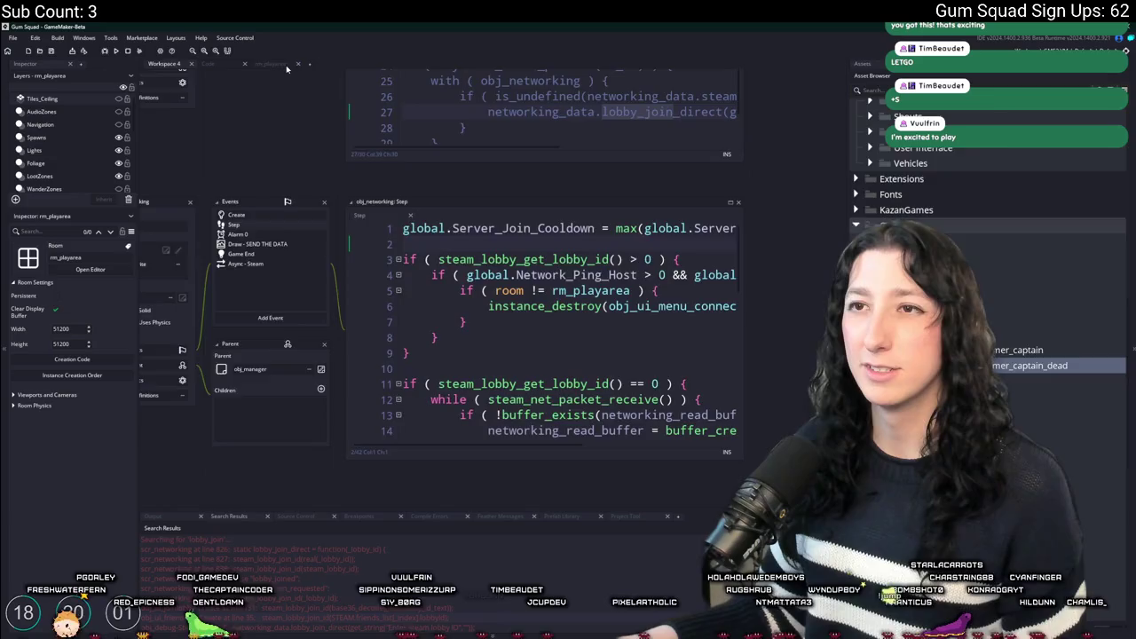
{"action": "left_click", "coordinate": [287, 68]}
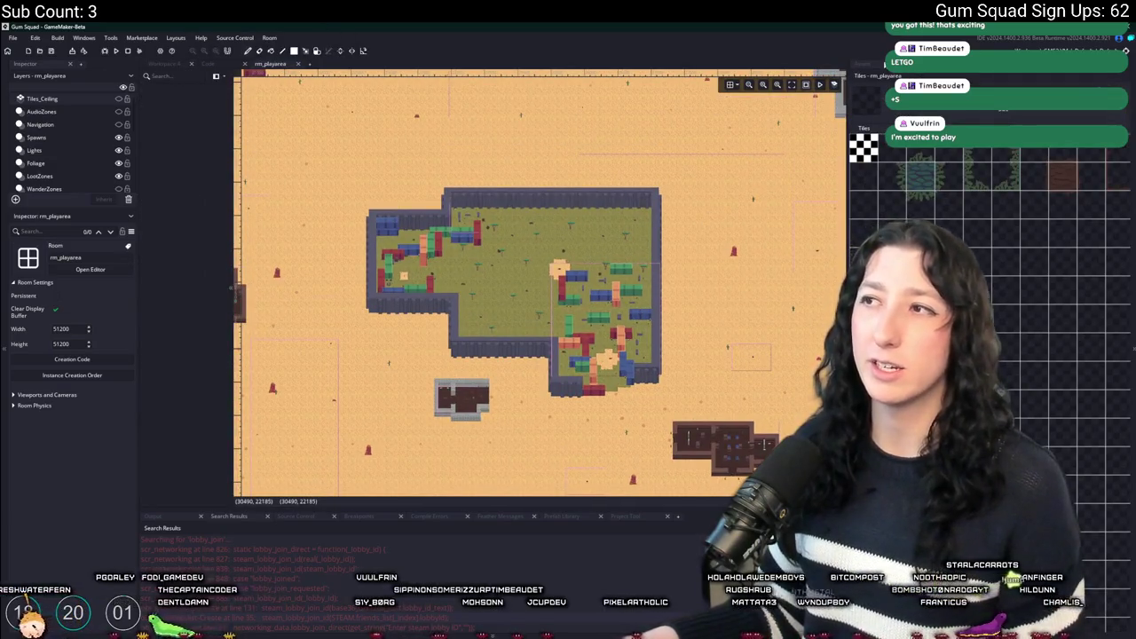
{"action": "mouse_move", "coordinate": [717, 408]}
{"action": "left_mouse_down"}
{"action": "mouse_move", "coordinate": [710, 346]}
{"action": "mouse_move", "coordinate": [682, 289]}
{"action": "mouse_move", "coordinate": [637, 341]}
{"action": "left_mouse_up"}
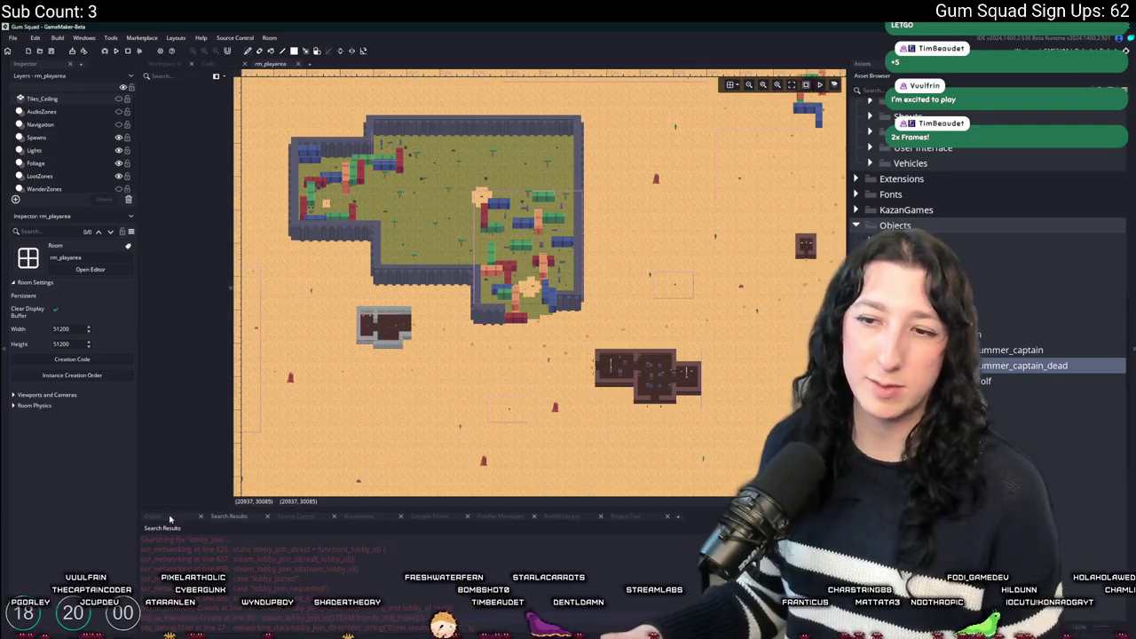
{"action": "left_click_drag", "start_coordinate": [311, 424], "coordinate": [430, 338]}
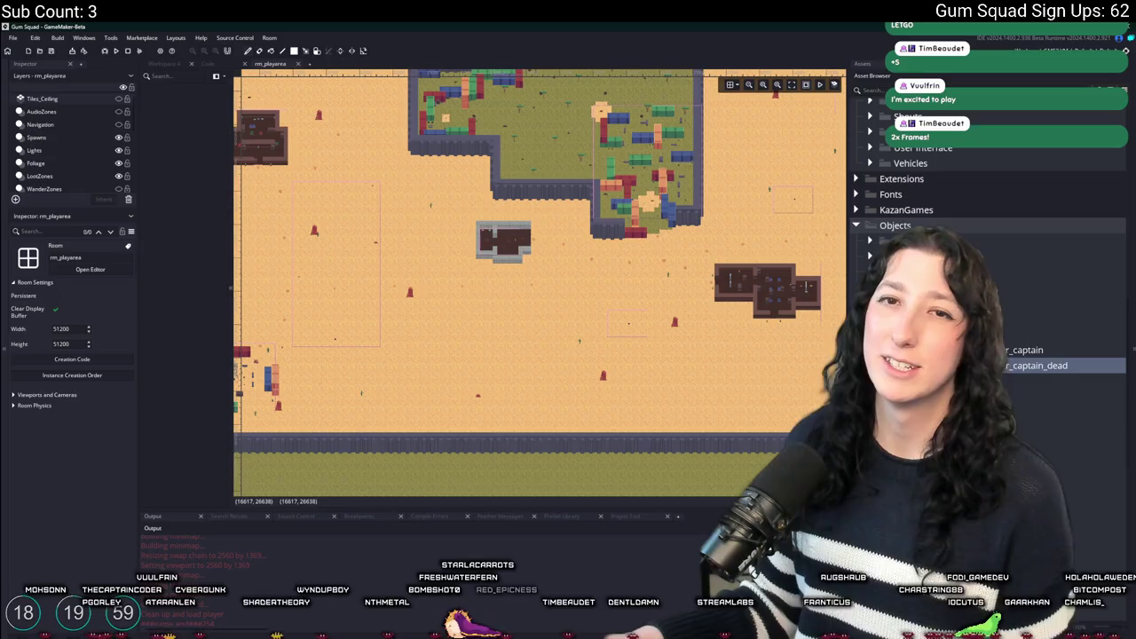
{"action": "left_click_drag", "start_coordinate": [533, 177], "coordinate": [497, 204]}
{"action": "key", "text": "ctrl+t"}
{"action": "type", "text": "saud"}
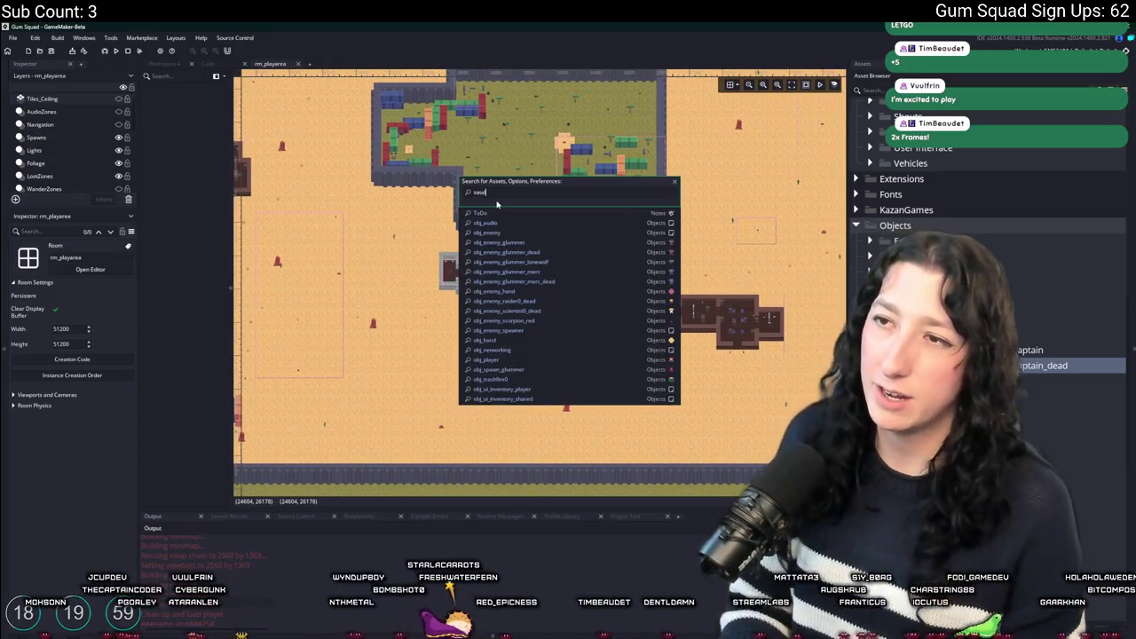
{"action": "type", "text": "io_sound_play"}
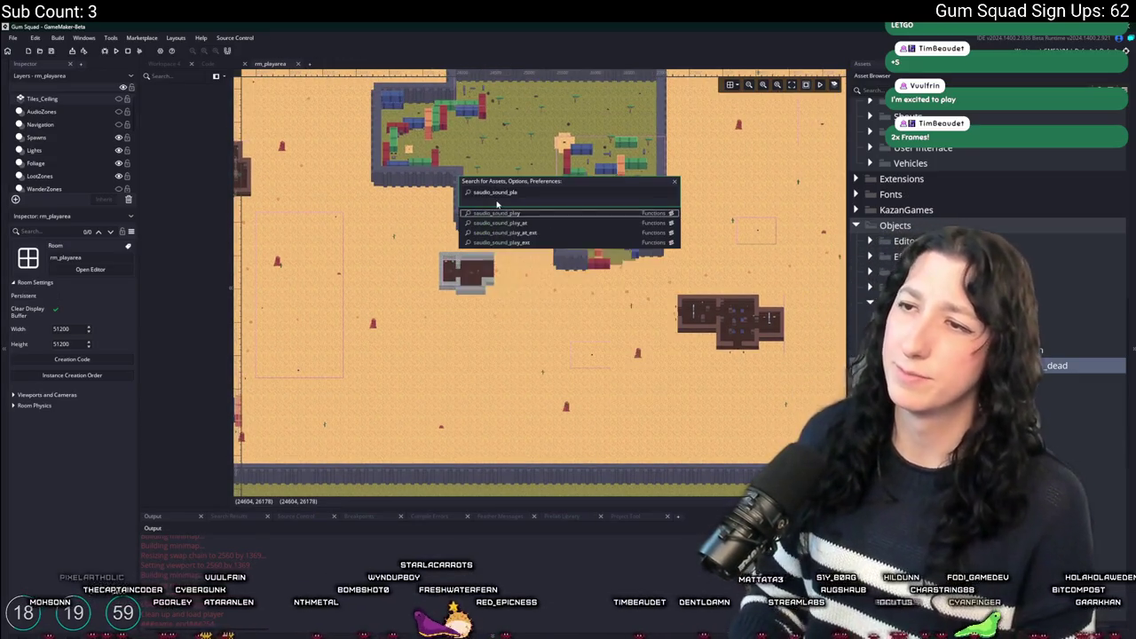
Step: Open scr_saudio at saudio_sound_play and scroll from the top down to saudio_effect_set
{"action": "key", "text": "Return"}
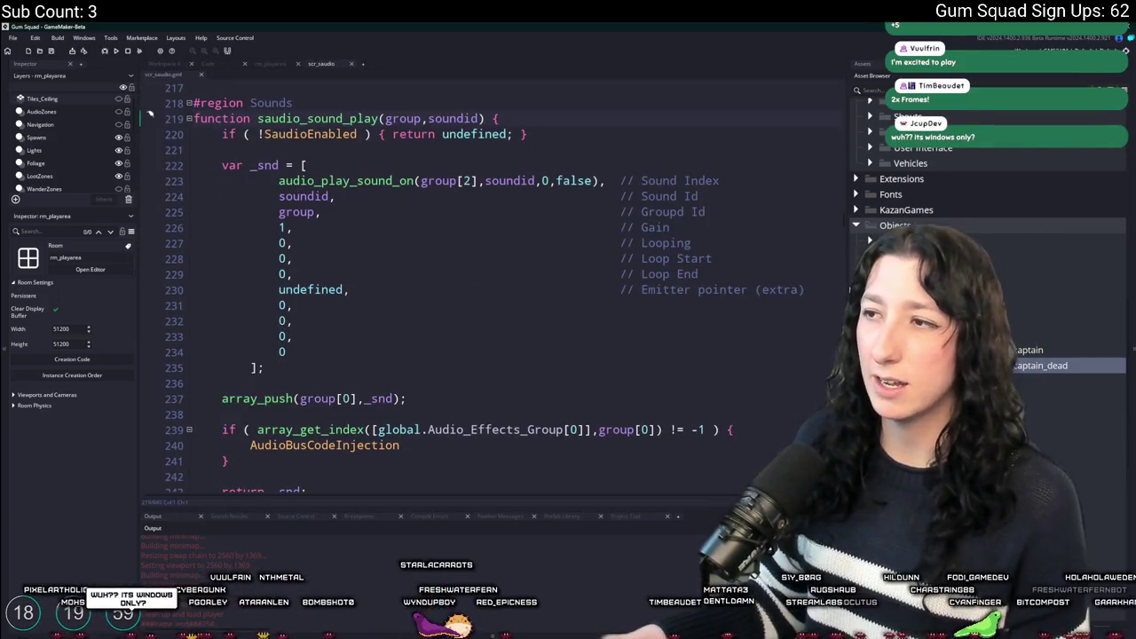
{"action": "key", "text": "ctrl+Home"}
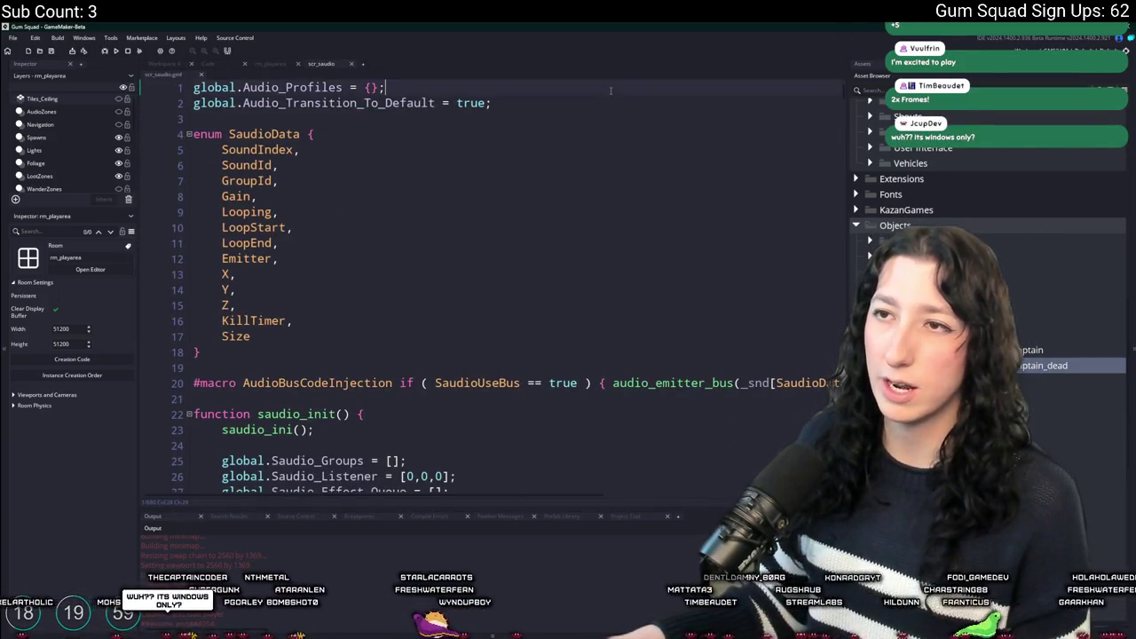
{"action": "scroll", "coordinate": [551, 222], "scroll_direction": "down", "scroll_amount": 8}
{"action": "scroll", "coordinate": [487, 202], "scroll_direction": "down", "scroll_amount": 14}
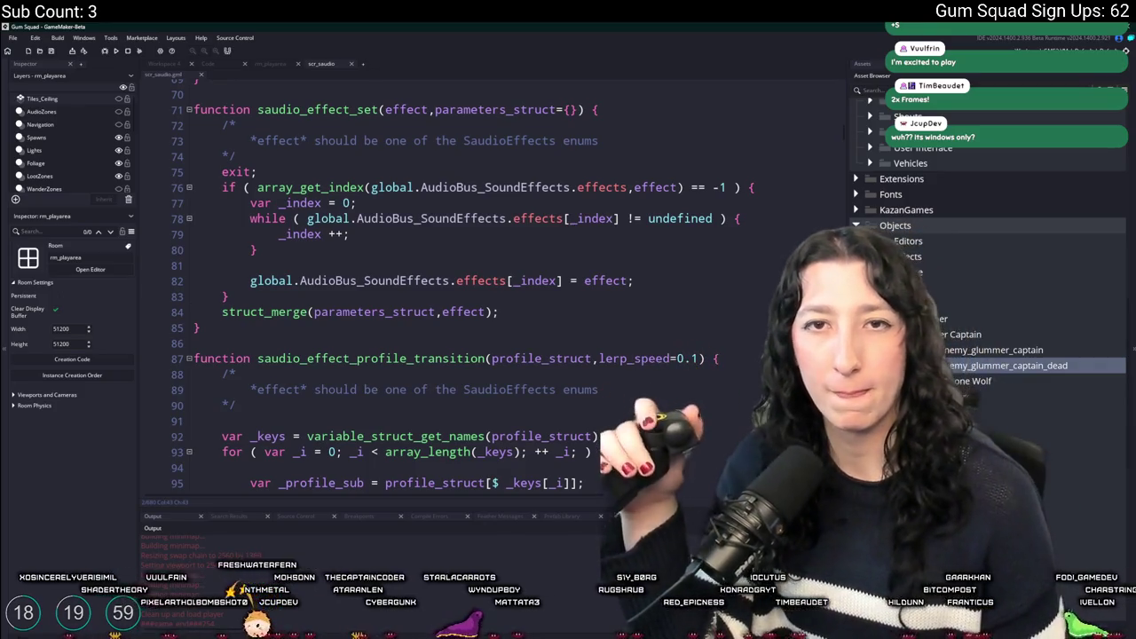
Step: Search Bing for "gamemaker fmod extension" and open the GMEXT-FMOD GitHub releases page, maximized
{"action": "type", "text": "gamemaker fm"}
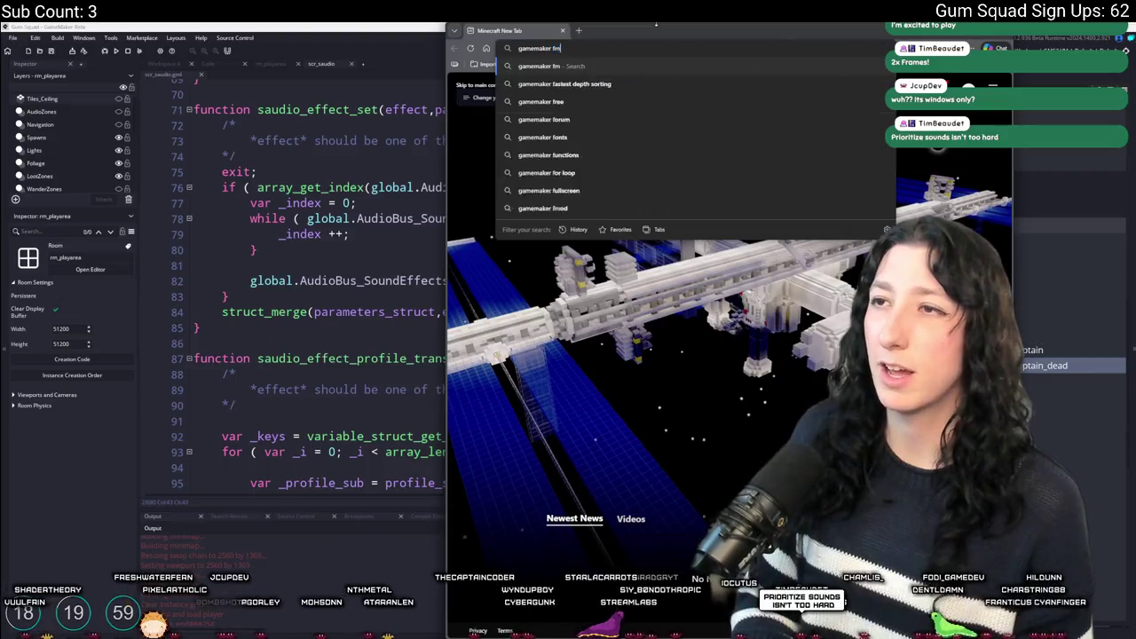
{"action": "type", "text": "od extension"}
{"action": "key", "text": "Return"}
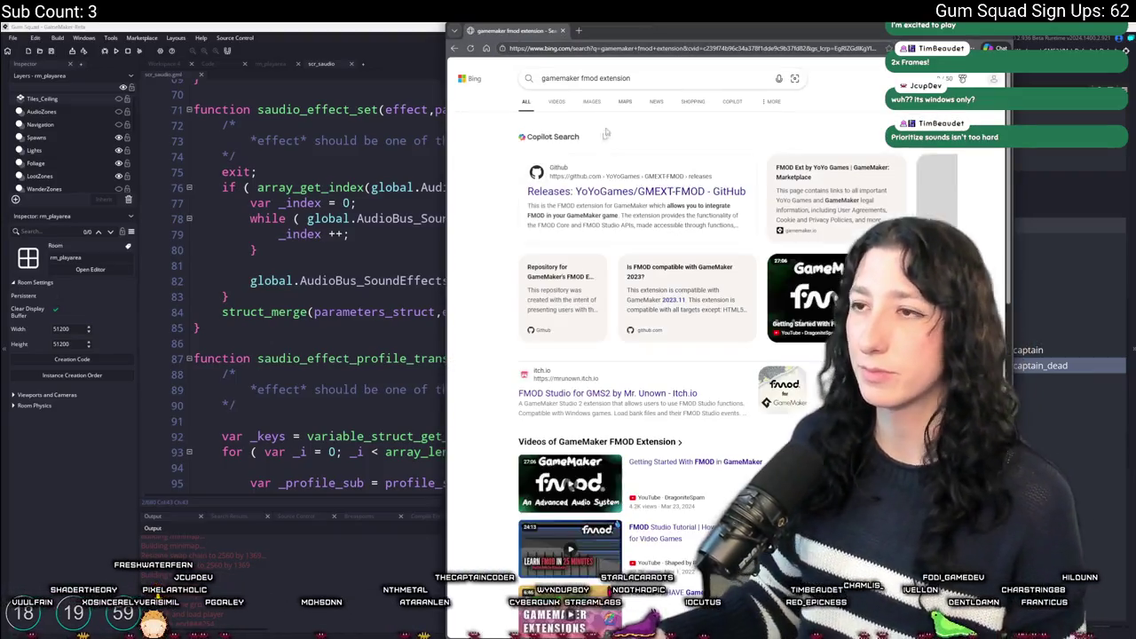
{"action": "left_click", "coordinate": [637, 191]}
{"action": "left_click_drag", "start_coordinate": [632, 26], "coordinate": [538, 25]}
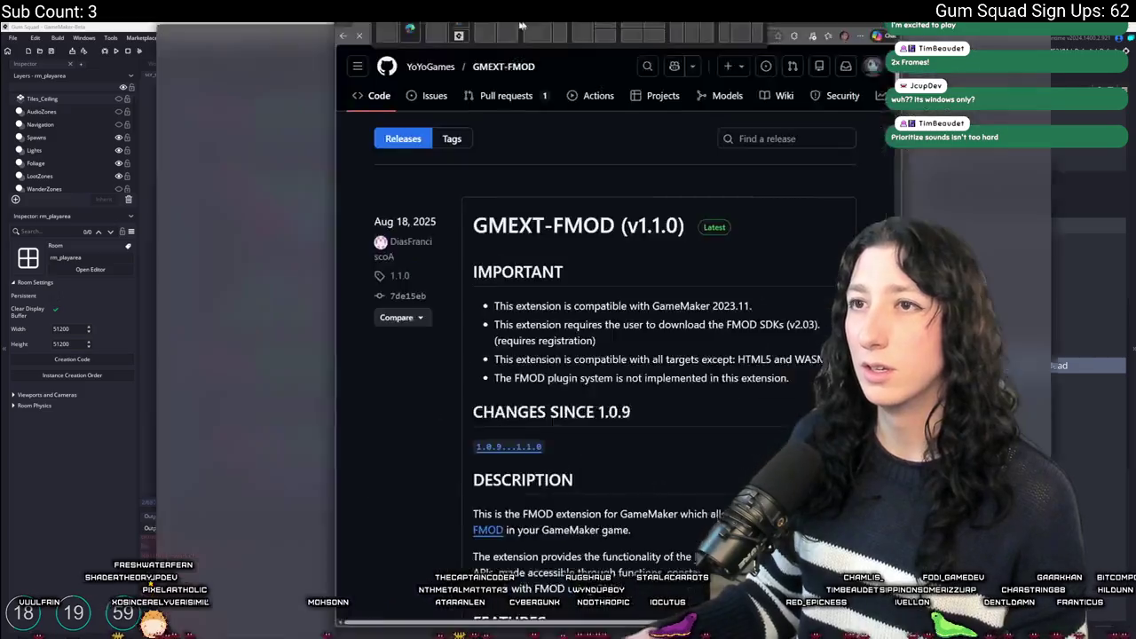
{"action": "double_click", "coordinate": [538, 25]}
Step: Read through the v1.1.0 release notes, features and assets
{"action": "scroll", "coordinate": [498, 311], "scroll_direction": "down", "scroll_amount": 6}
{"action": "scroll", "coordinate": [700, 312], "scroll_direction": "down", "scroll_amount": 1}
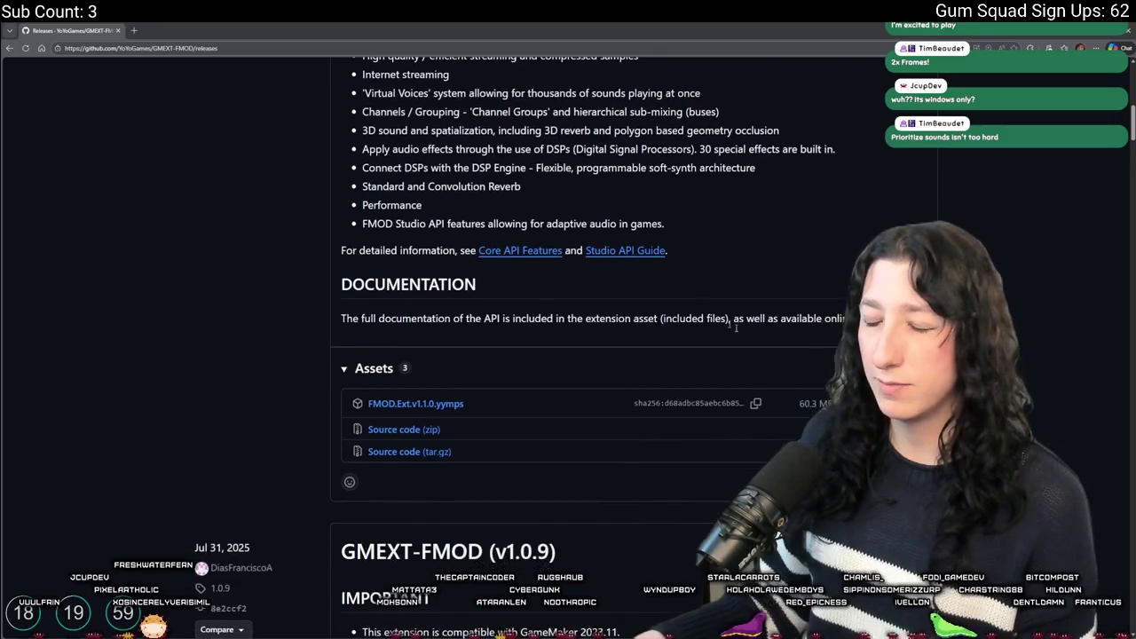
{"action": "scroll", "coordinate": [390, 316], "scroll_direction": "up", "scroll_amount": 4}
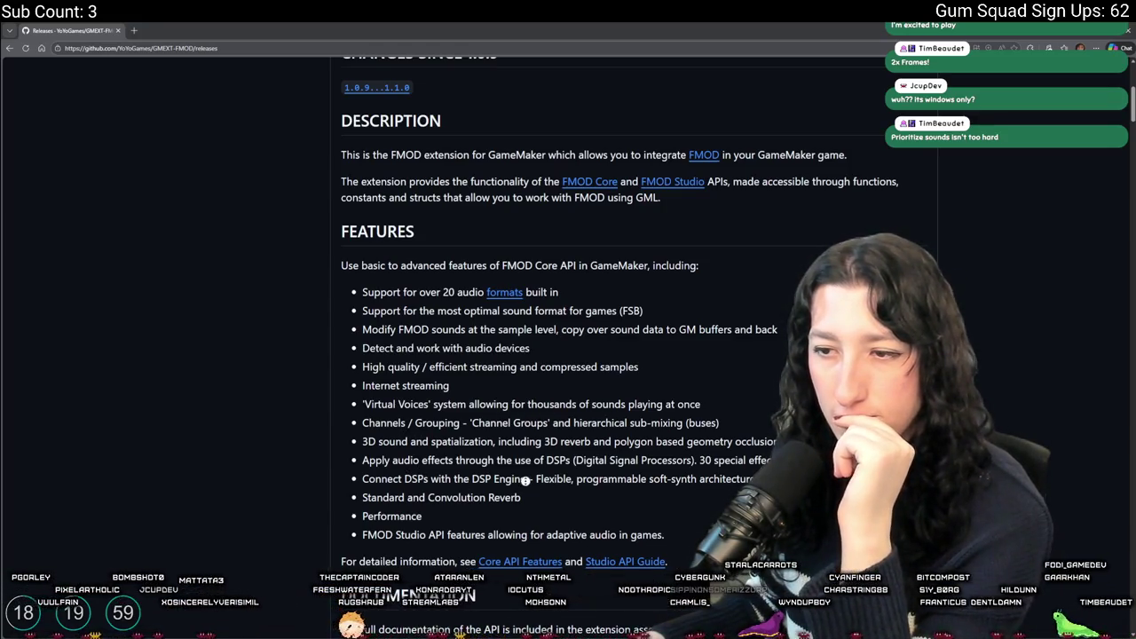
{"action": "scroll", "coordinate": [526, 480], "scroll_direction": "down", "scroll_amount": 5}
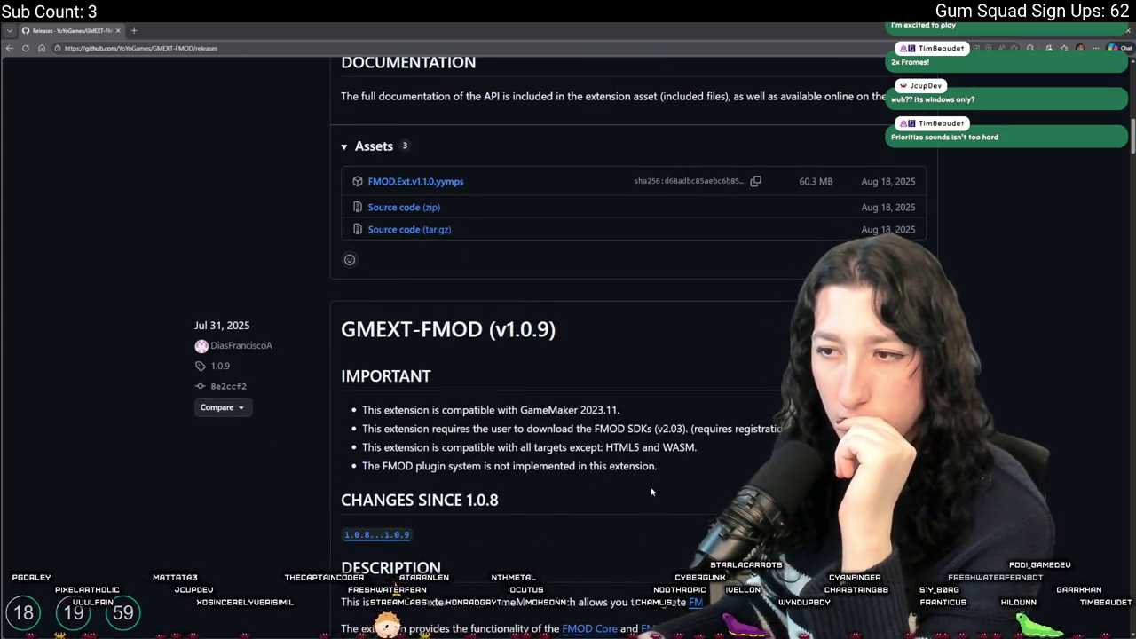
{"action": "scroll", "coordinate": [651, 492], "scroll_direction": "up", "scroll_amount": 10}
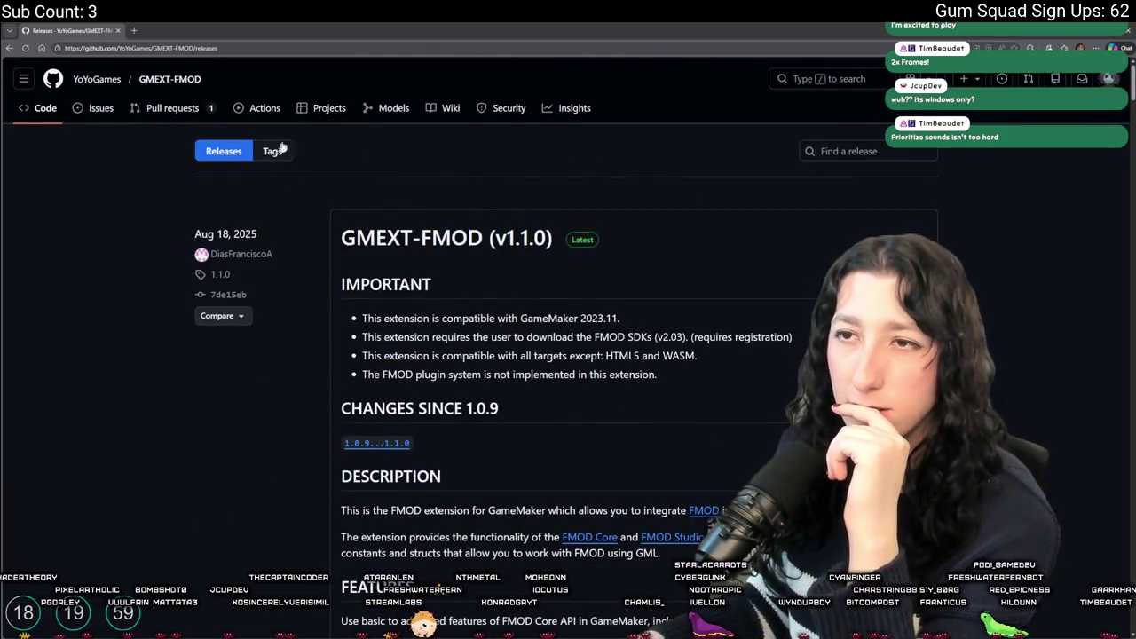
{"action": "left_click", "coordinate": [449, 108]}
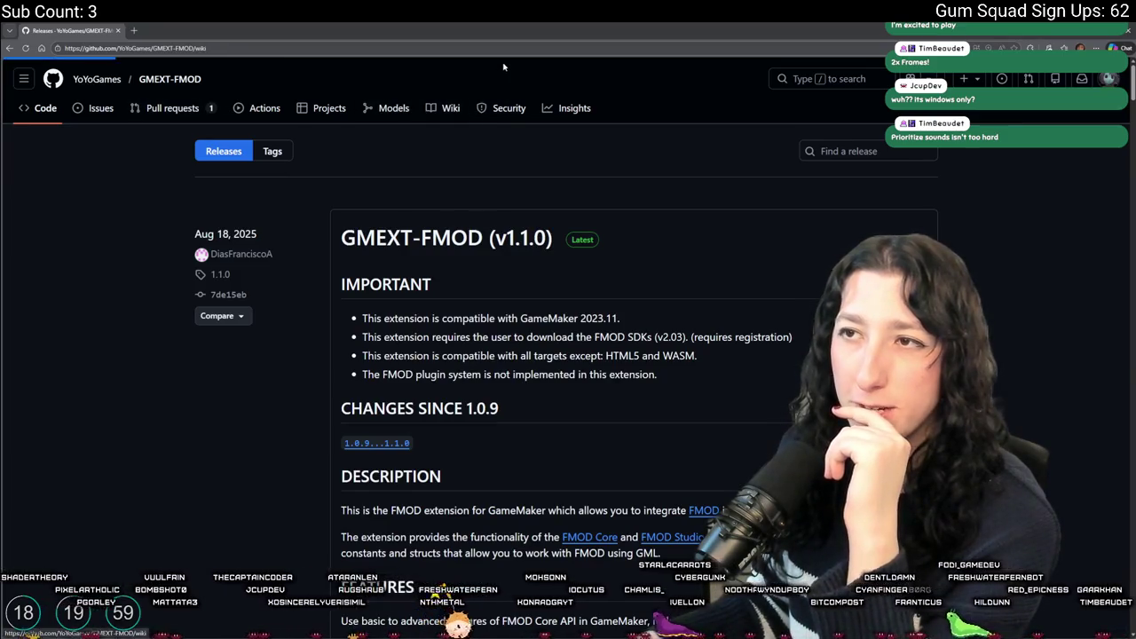
Step: Glance at the wiki's System module page, then go back to the wiki Home
{"action": "scroll", "coordinate": [458, 298], "scroll_direction": "down", "scroll_amount": 1}
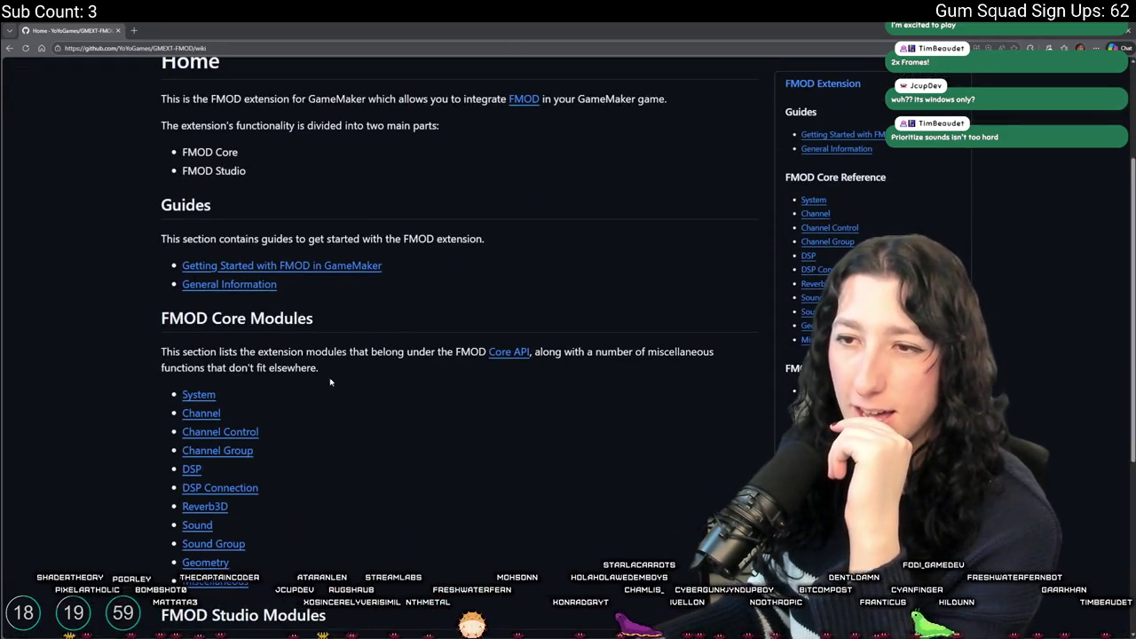
{"action": "left_click", "coordinate": [212, 400]}
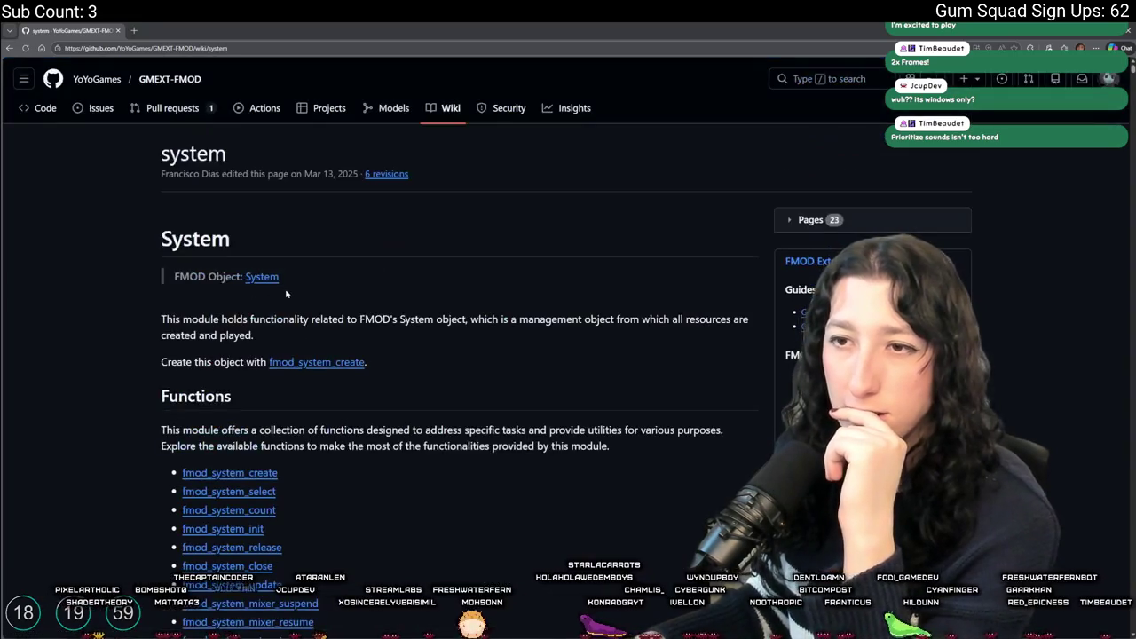
{"action": "left_click", "coordinate": [12, 49]}
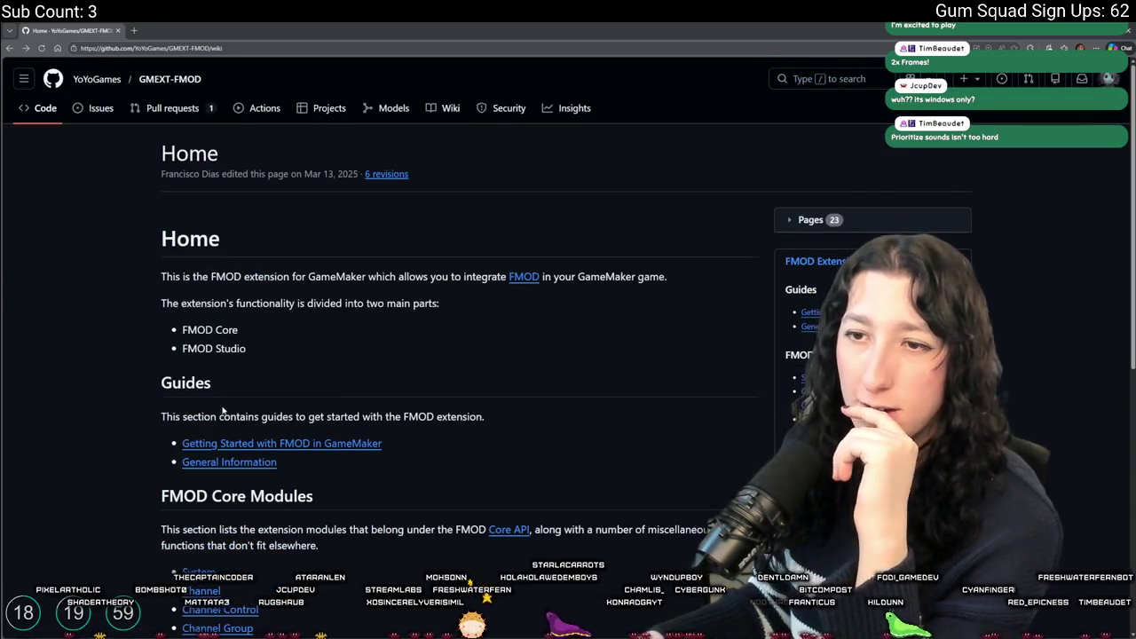
Step: Read the GettingStarted page covering FMOD setup, init and loop code, and playing events
{"action": "left_click", "coordinate": [282, 443]}
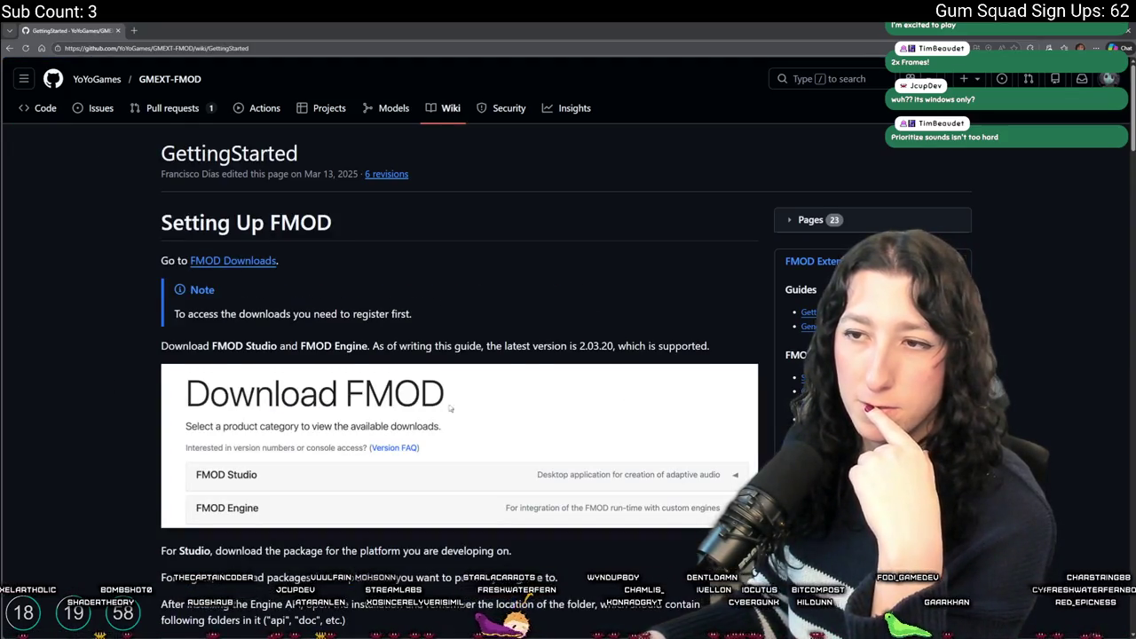
{"action": "scroll", "coordinate": [458, 409], "scroll_direction": "down", "scroll_amount": 3}
{"action": "scroll", "coordinate": [525, 414], "scroll_direction": "up", "scroll_amount": 2}
{"action": "scroll", "coordinate": [525, 414], "scroll_direction": "down", "scroll_amount": 1}
{"action": "scroll", "coordinate": [488, 395], "scroll_direction": "down", "scroll_amount": 2}
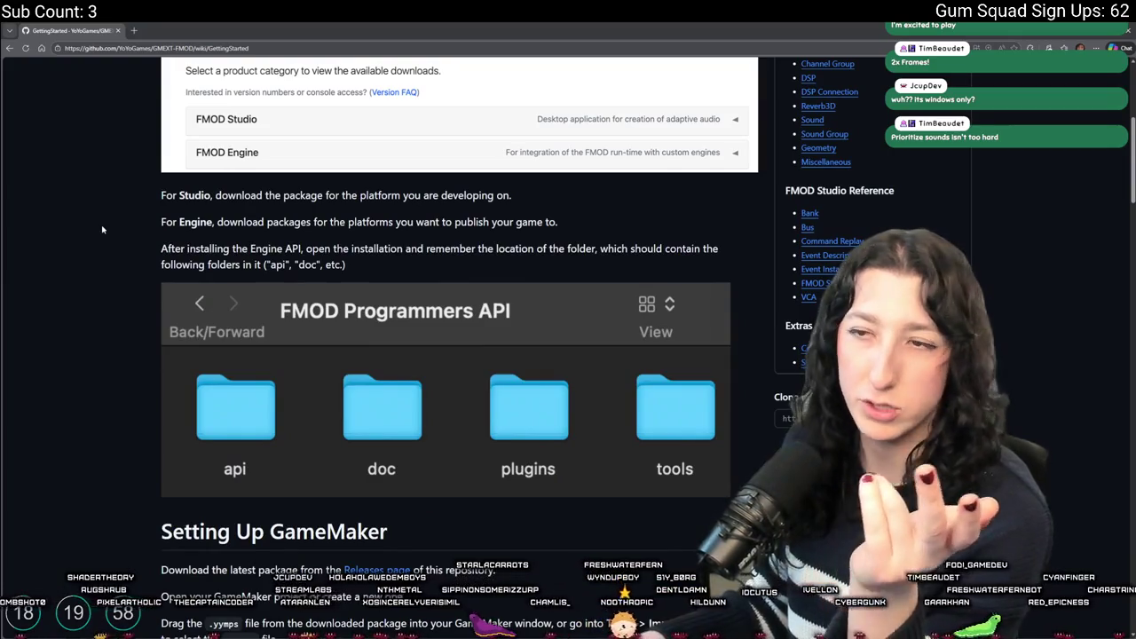
{"action": "scroll", "coordinate": [289, 208], "scroll_direction": "down", "scroll_amount": 5}
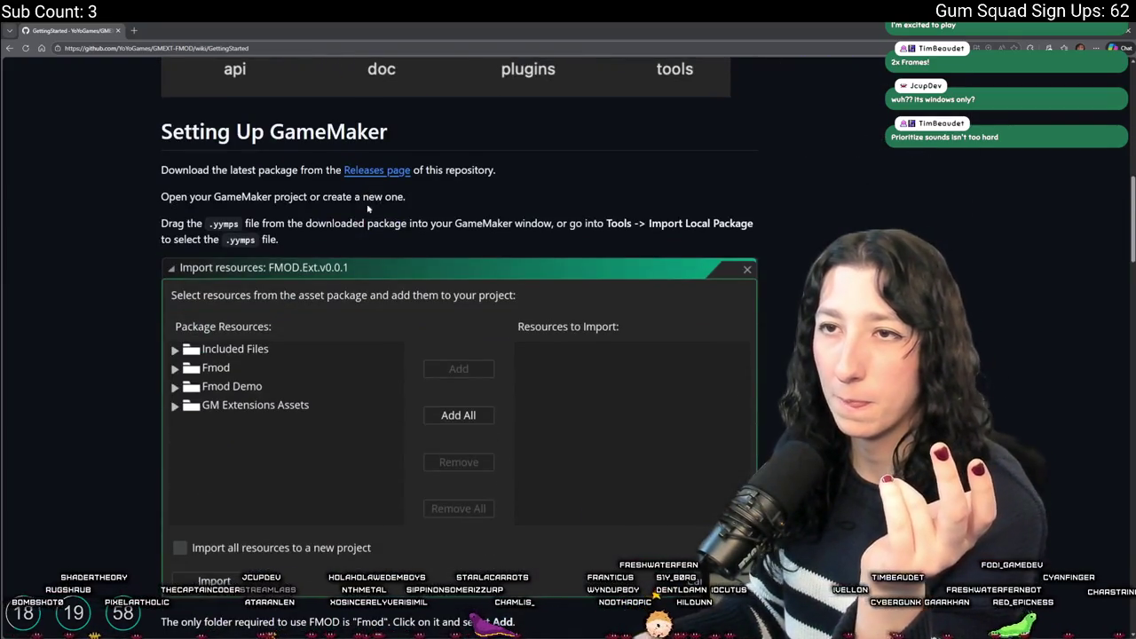
{"action": "scroll", "coordinate": [368, 208], "scroll_direction": "down", "scroll_amount": 5}
{"action": "scroll", "coordinate": [338, 215], "scroll_direction": "down", "scroll_amount": 8}
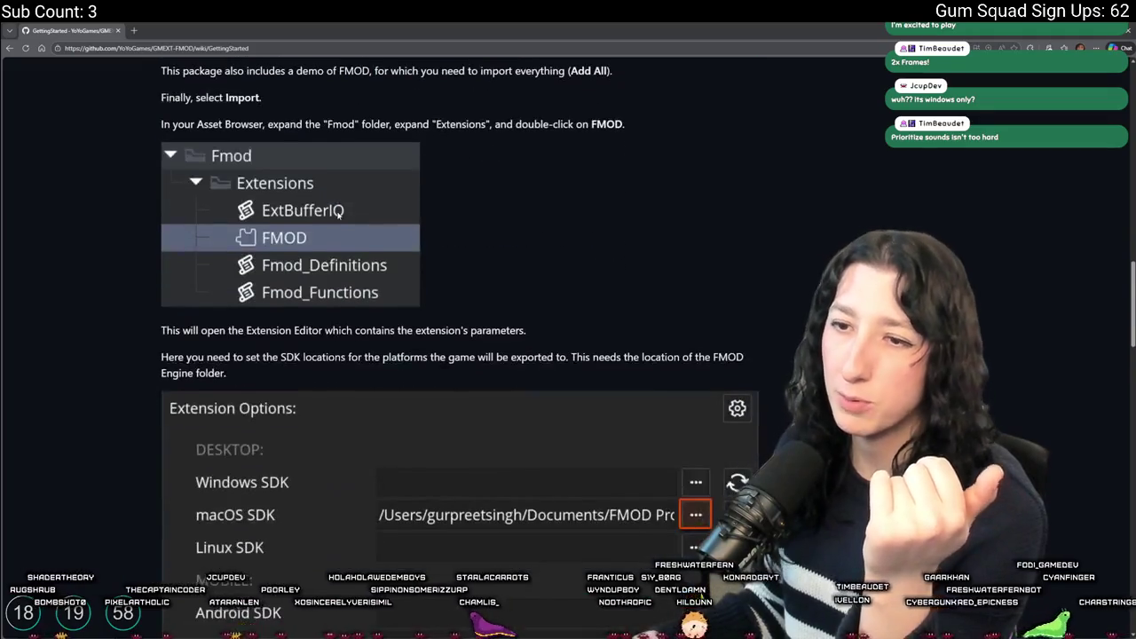
{"action": "scroll", "coordinate": [254, 222], "scroll_direction": "up", "scroll_amount": 2}
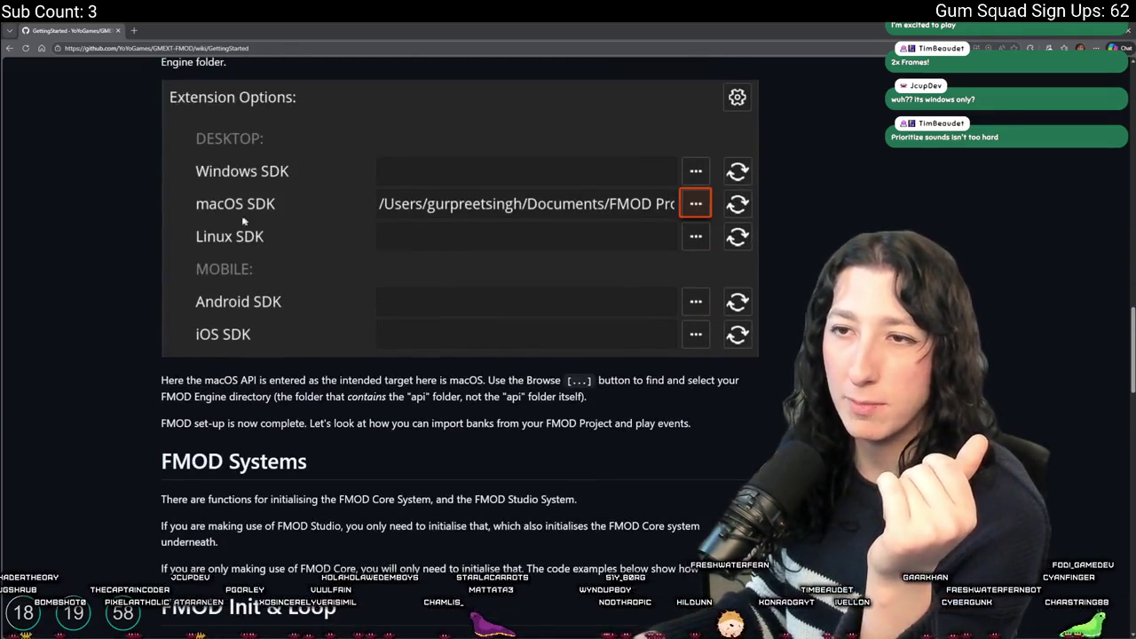
{"action": "scroll", "coordinate": [410, 260], "scroll_direction": "up", "scroll_amount": 1}
{"action": "scroll", "coordinate": [475, 261], "scroll_direction": "up", "scroll_amount": 1}
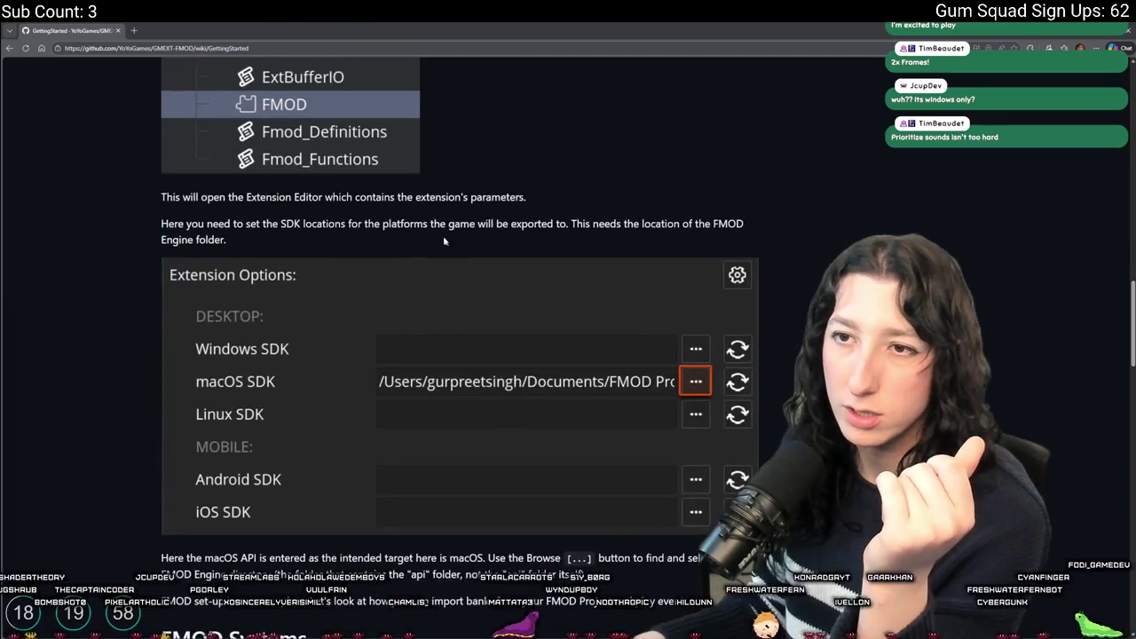
{"action": "scroll", "coordinate": [449, 359], "scroll_direction": "down", "scroll_amount": 5}
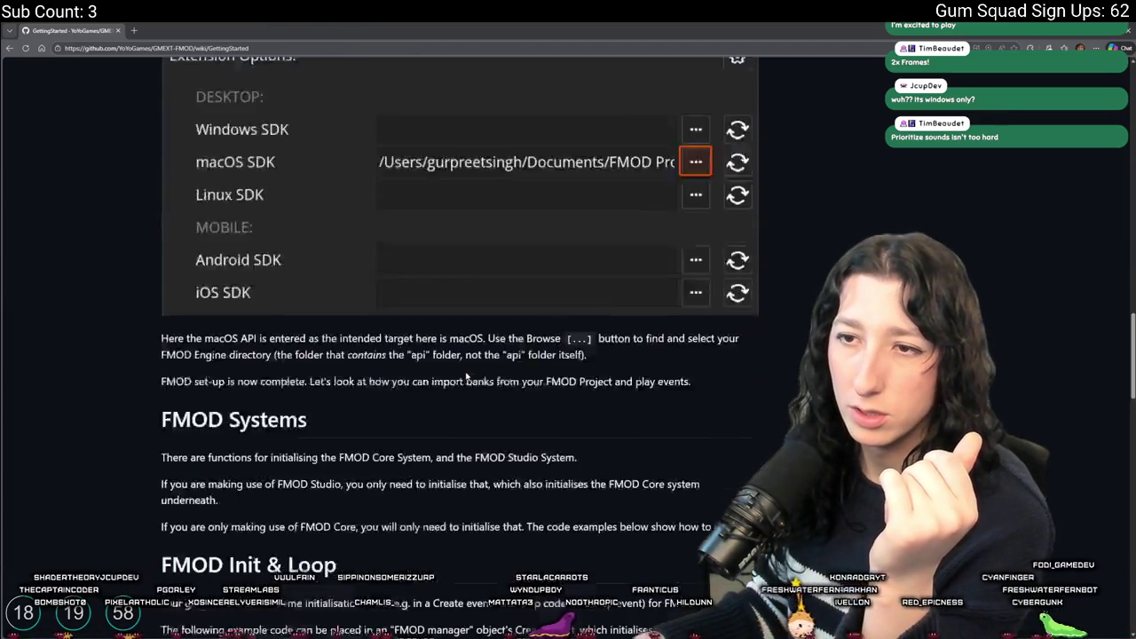
{"action": "scroll", "coordinate": [413, 334], "scroll_direction": "down", "scroll_amount": 2}
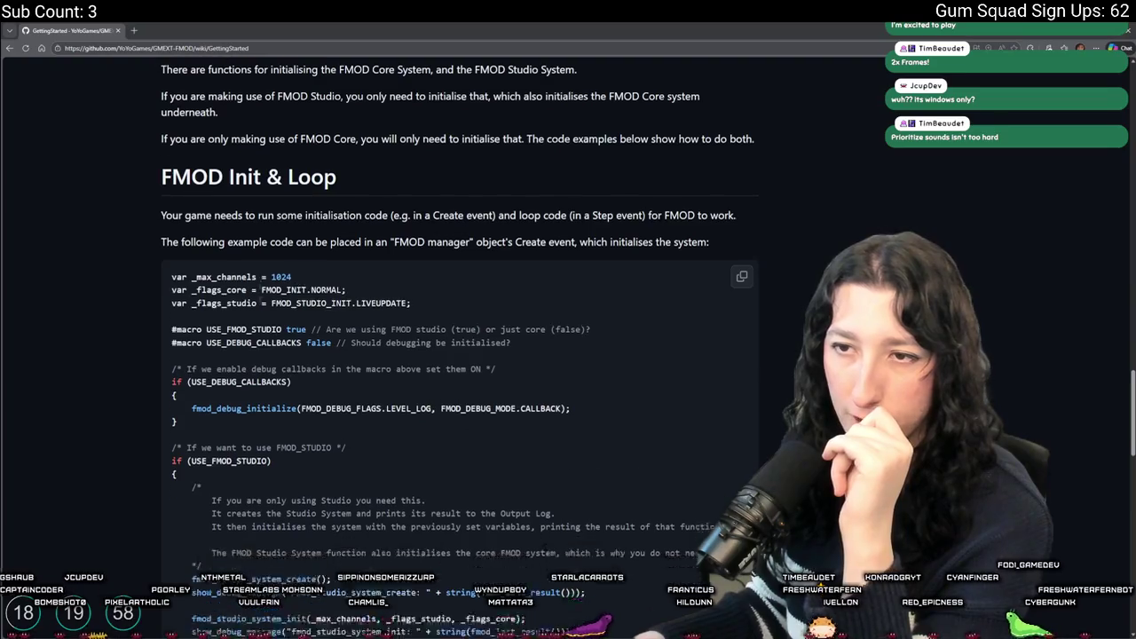
{"action": "scroll", "coordinate": [360, 253], "scroll_direction": "down", "scroll_amount": 4}
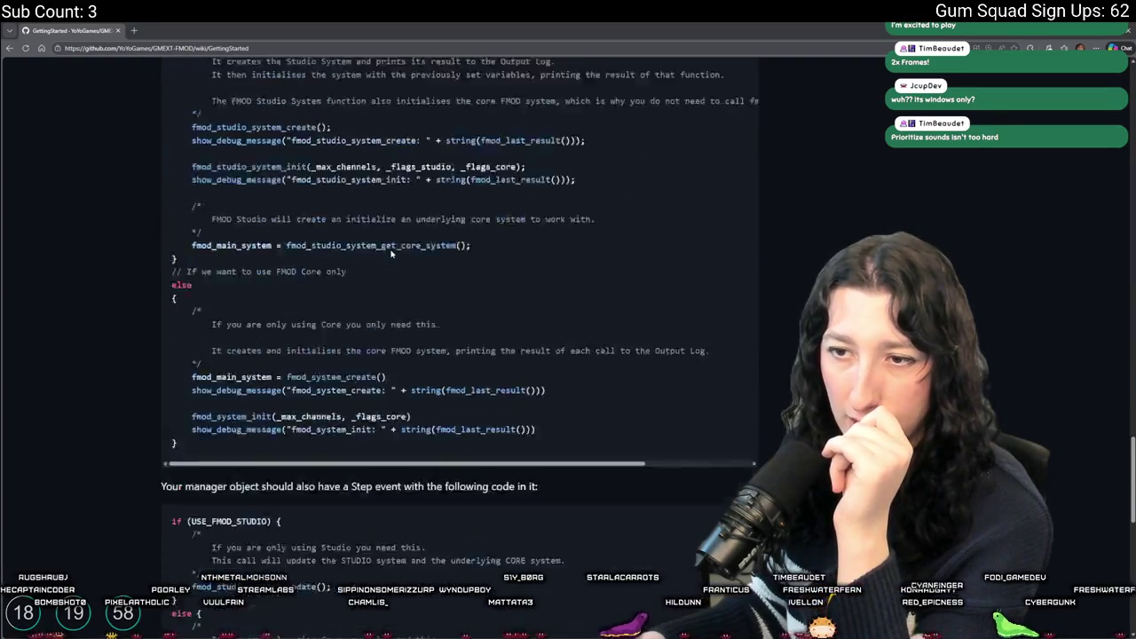
{"action": "scroll", "coordinate": [497, 396], "scroll_direction": "down", "scroll_amount": 4}
{"action": "scroll", "coordinate": [487, 395], "scroll_direction": "down", "scroll_amount": 3}
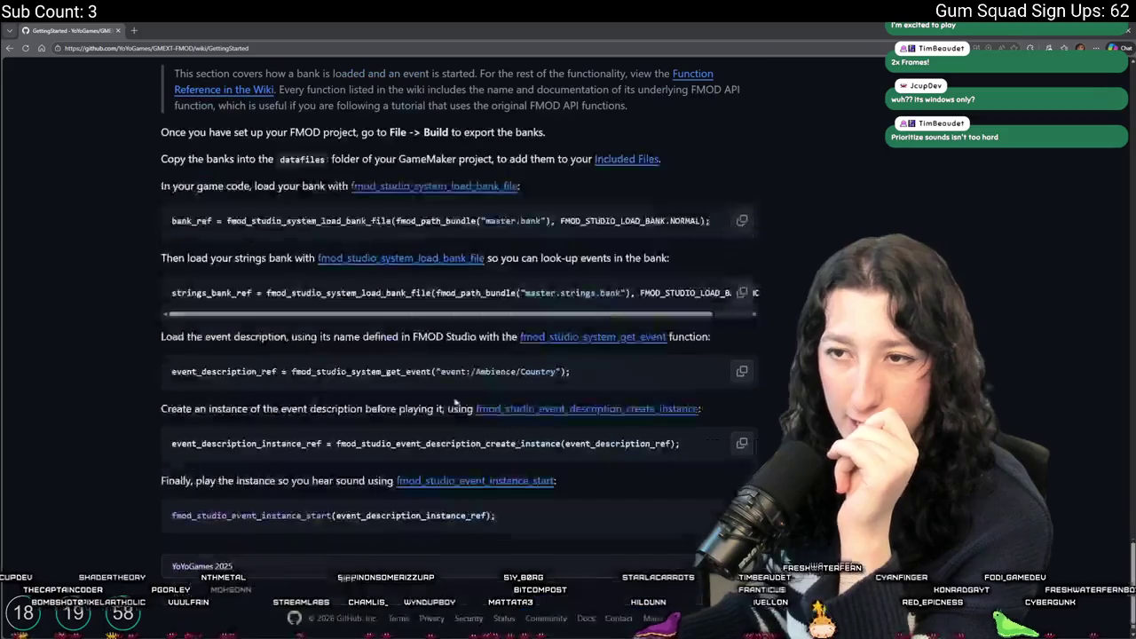
{"action": "scroll", "coordinate": [639, 480], "scroll_direction": "down", "scroll_amount": 1}
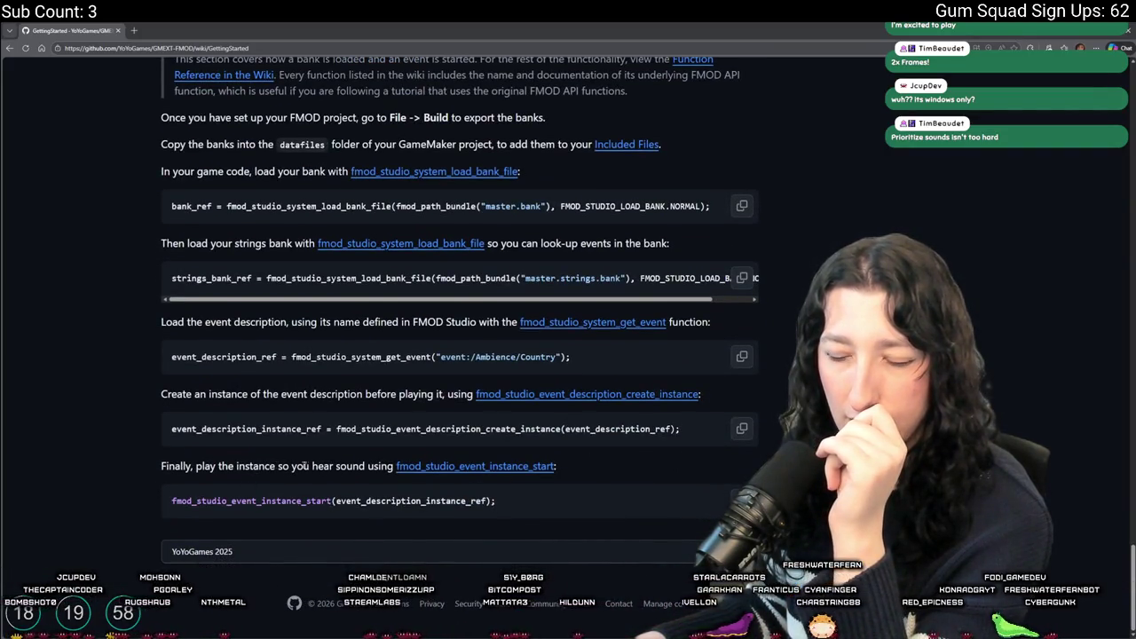
{"action": "scroll", "coordinate": [339, 484], "scroll_direction": "up", "scroll_amount": 3}
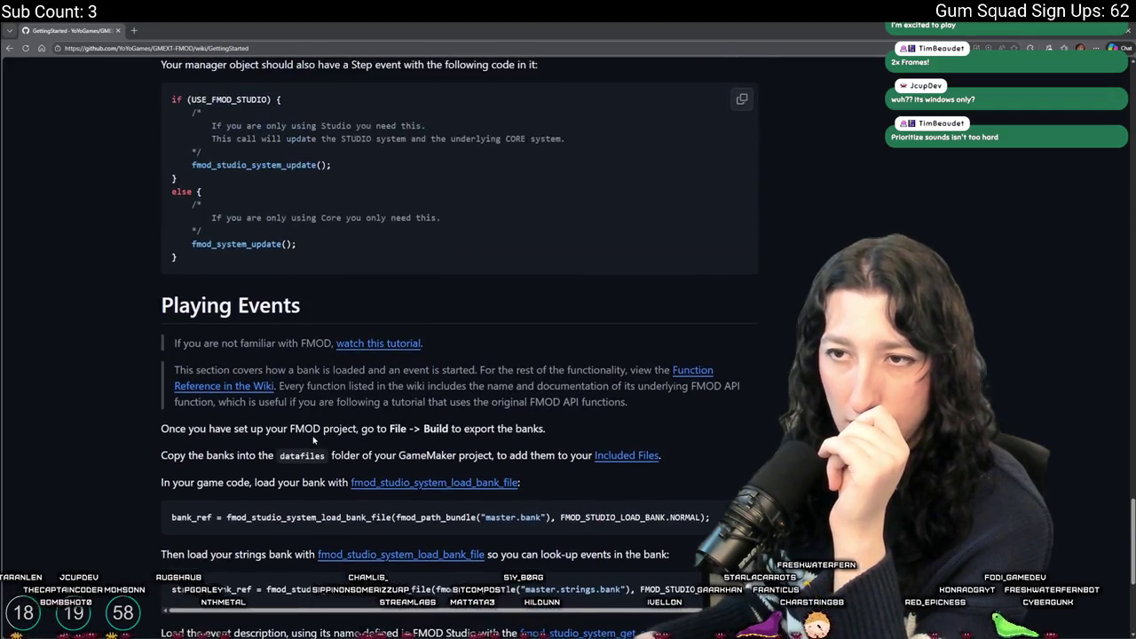
{"action": "scroll", "coordinate": [316, 409], "scroll_direction": "up", "scroll_amount": 6}
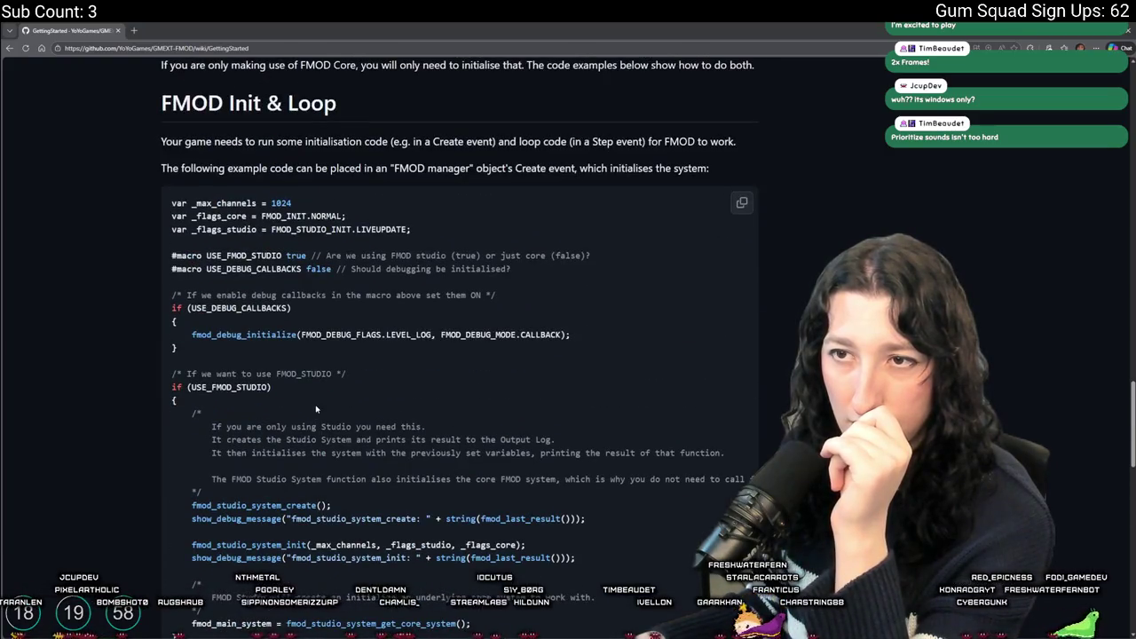
{"action": "scroll", "coordinate": [316, 409], "scroll_direction": "up", "scroll_amount": 15}
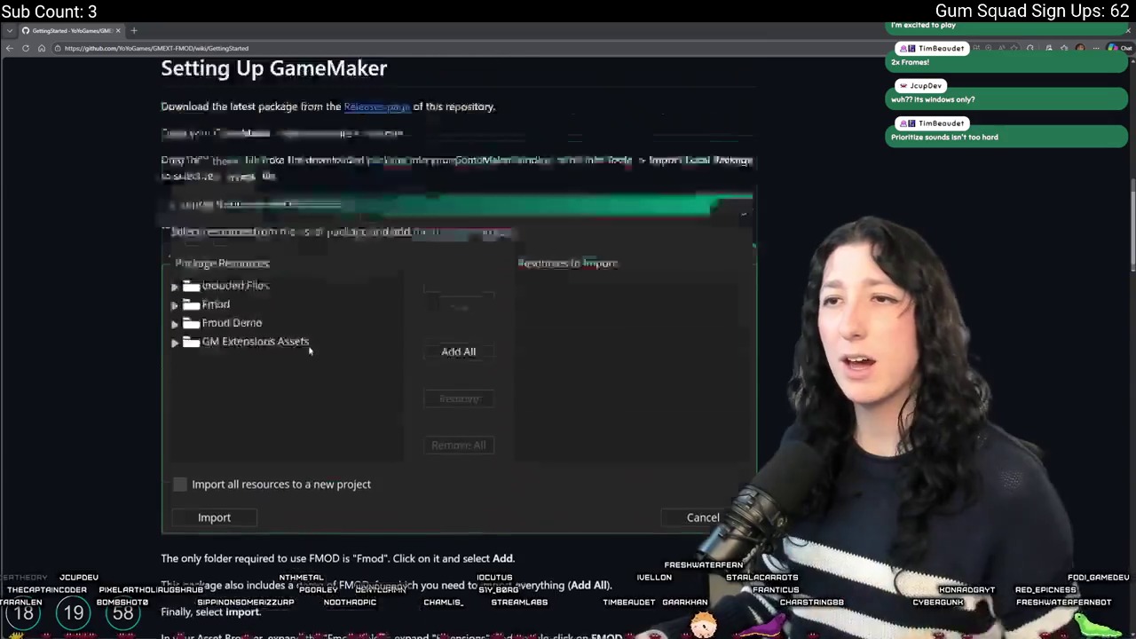
{"action": "scroll", "coordinate": [309, 351], "scroll_direction": "up", "scroll_amount": 5}
{"action": "left_click", "coordinate": [405, 46]}
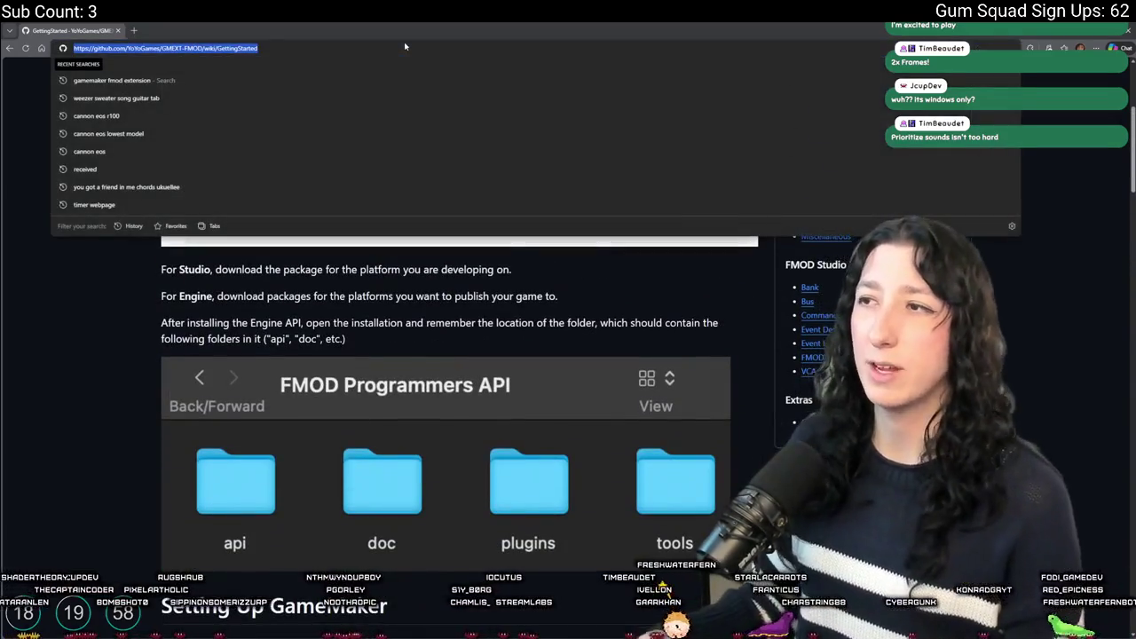
Step: Search Bing for "audio channel limits windows" and expand the full Copilot answer
{"action": "type", "text": "audio"}
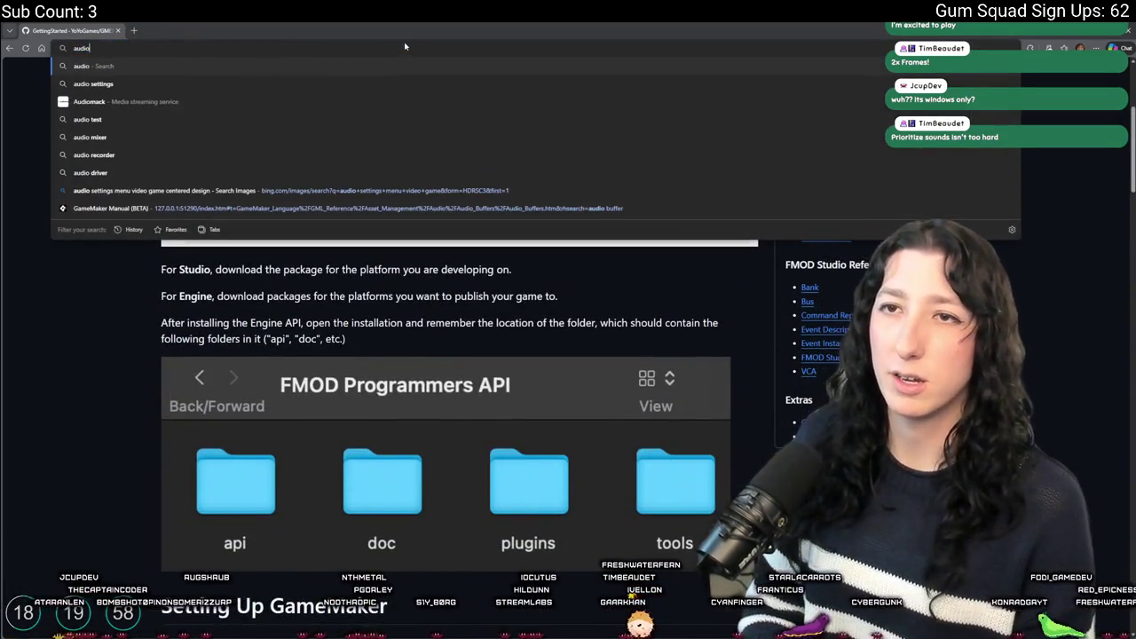
{"action": "type", "text": " channel limits"}
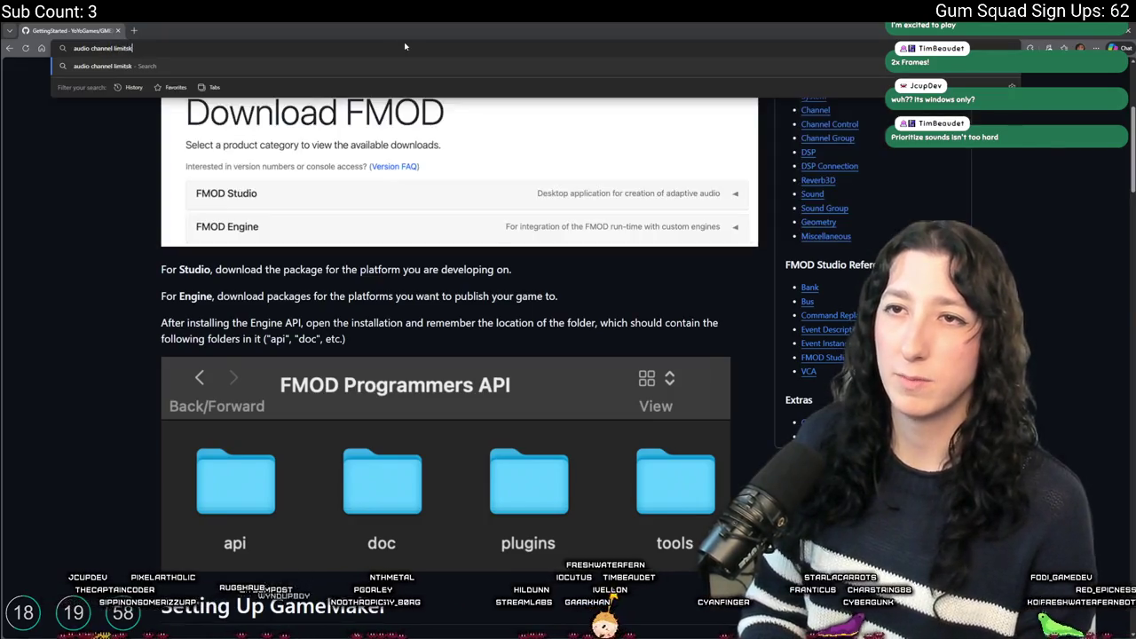
{"action": "type", "text": " windows"}
{"action": "key", "text": "Return"}
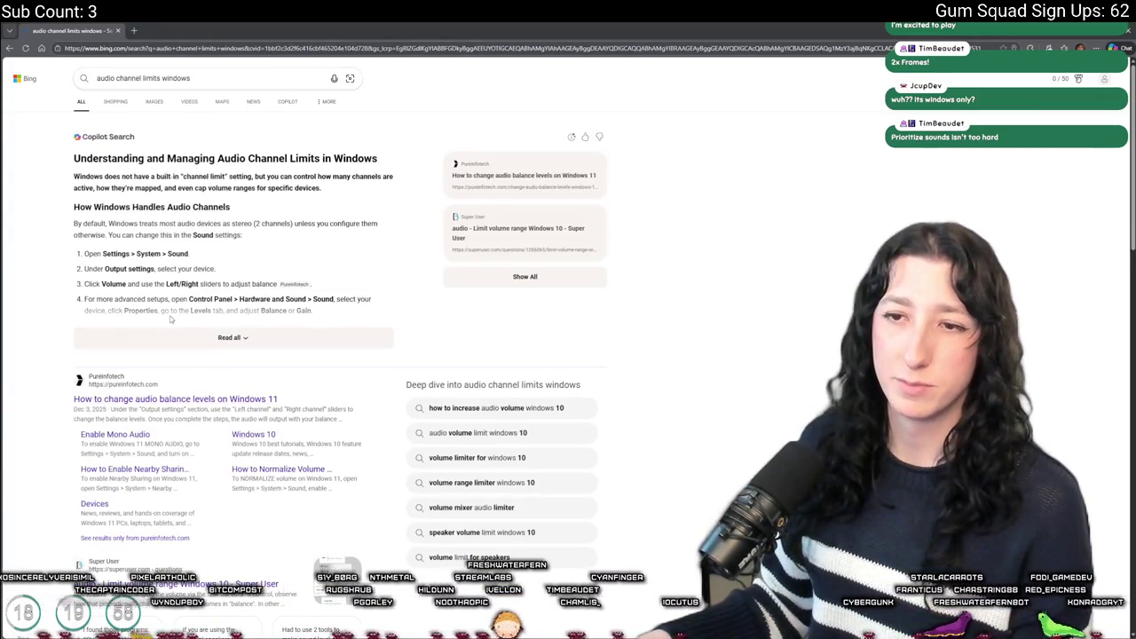
{"action": "left_click", "coordinate": [234, 337]}
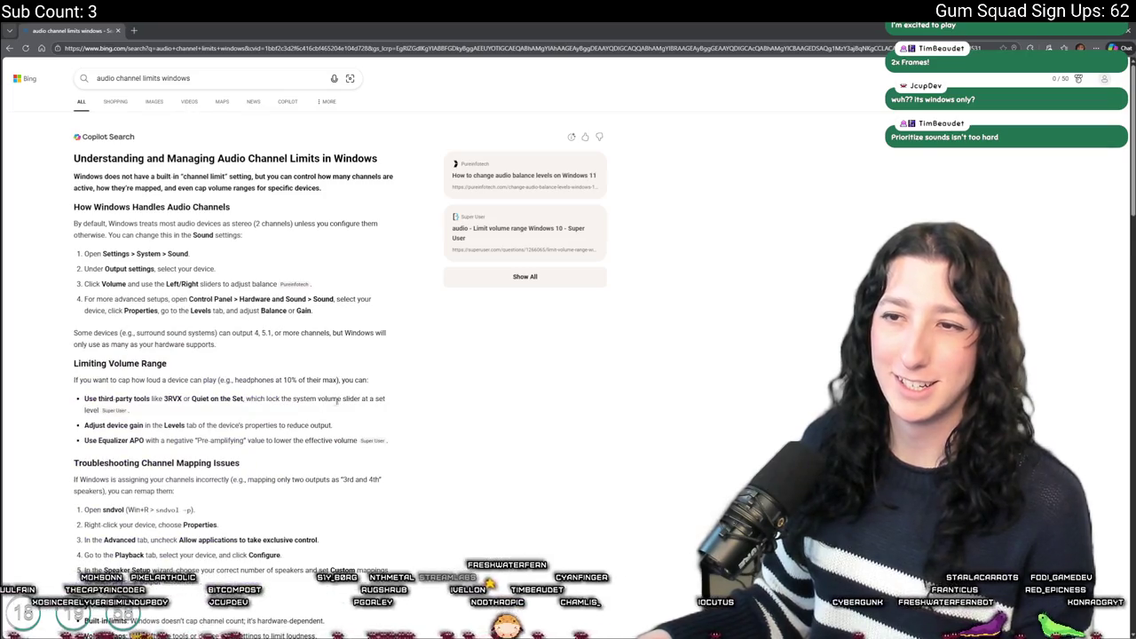
{"action": "scroll", "coordinate": [345, 399], "scroll_direction": "down", "scroll_amount": 3}
{"action": "scroll", "coordinate": [344, 399], "scroll_direction": "up", "scroll_amount": 3}
Step: Start and abandon a "sound ch" query, then scroll further through the results
{"action": "left_click", "coordinate": [142, 78]}
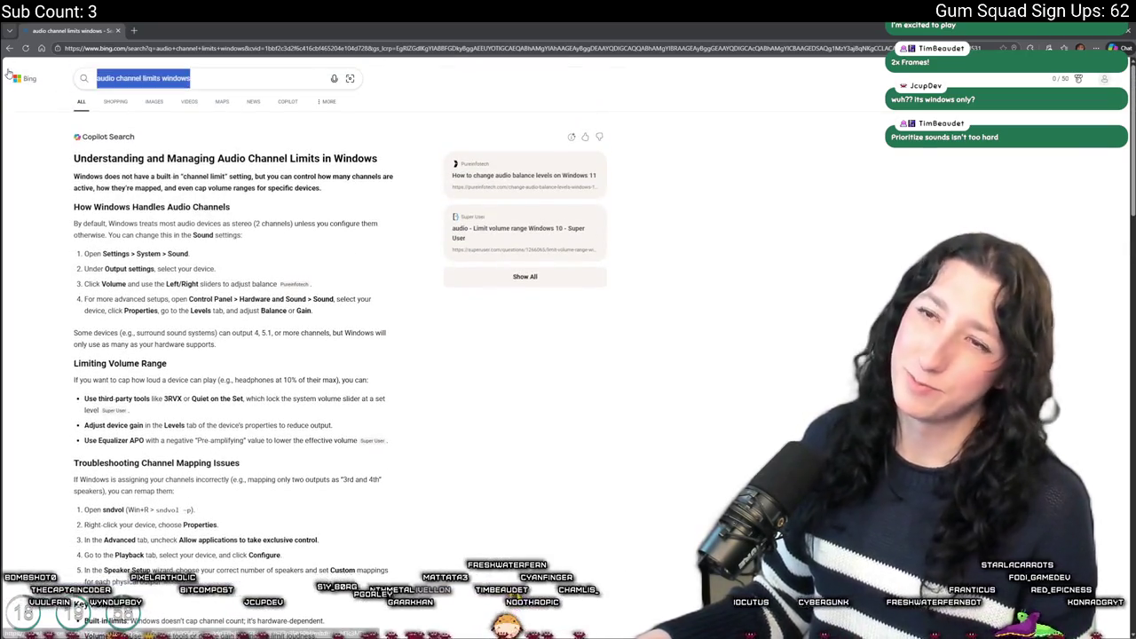
{"action": "type", "text": "sound cha"}
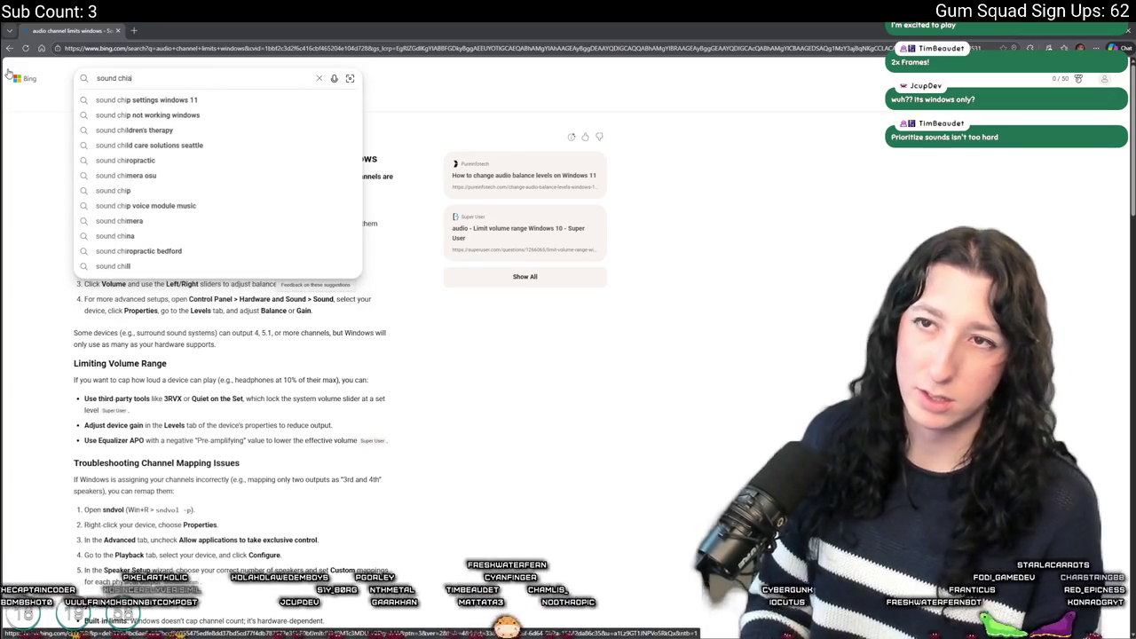
{"action": "key", "text": "BackSpace"}
{"action": "key", "text": "BackSpace"}
{"action": "key", "text": "BackSpace"}
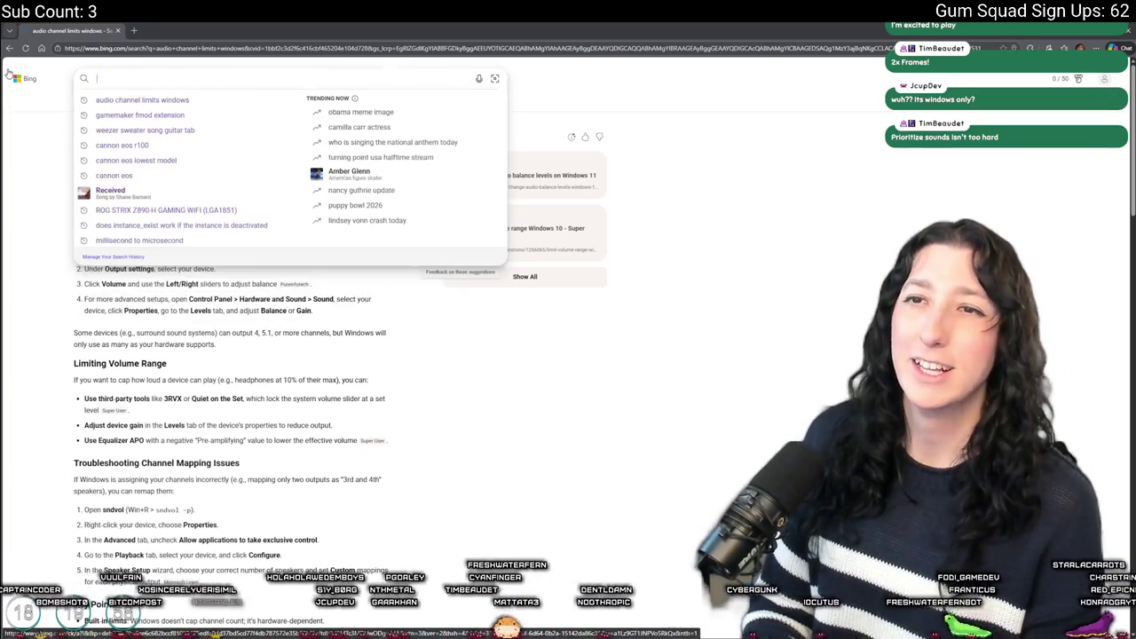
{"action": "scroll", "coordinate": [238, 360], "scroll_direction": "down", "scroll_amount": 10}
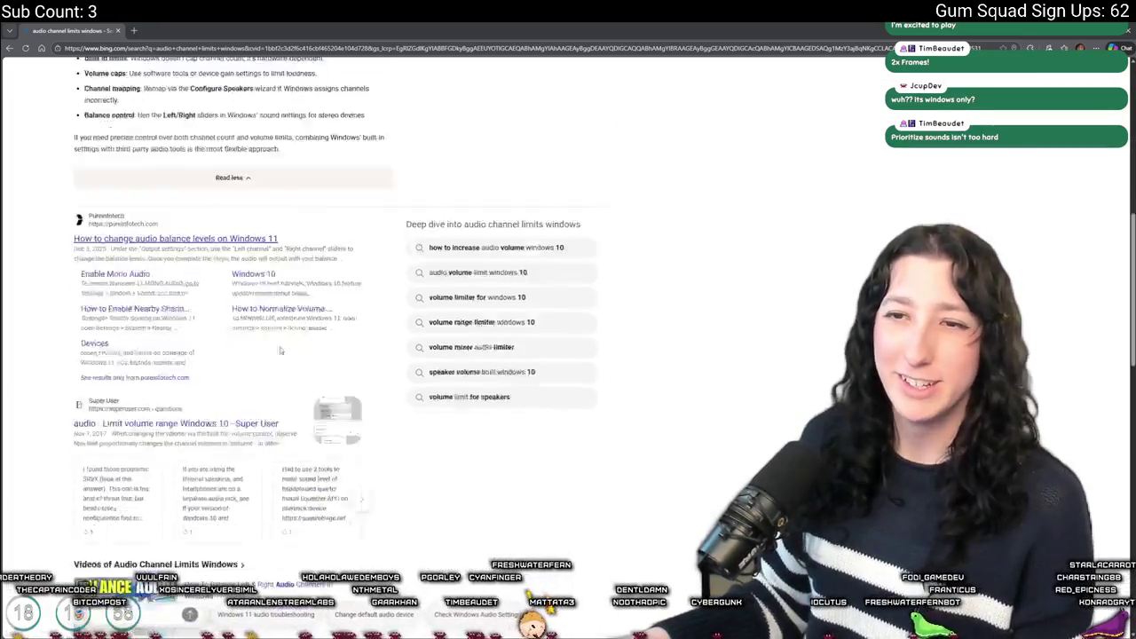
{"action": "scroll", "coordinate": [238, 359], "scroll_direction": "down", "scroll_amount": 5}
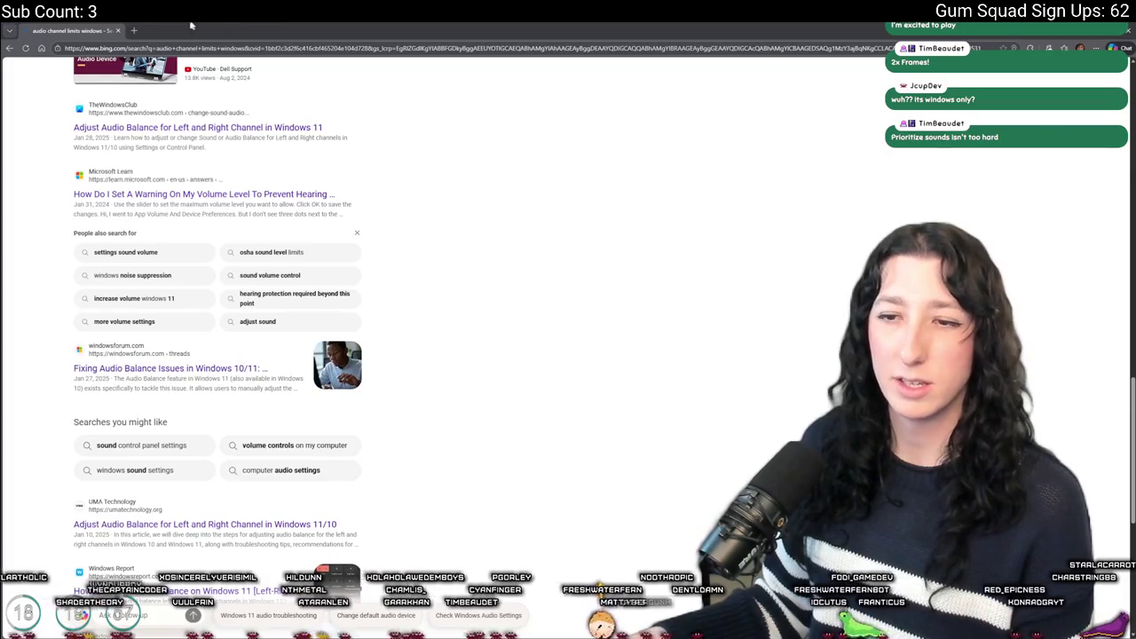
{"action": "key", "text": "alt+Tab"}
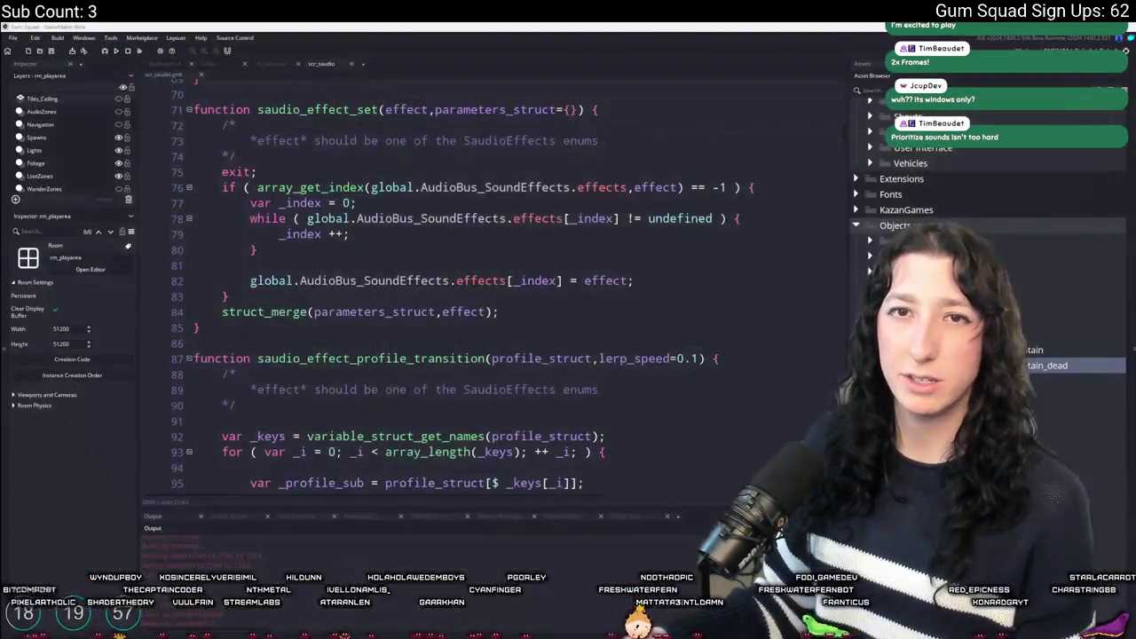
Step: Open obj_audio's Create event code full size via the asset search
{"action": "scroll", "coordinate": [322, 252], "scroll_direction": "up", "scroll_amount": 5}
{"action": "scroll", "coordinate": [322, 252], "scroll_direction": "up", "scroll_amount": 3}
{"action": "key", "text": "ctrl+t"}
{"action": "type", "text": "_audio"}
{"action": "key", "text": "Return"}
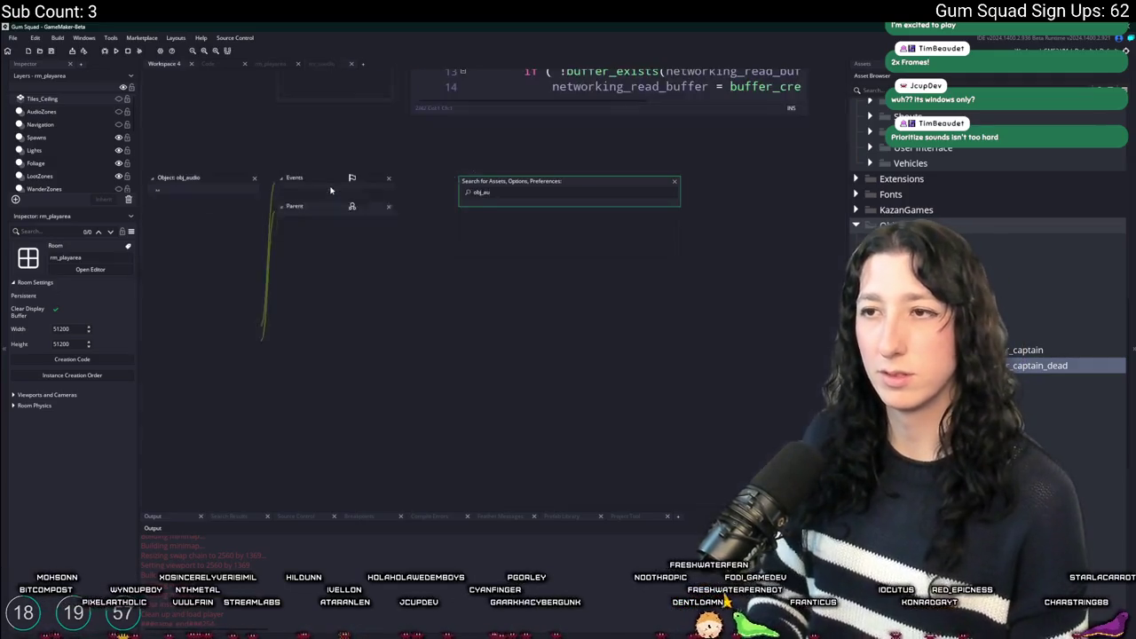
{"action": "left_click", "coordinate": [320, 194]}
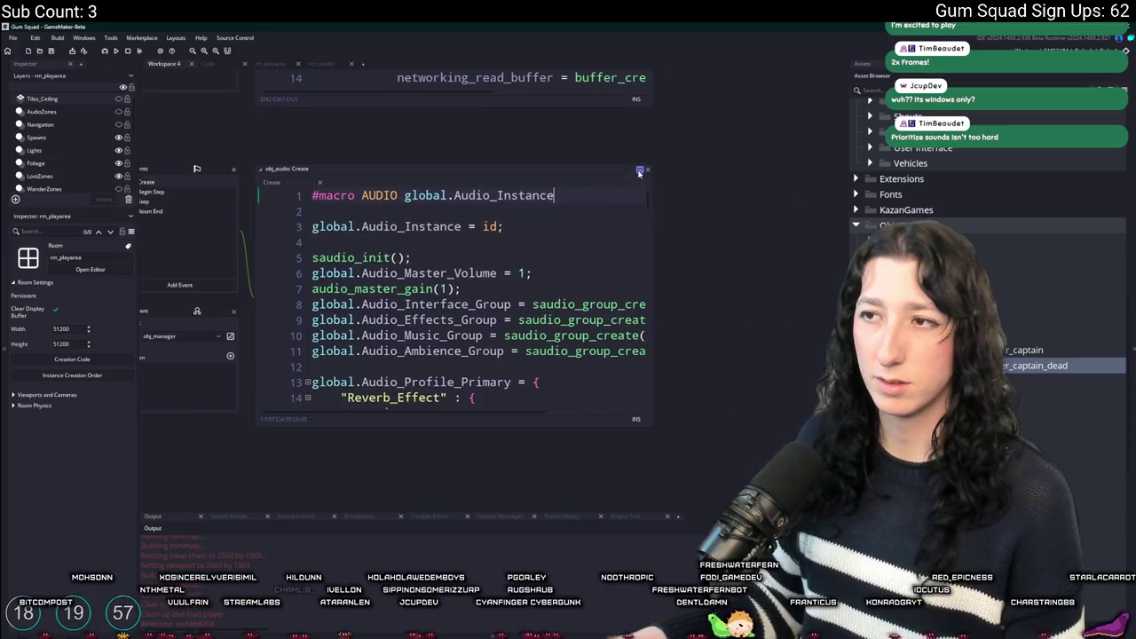
{"action": "scroll", "coordinate": [538, 216], "scroll_direction": "down", "scroll_amount": 4}
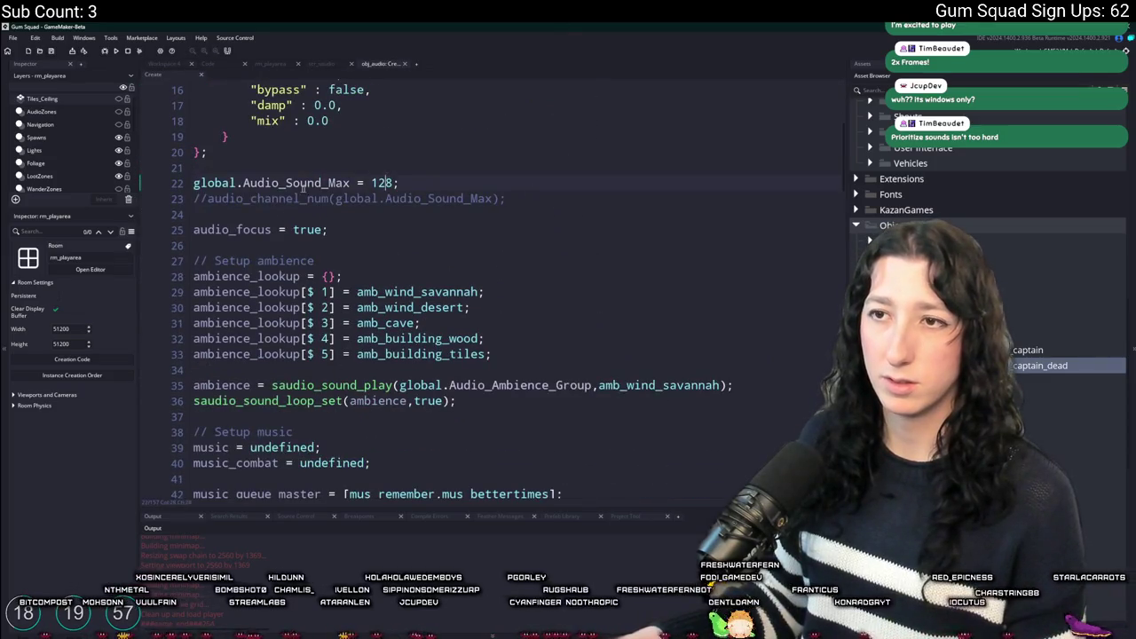
{"action": "scroll", "coordinate": [317, 186], "scroll_direction": "up", "scroll_amount": 1}
Step: Uncomment audio_channel_num(global.Audio_Sound_Max) on line 23 and look it up in the manual
{"action": "left_click", "coordinate": [350, 200]}
{"action": "scroll", "coordinate": [393, 259], "scroll_direction": "up", "scroll_amount": 3}
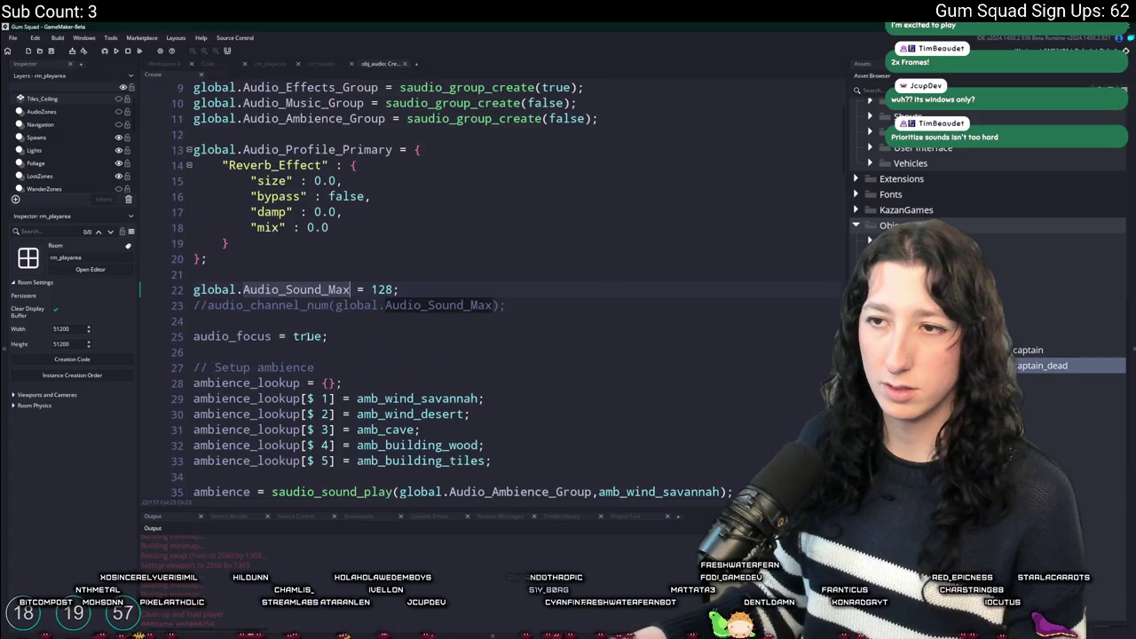
{"action": "scroll", "coordinate": [293, 329], "scroll_direction": "up", "scroll_amount": 2}
{"action": "left_click", "coordinate": [202, 377]}
{"action": "key", "text": "BackSpace"}
{"action": "key", "text": "BackSpace"}
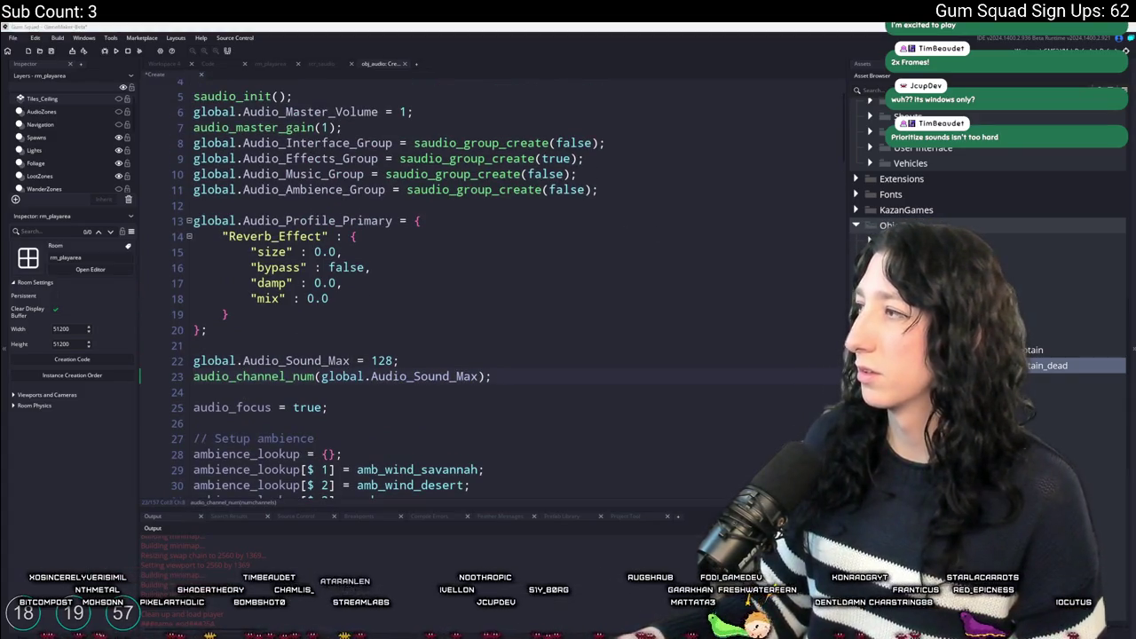
{"action": "key", "text": "F1"}
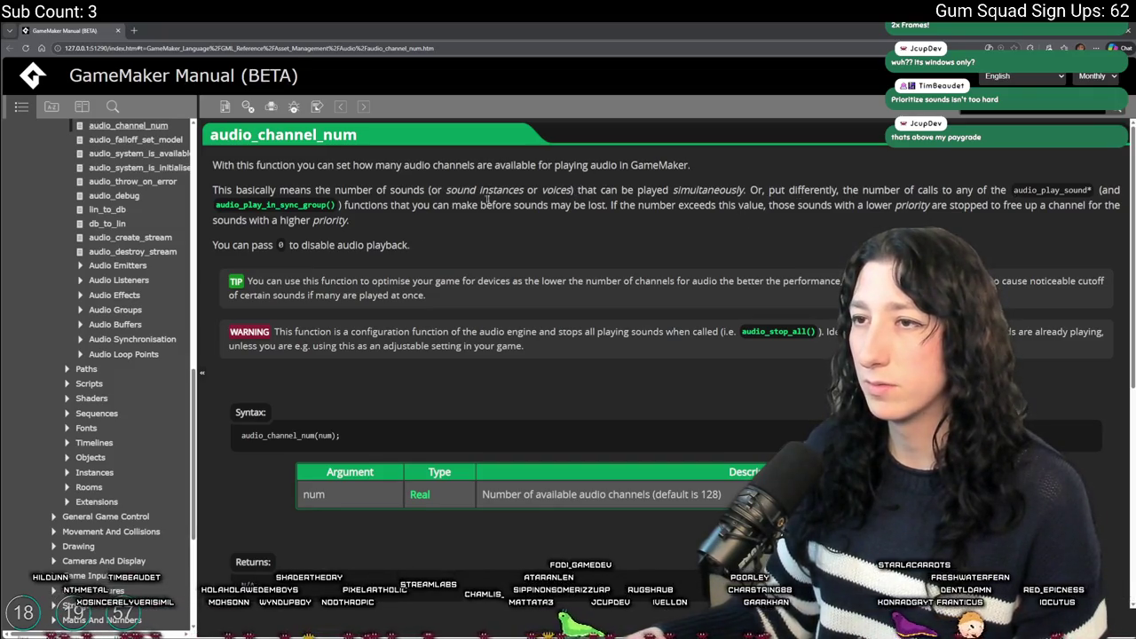
Step: Read the audio_channel_num manual page, then return to GameMaker's ToDo notes
{"action": "scroll", "coordinate": [401, 256], "scroll_direction": "down", "scroll_amount": 1}
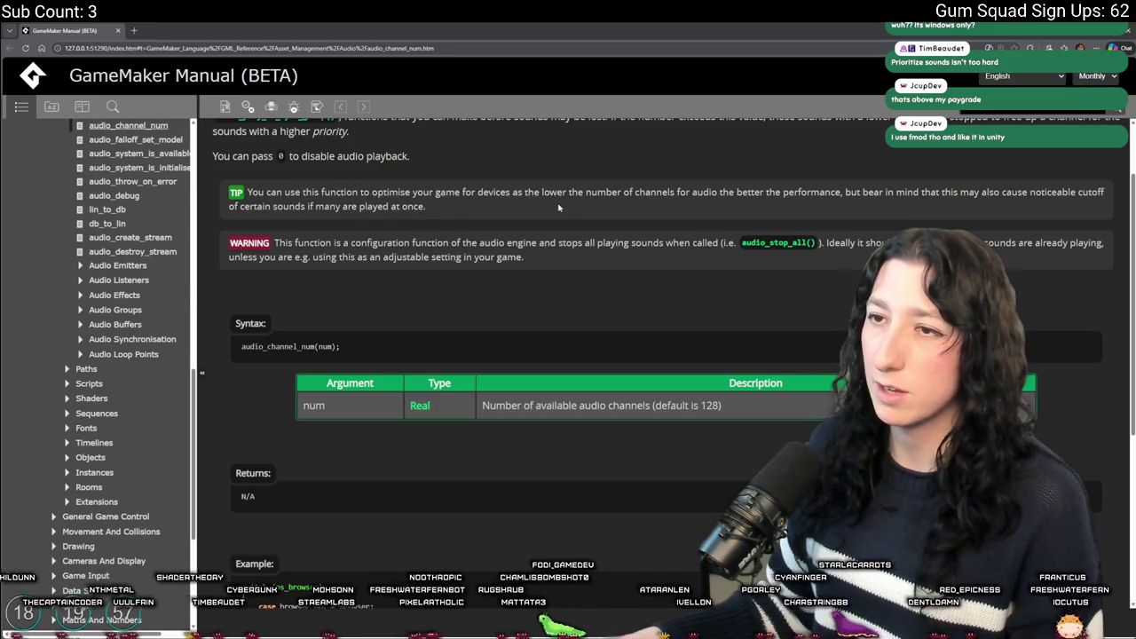
{"action": "scroll", "coordinate": [558, 207], "scroll_direction": "down", "scroll_amount": 4}
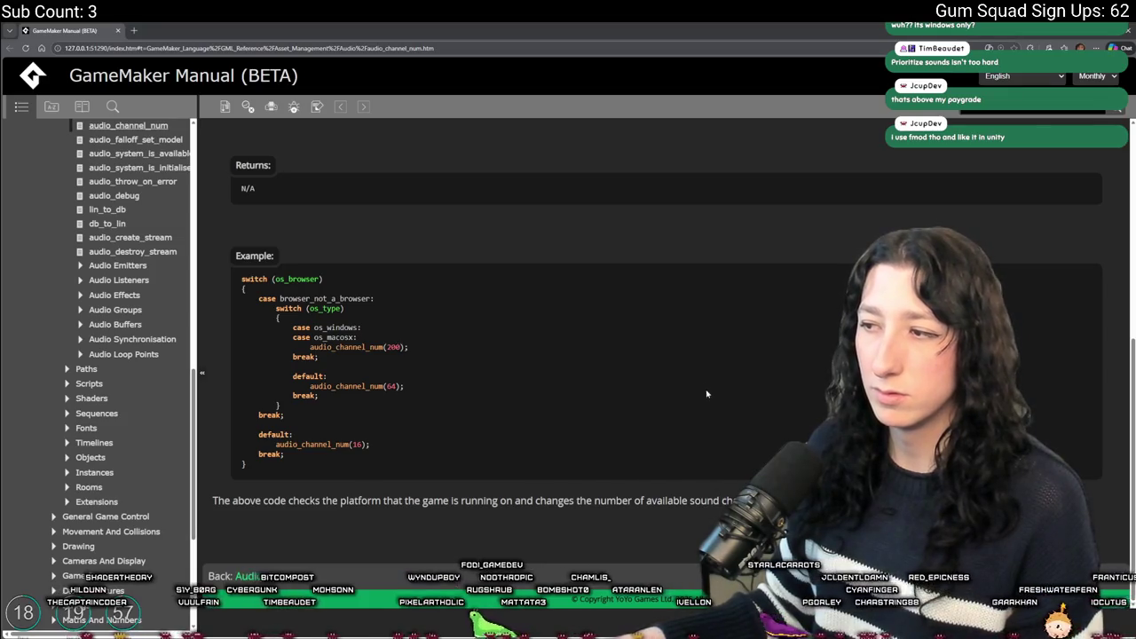
{"action": "scroll", "coordinate": [706, 389], "scroll_direction": "up", "scroll_amount": 5}
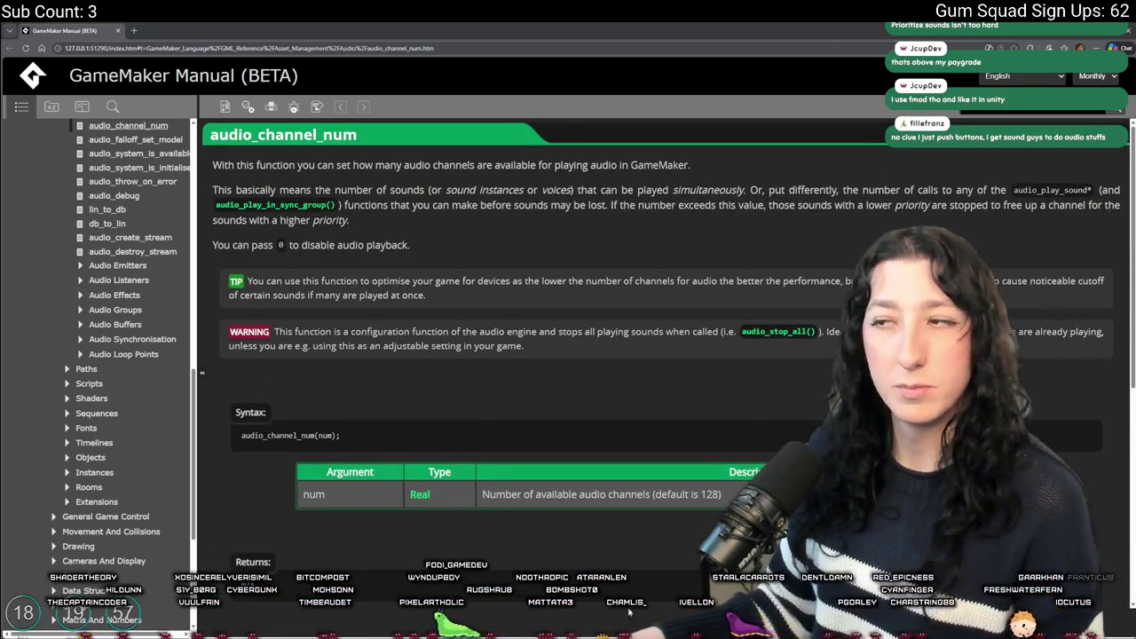
{"action": "key", "text": "alt+Tab"}
{"action": "key", "text": "ctrl+Tab"}
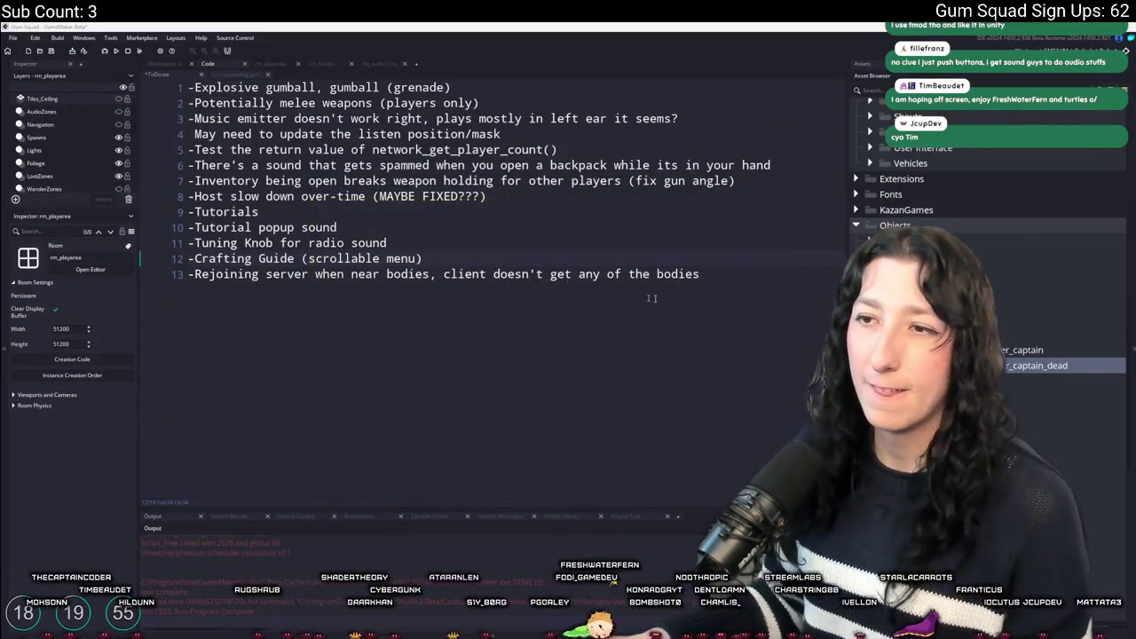
{"action": "left_click", "coordinate": [686, 348]}
Step: Commit the Create_0.gml change setting the sound max to 200 to main in GitHub Desktop
{"action": "key", "text": "alt+Tab"}
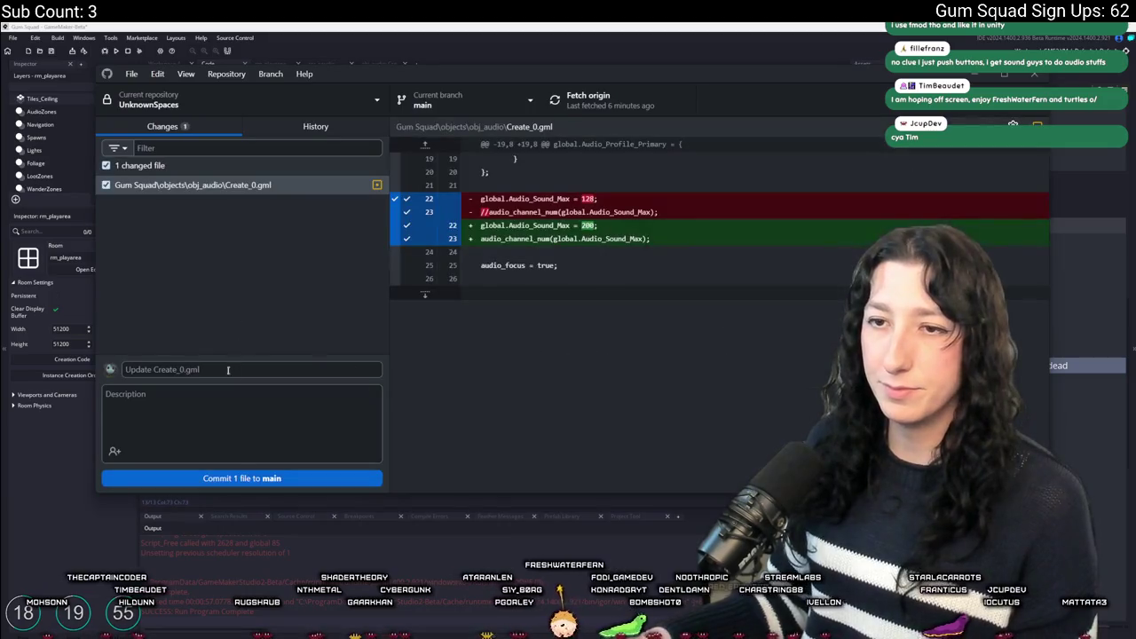
{"action": "left_click", "coordinate": [241, 478]}
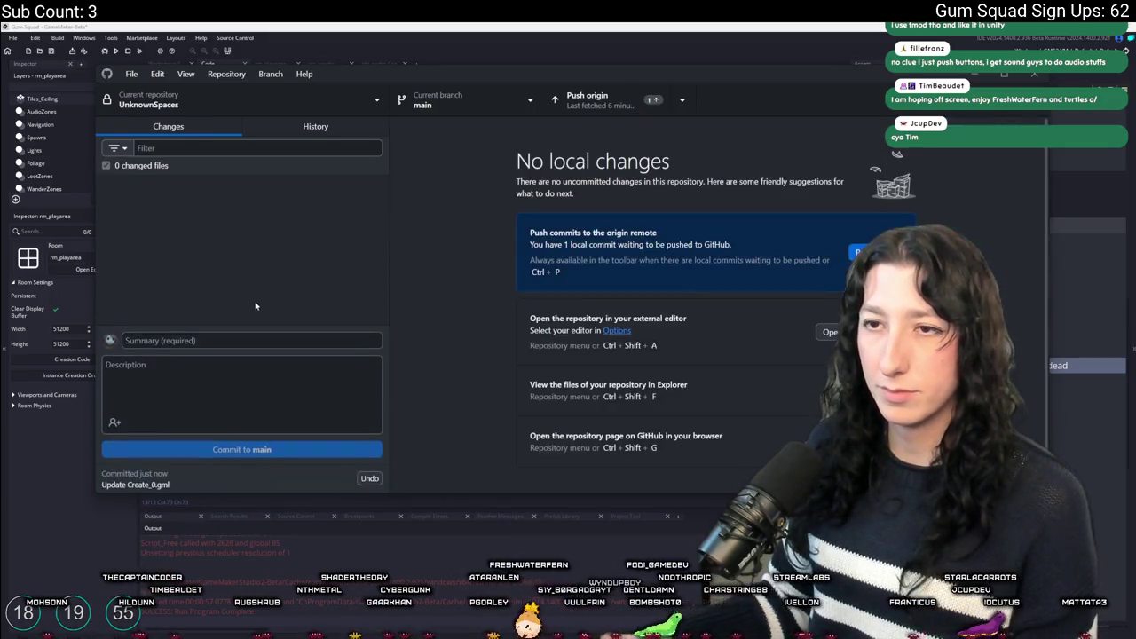
{"action": "key", "text": "alt+Tab"}
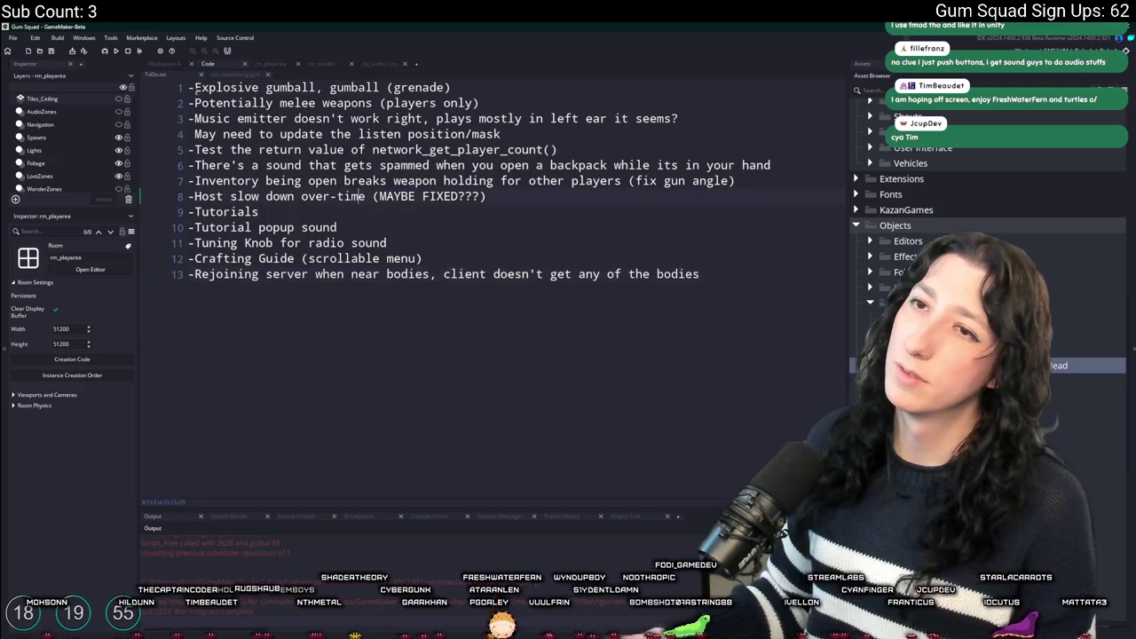
{"action": "left_click", "coordinate": [165, 64]}
Step: Dismiss the asset search and bring the obj_enemy_glummer_captain object editor into view
{"action": "scroll", "coordinate": [273, 203], "scroll_direction": "up", "scroll_amount": 10}
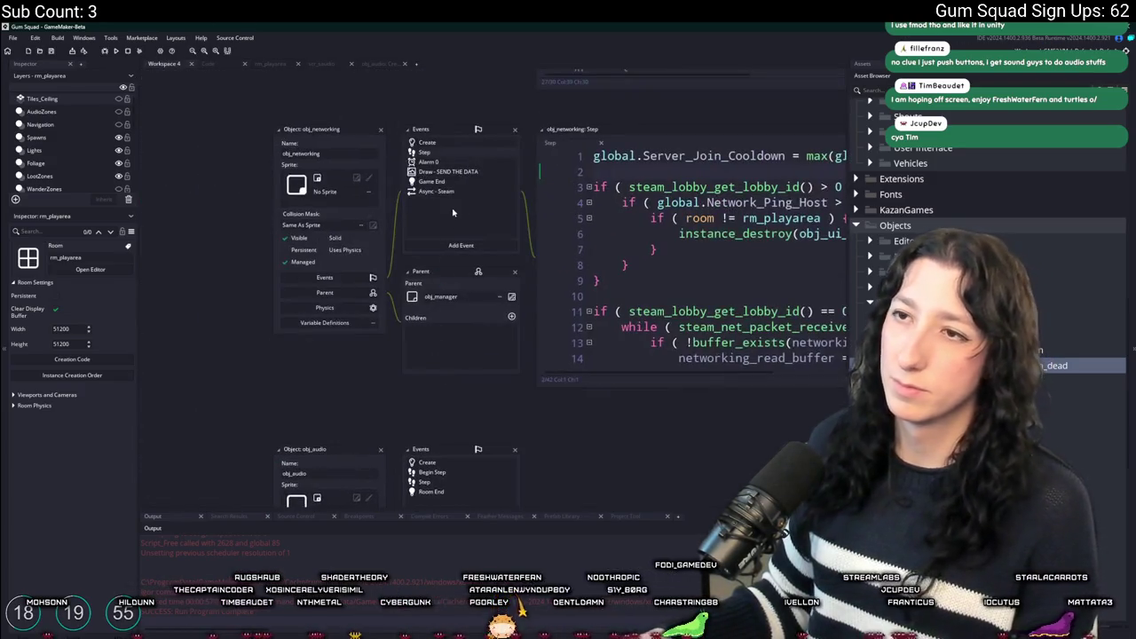
{"action": "scroll", "coordinate": [435, 194], "scroll_direction": "up", "scroll_amount": 10}
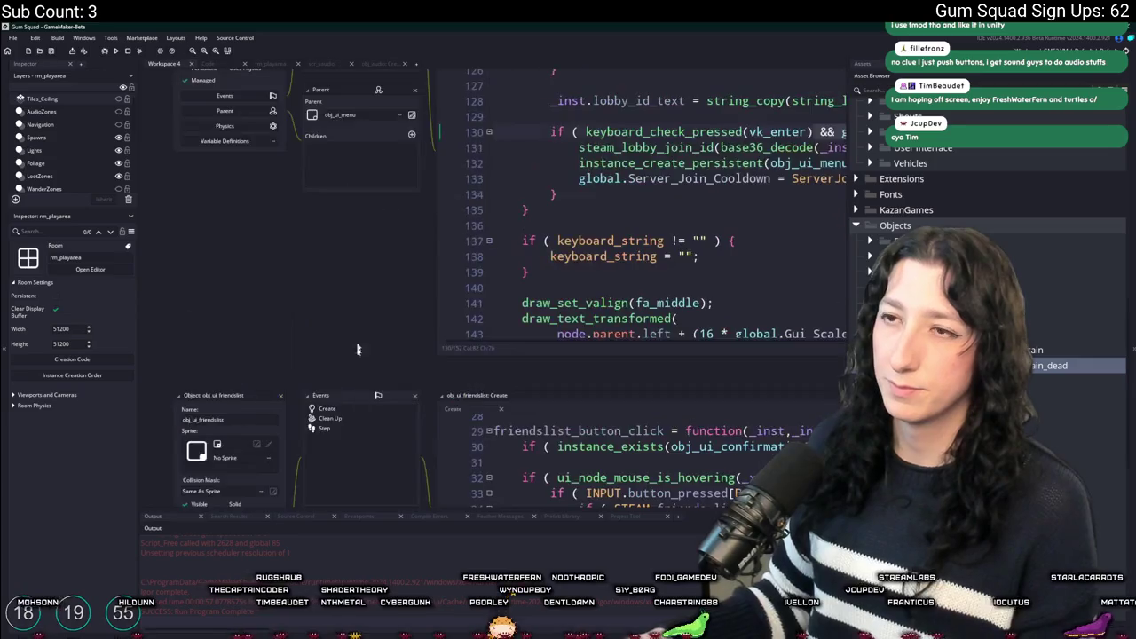
{"action": "scroll", "coordinate": [431, 106], "scroll_direction": "up", "scroll_amount": 3}
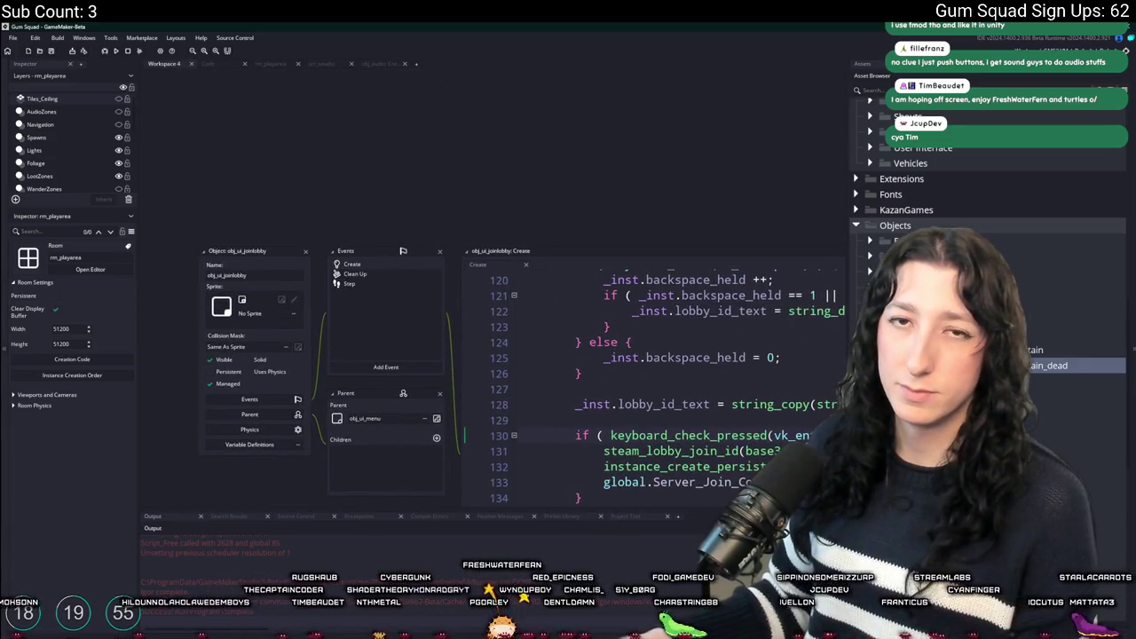
{"action": "key", "text": "ctrl+t"}
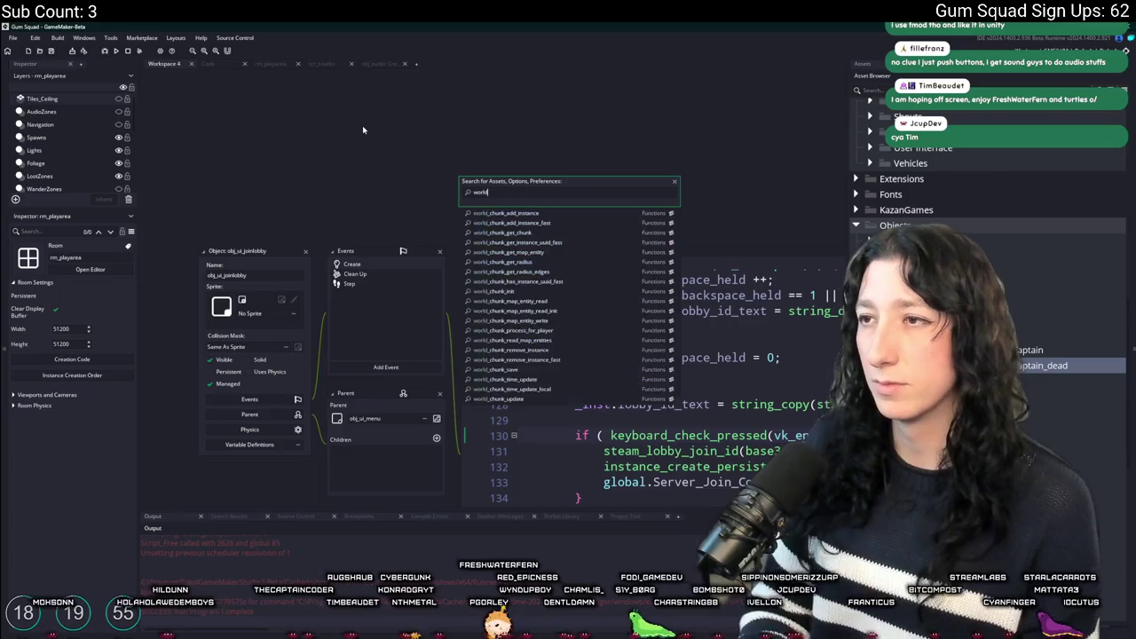
{"action": "key", "text": "BackSpace"}
{"action": "type", "text": "o"}
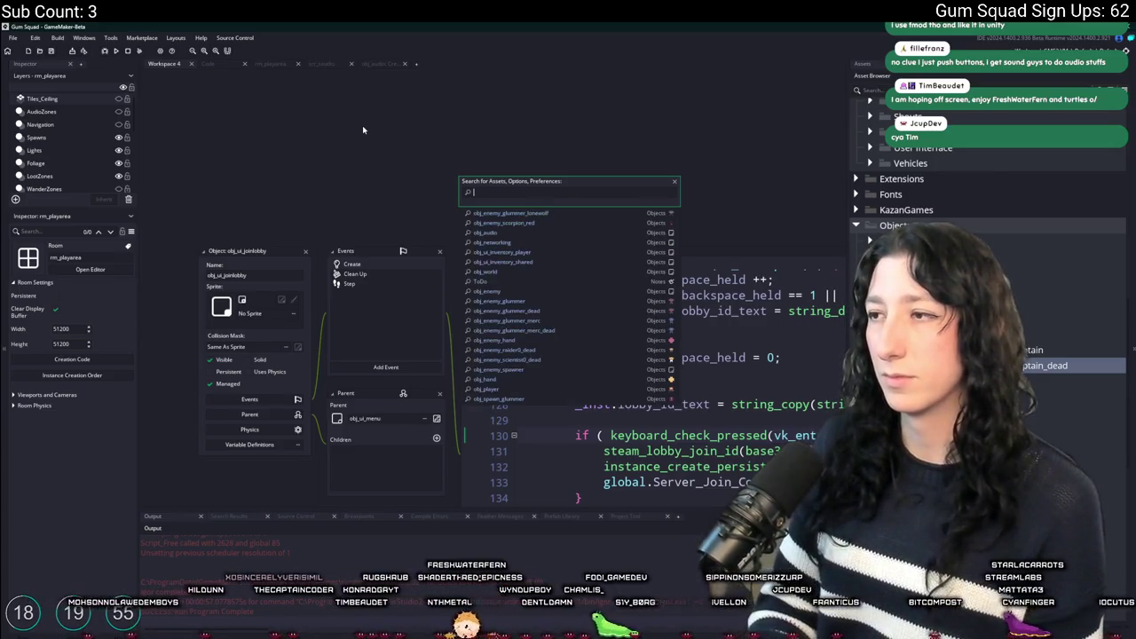
{"action": "key", "text": "Escape"}
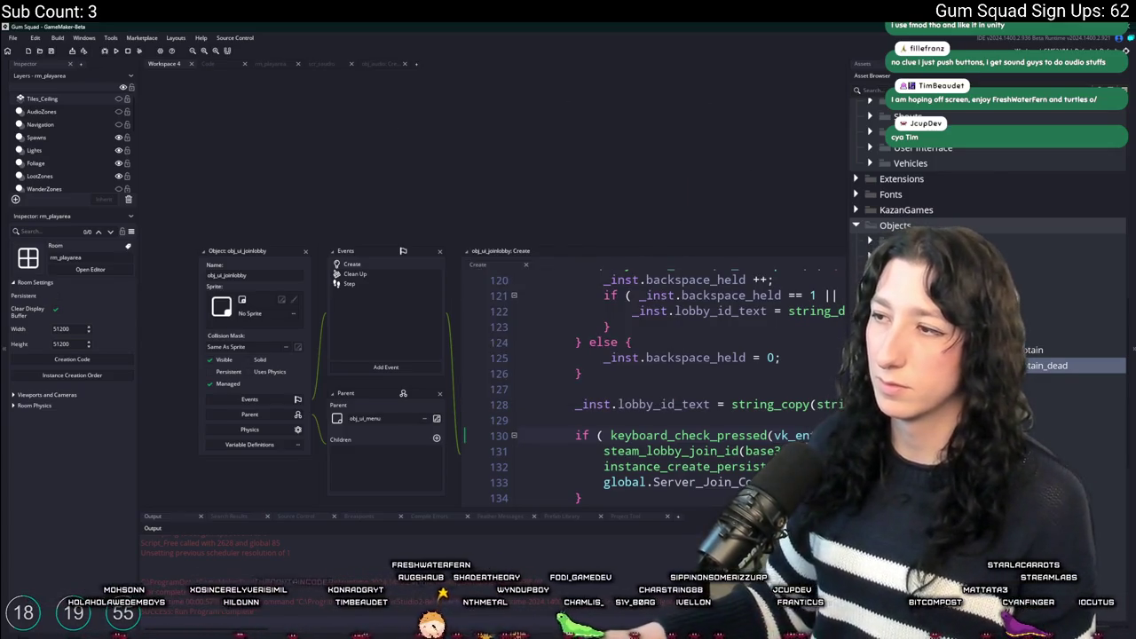
{"action": "left_click", "coordinate": [1035, 350]}
{"action": "left_click", "coordinate": [793, 310]}
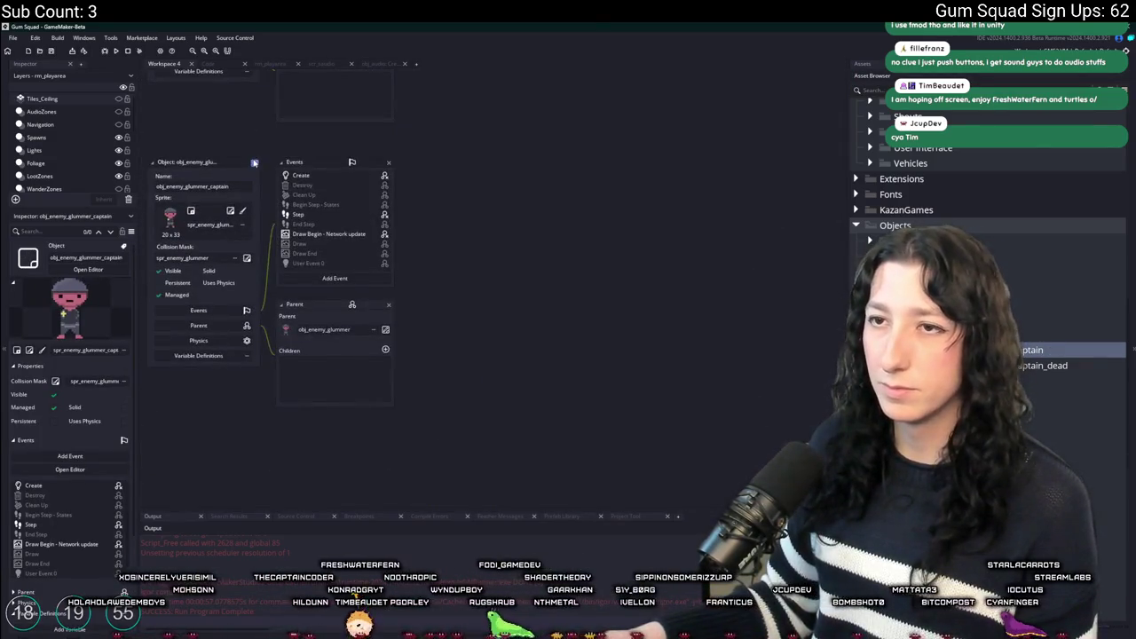
Step: Check the dead captain's Create code at the interaction_player line, then close its editor
{"action": "key", "text": "Down"}
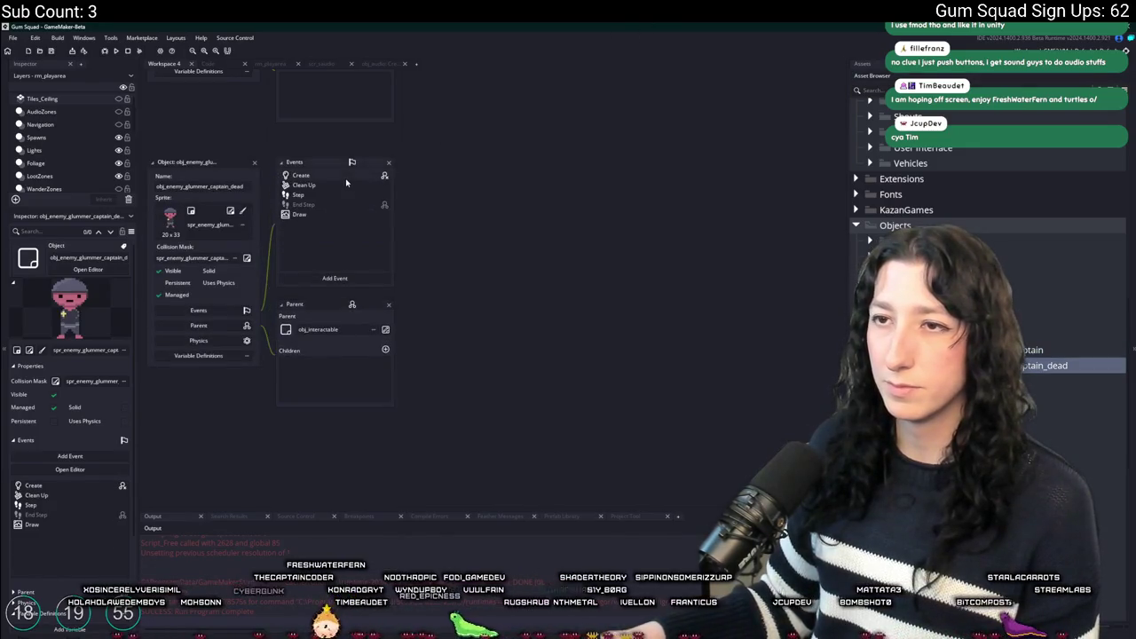
{"action": "left_click", "coordinate": [342, 176]}
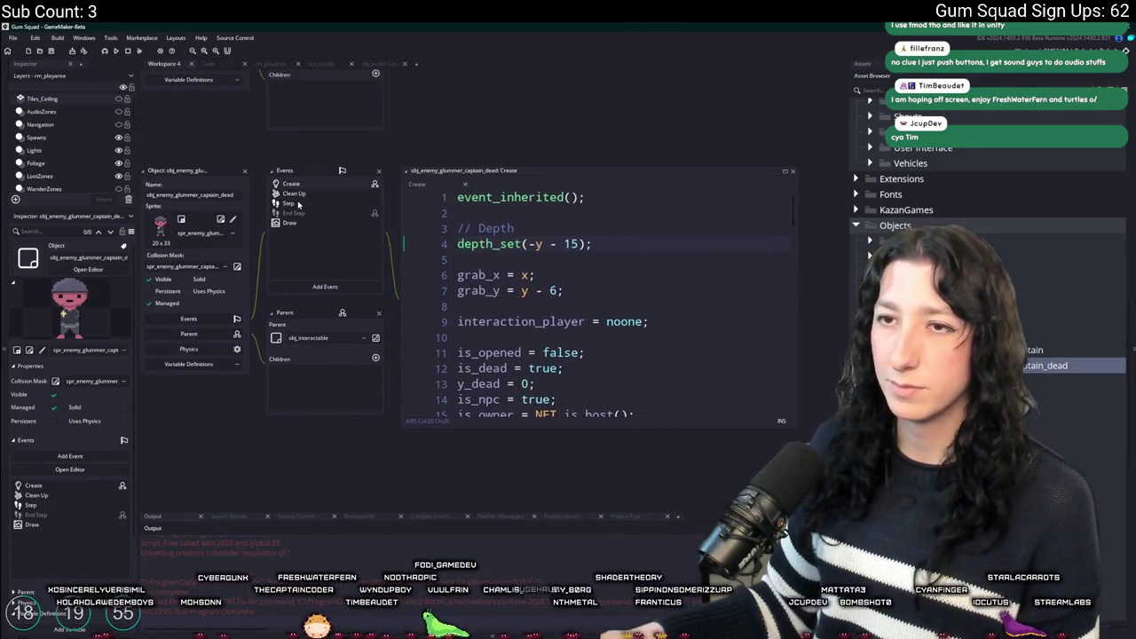
{"action": "left_click", "coordinate": [675, 321]}
{"action": "scroll", "coordinate": [601, 342], "scroll_direction": "down", "scroll_amount": 2}
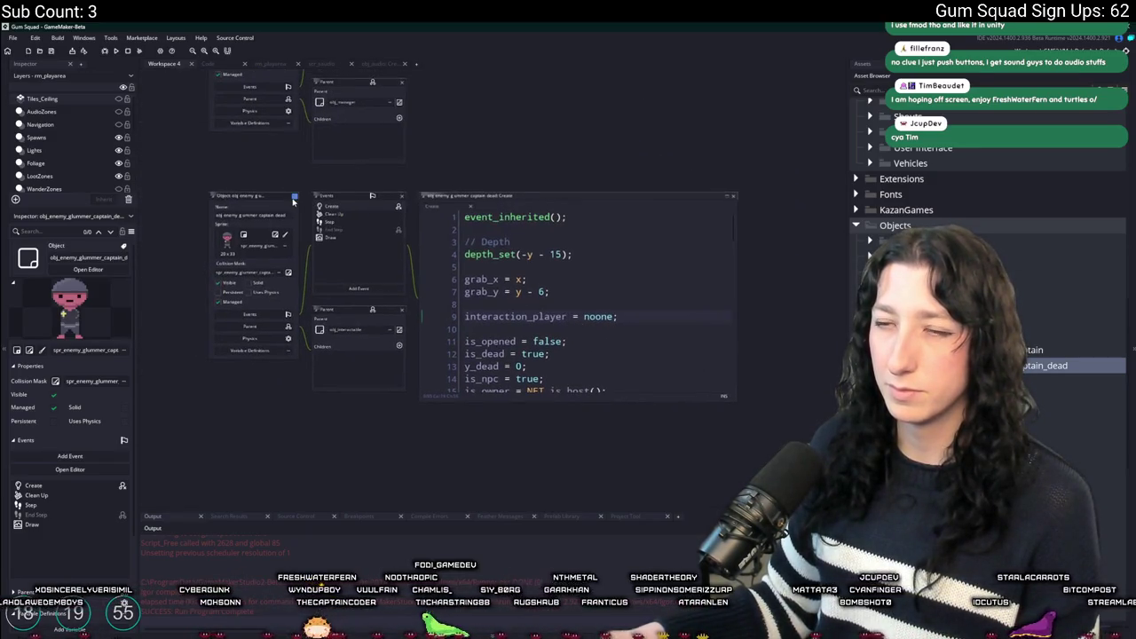
{"action": "left_click", "coordinate": [296, 198]}
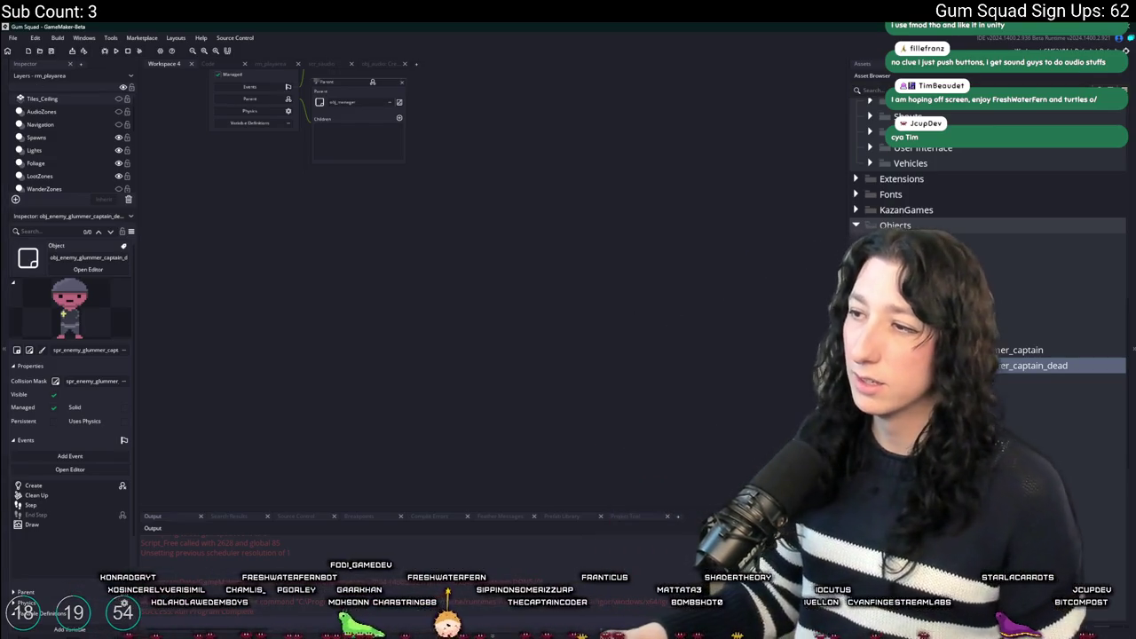
Step: Reopen the dead captain's Create code as a full tab and scroll through it
{"action": "double_click", "coordinate": [1043, 365]}
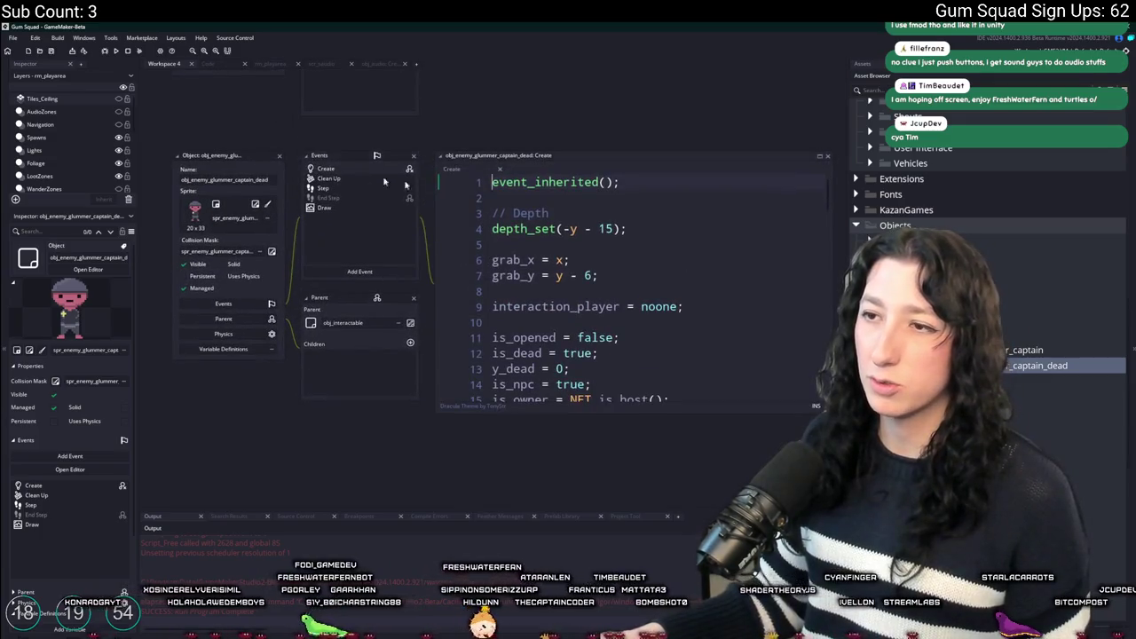
{"action": "scroll", "coordinate": [661, 207], "scroll_direction": "down", "scroll_amount": 5}
{"action": "left_click", "coordinate": [687, 158]}
{"action": "scroll", "coordinate": [402, 263], "scroll_direction": "down", "scroll_amount": 6}
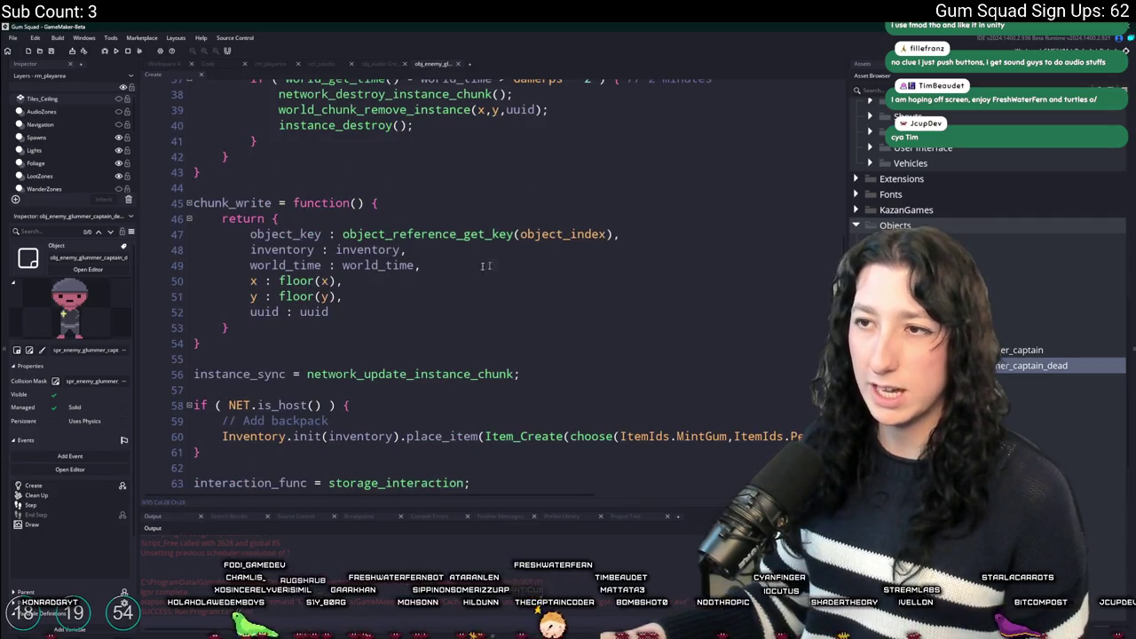
{"action": "scroll", "coordinate": [503, 264], "scroll_direction": "down", "scroll_amount": 1}
{"action": "scroll", "coordinate": [309, 251], "scroll_direction": "up", "scroll_amount": 10}
{"action": "scroll", "coordinate": [309, 251], "scroll_direction": "down", "scroll_amount": 20}
{"action": "scroll", "coordinate": [336, 283], "scroll_direction": "up", "scroll_amount": 8}
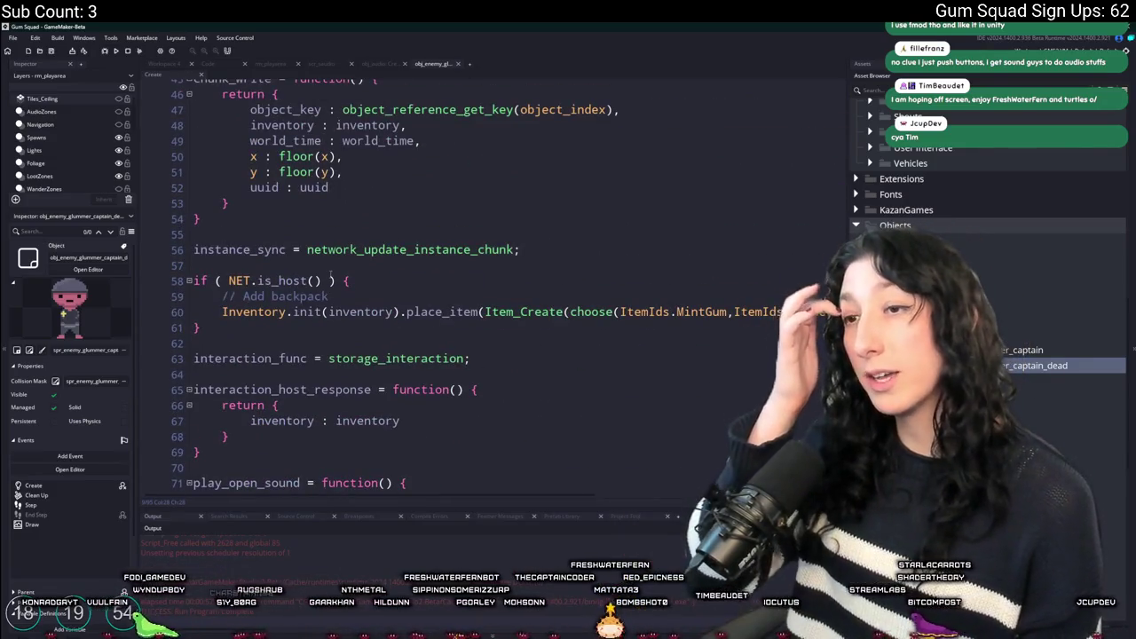
{"action": "scroll", "coordinate": [330, 275], "scroll_direction": "up", "scroll_amount": 1}
Step: Check network_update_instance_chunk's definition, close the networking script, and open obj_enemy_glummer_captain
{"action": "left_click", "coordinate": [358, 285]}
{"action": "key", "text": "F12"}
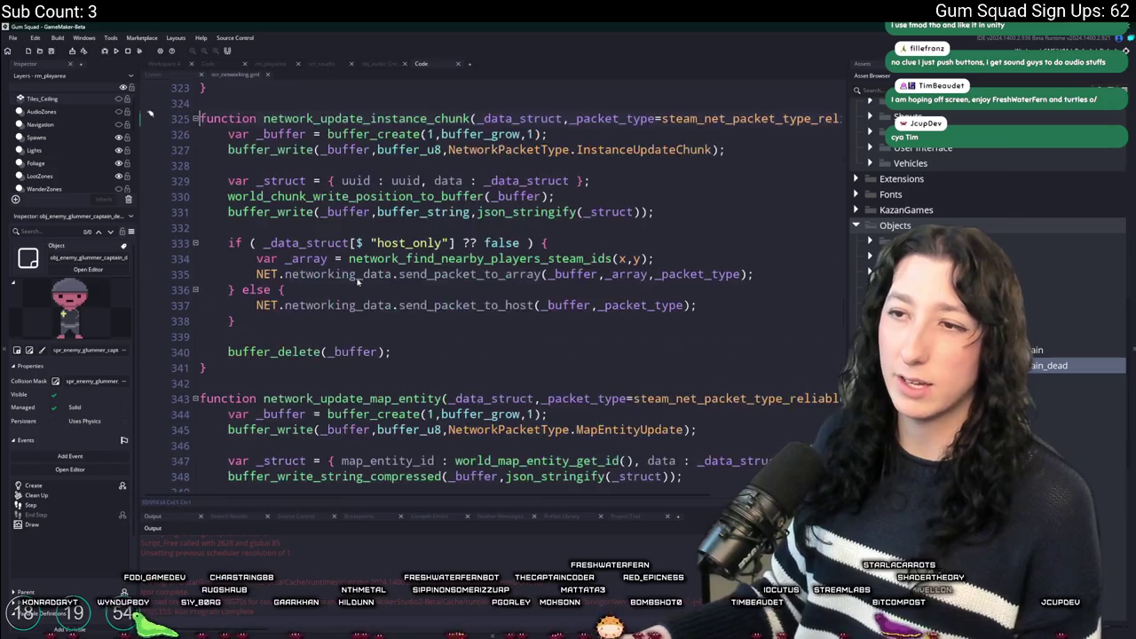
{"action": "left_click", "coordinate": [267, 74]}
{"action": "scroll", "coordinate": [269, 352], "scroll_direction": "up", "scroll_amount": 10}
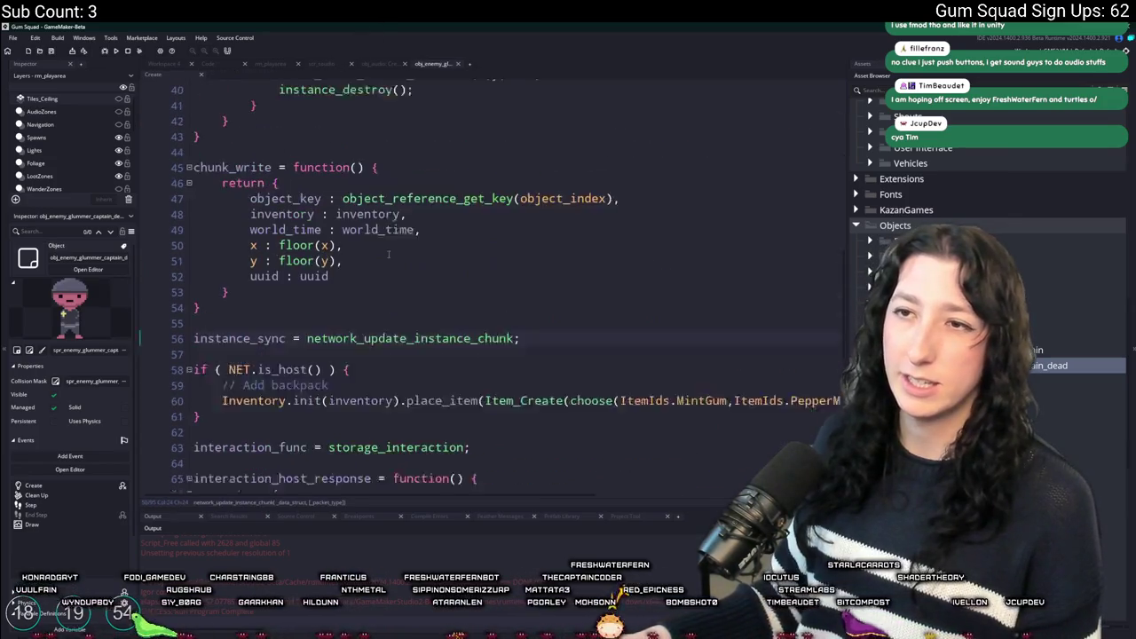
{"action": "scroll", "coordinate": [269, 352], "scroll_direction": "up", "scroll_amount": 4}
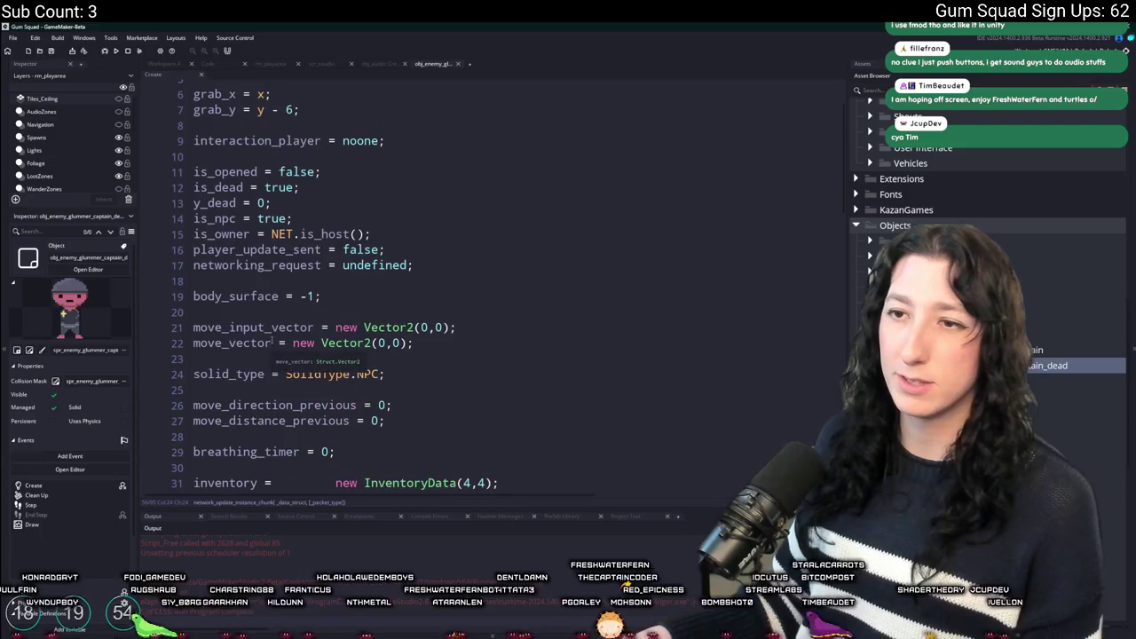
{"action": "double_click", "coordinate": [1037, 350]}
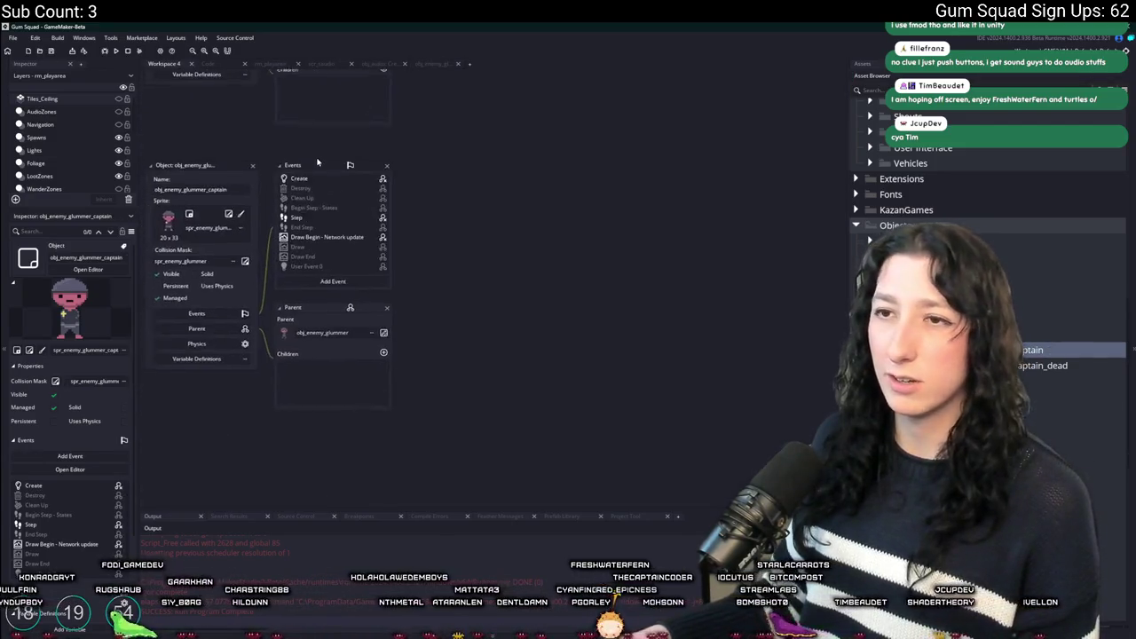
Step: Find 'death' in the captain's code and open its Create event alone at death_client
{"action": "key", "text": "ctrl+f"}
{"action": "type", "text": "death"}
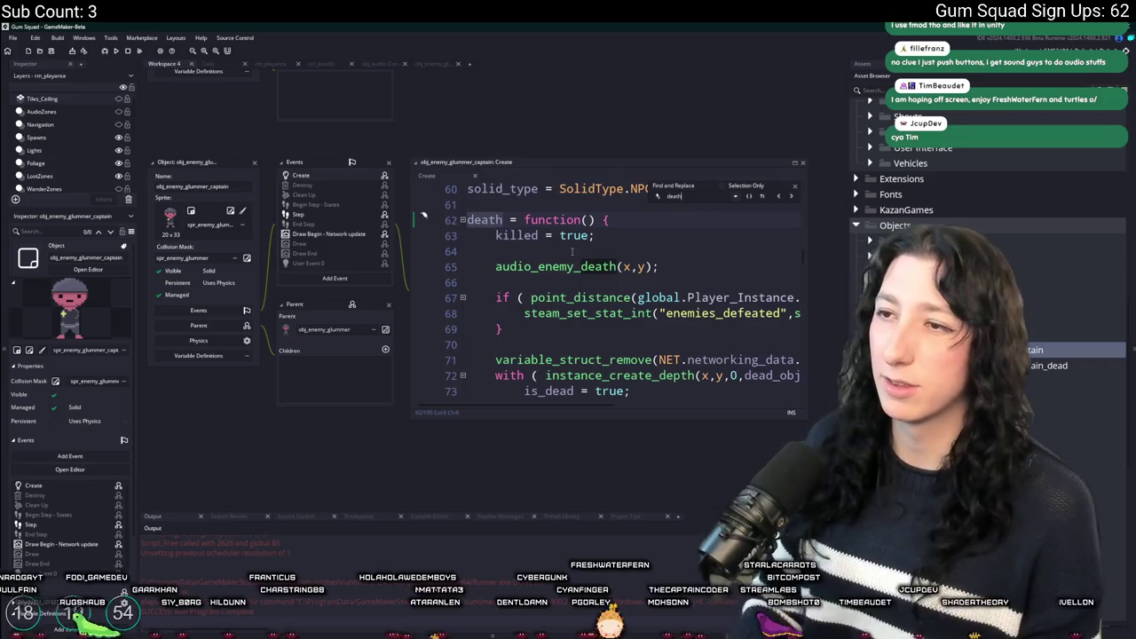
{"action": "scroll", "coordinate": [719, 317], "scroll_direction": "down", "scroll_amount": 2}
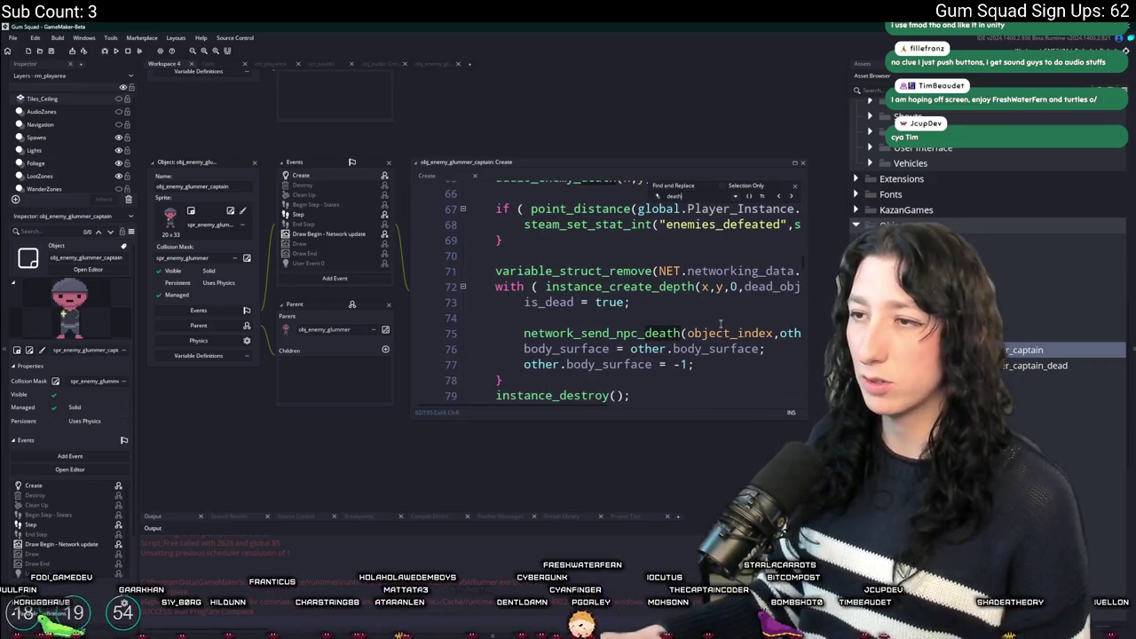
{"action": "scroll", "coordinate": [750, 337], "scroll_direction": "right", "scroll_amount": 3}
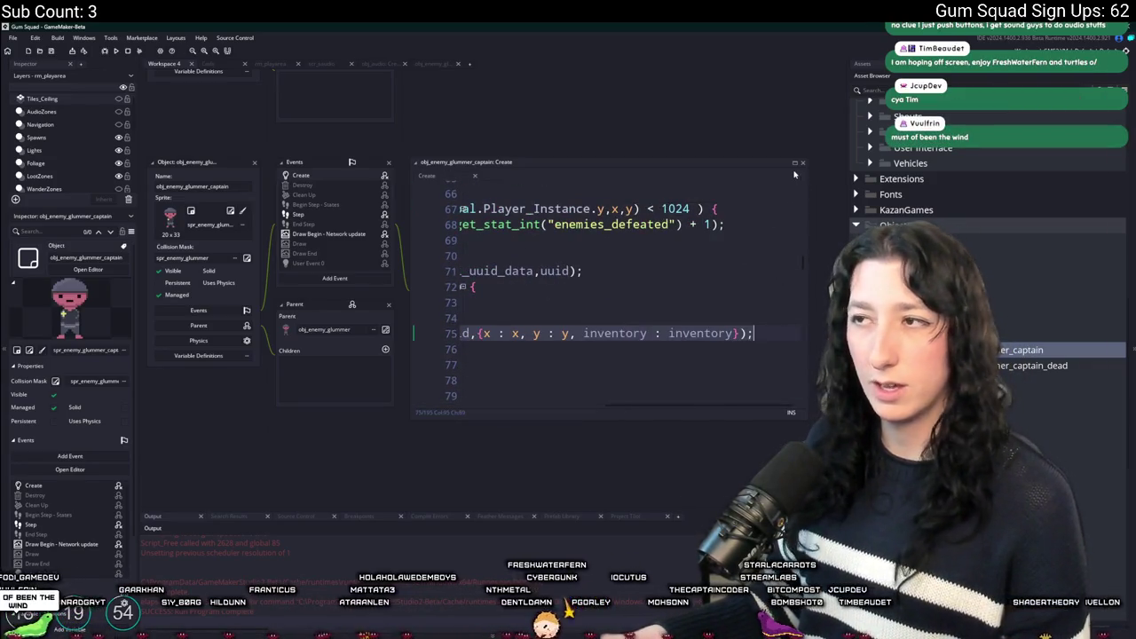
{"action": "left_click", "coordinate": [794, 162]}
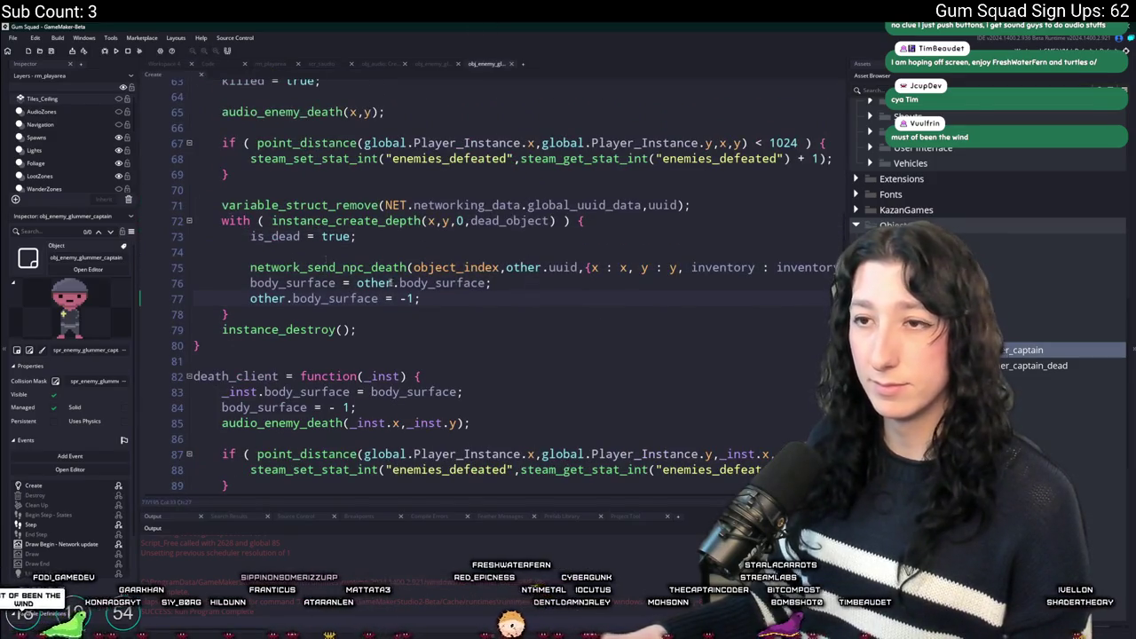
{"action": "scroll", "coordinate": [473, 305], "scroll_direction": "down", "scroll_amount": 2}
{"action": "scroll", "coordinate": [474, 304], "scroll_direction": "down", "scroll_amount": 2}
{"action": "left_click", "coordinate": [264, 180]}
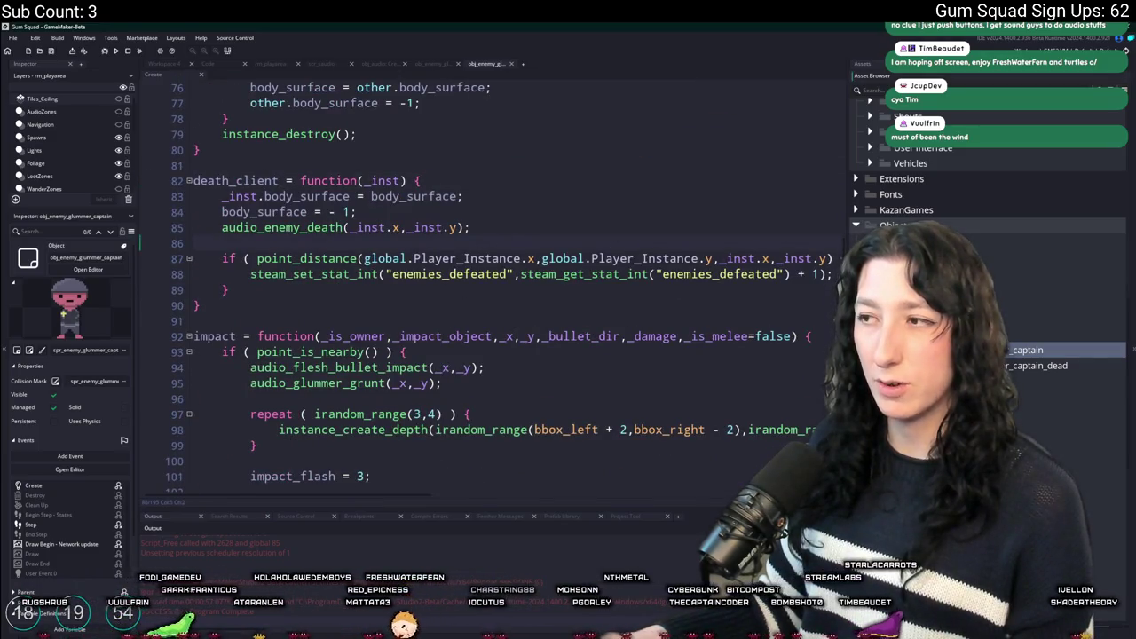
Step: Review the death functions around line 85 with the editor full-window, then switch to Twitch
{"action": "key", "text": "ctrl+Tab"}
{"action": "key", "text": "ctrl+Tab"}
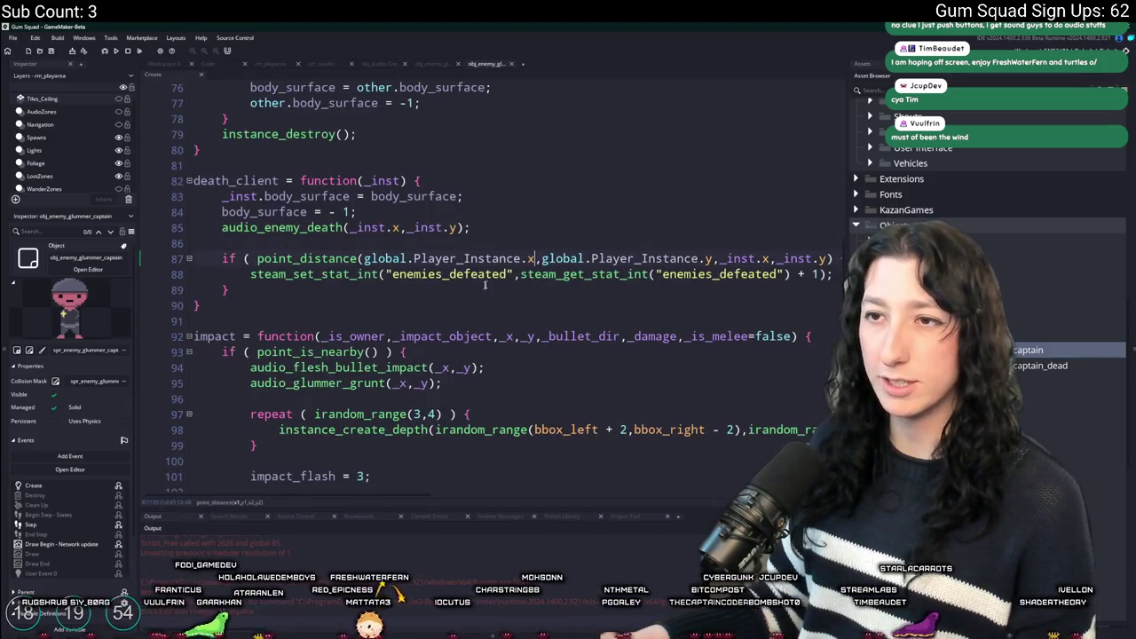
{"action": "left_click", "coordinate": [500, 225]}
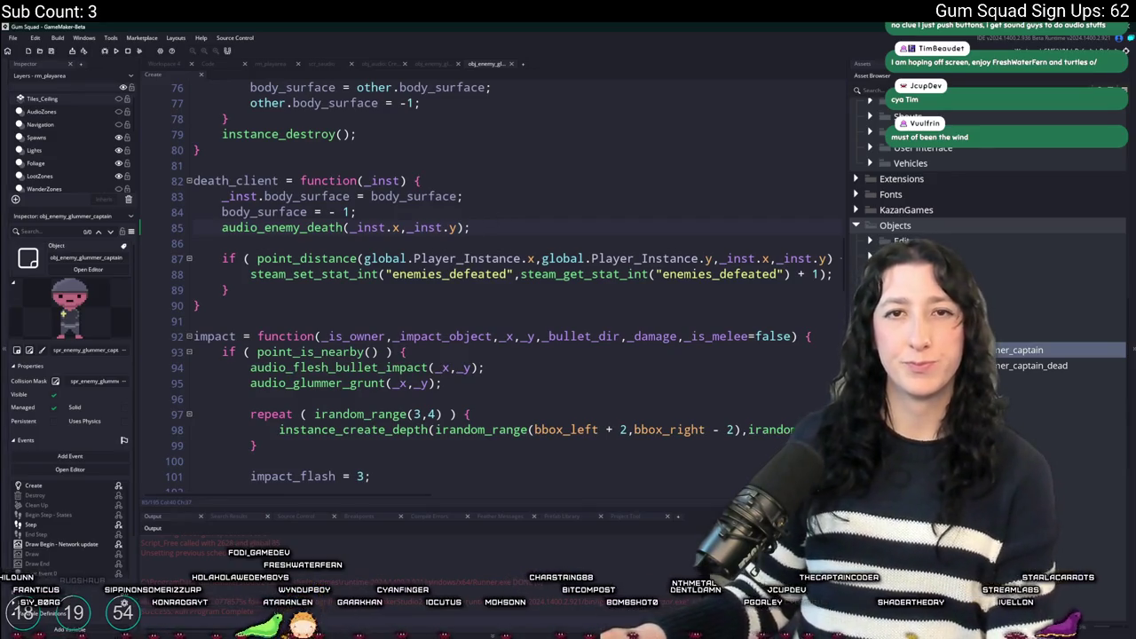
{"action": "scroll", "coordinate": [501, 351], "scroll_direction": "up", "scroll_amount": 7}
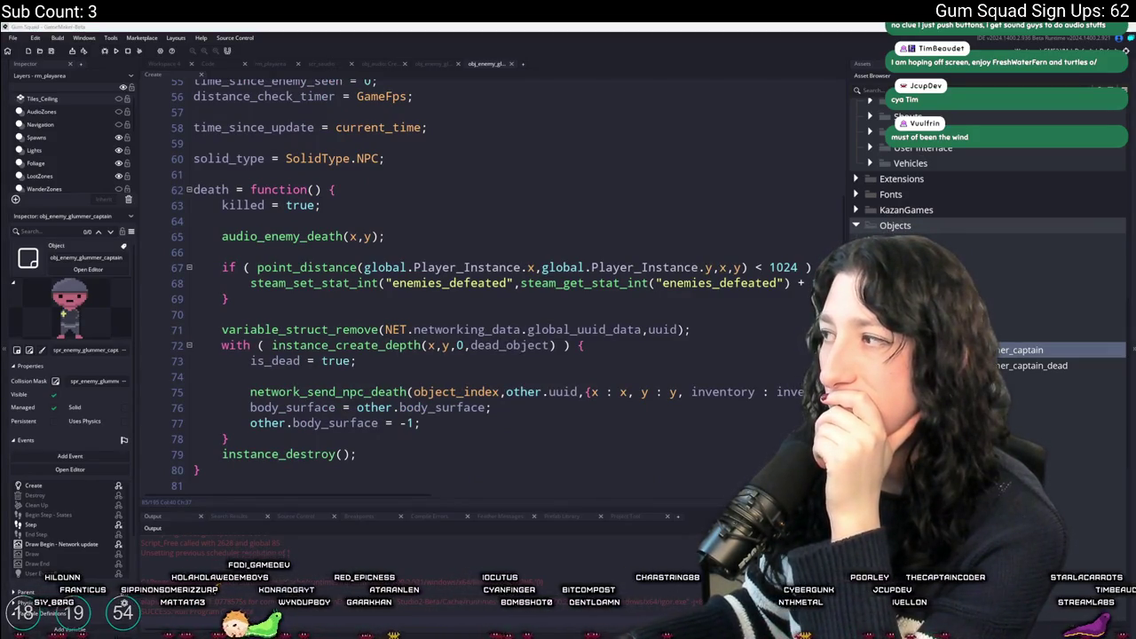
{"action": "scroll", "coordinate": [342, 272], "scroll_direction": "down", "scroll_amount": 2}
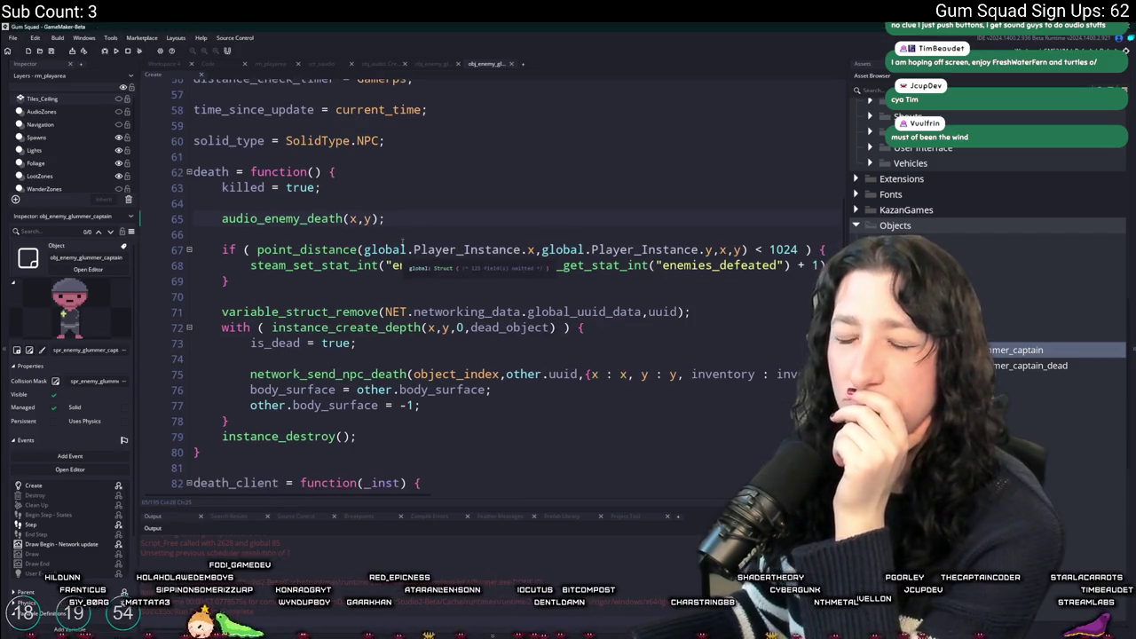
{"action": "scroll", "coordinate": [329, 268], "scroll_direction": "down", "scroll_amount": 1}
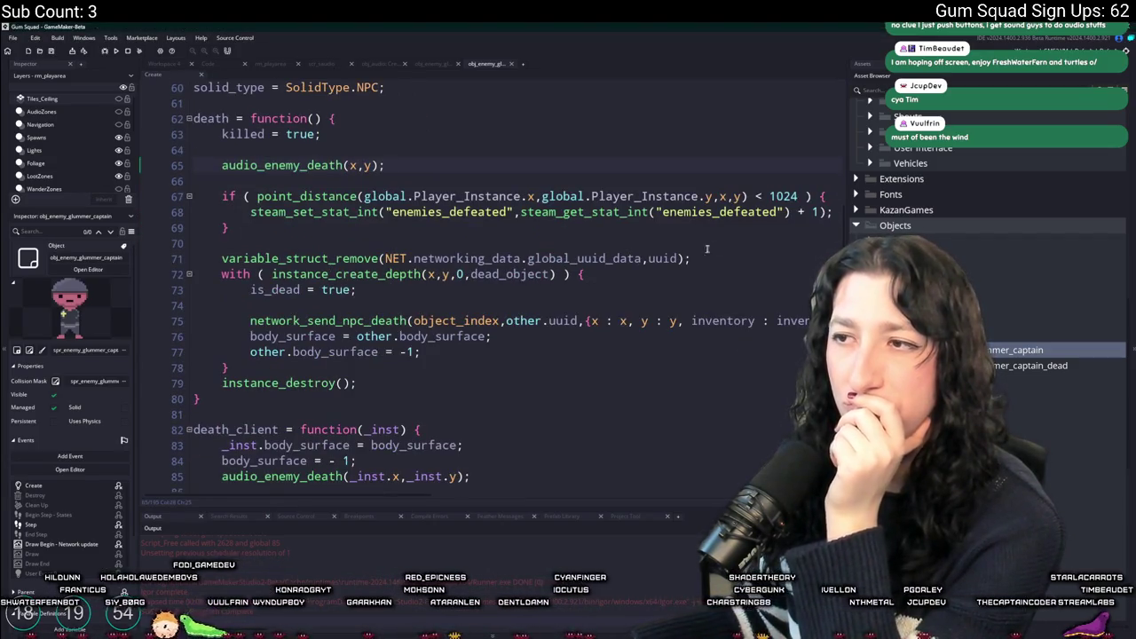
{"action": "key", "text": "F12"}
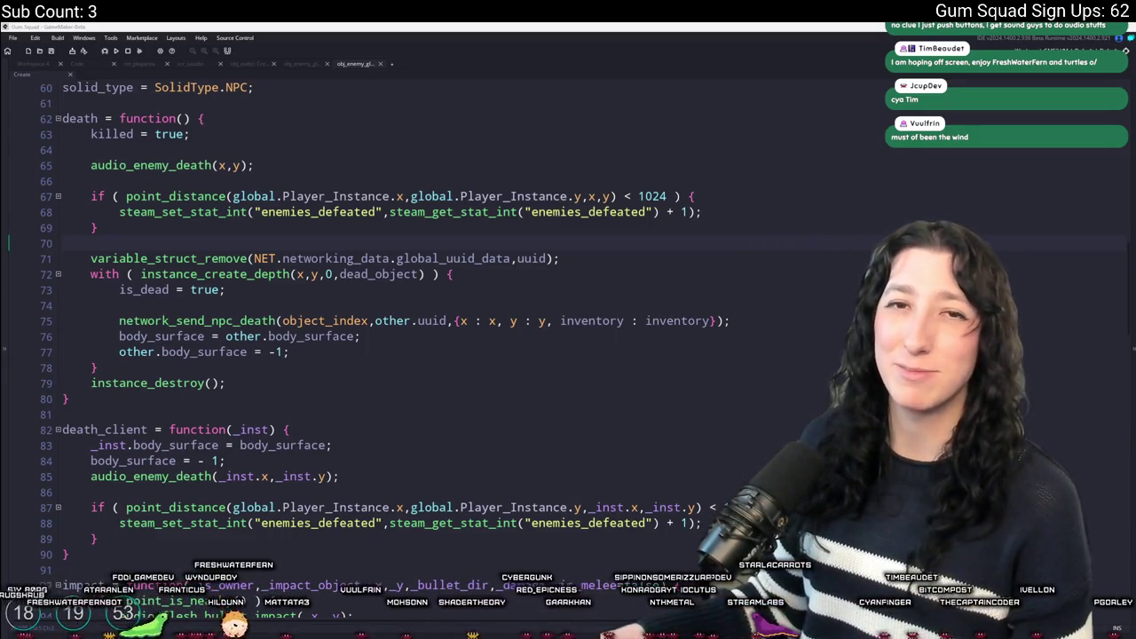
{"action": "key", "text": "alt+Tab"}
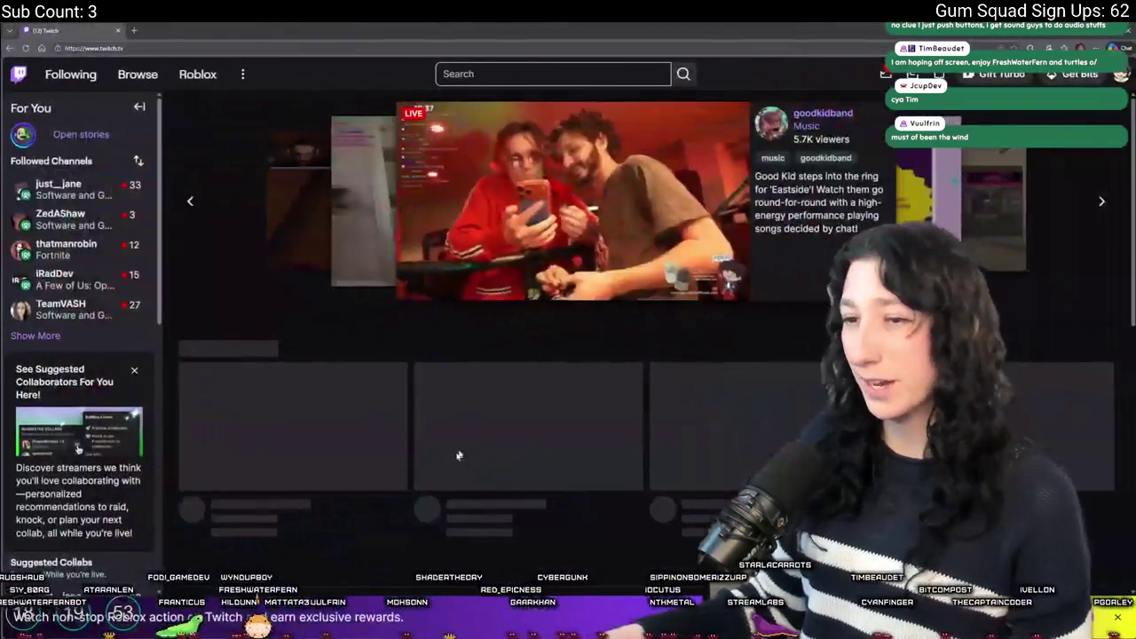
Step: Open the Software and Game Development category and browse its live channels
{"action": "left_click", "coordinate": [239, 527]}
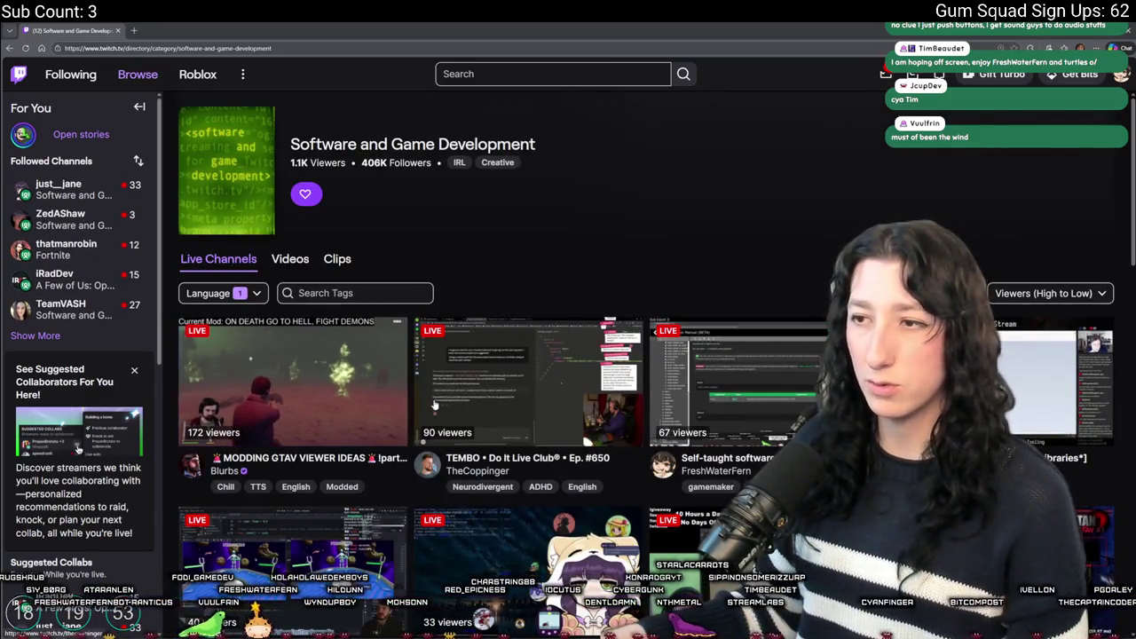
{"action": "scroll", "coordinate": [683, 373], "scroll_direction": "down", "scroll_amount": 1}
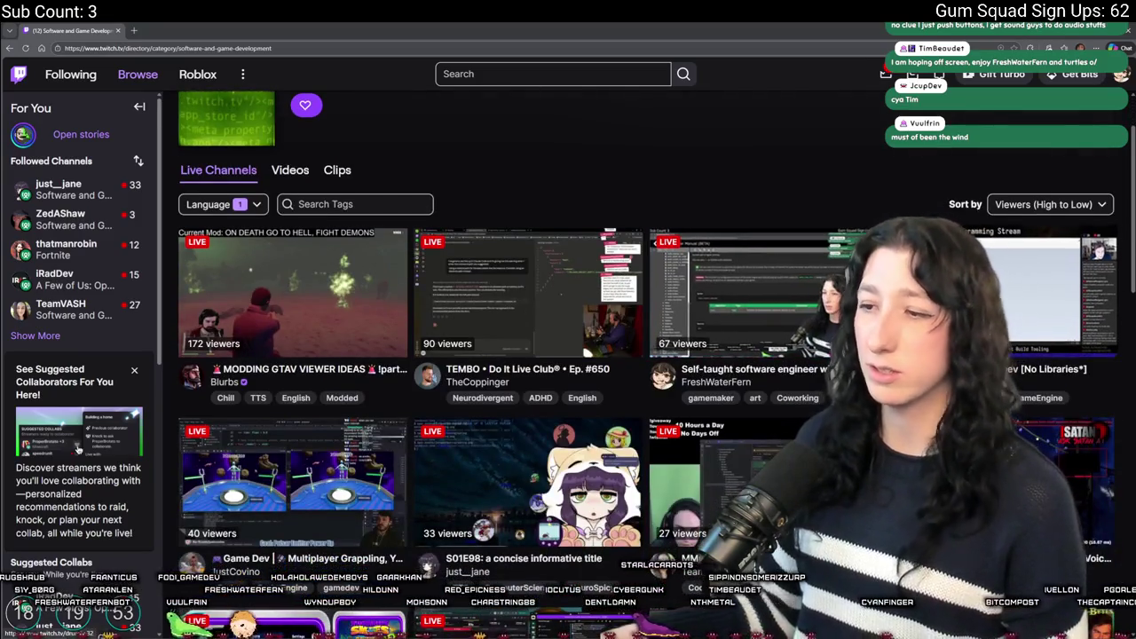
{"action": "scroll", "coordinate": [533, 399], "scroll_direction": "down", "scroll_amount": 1}
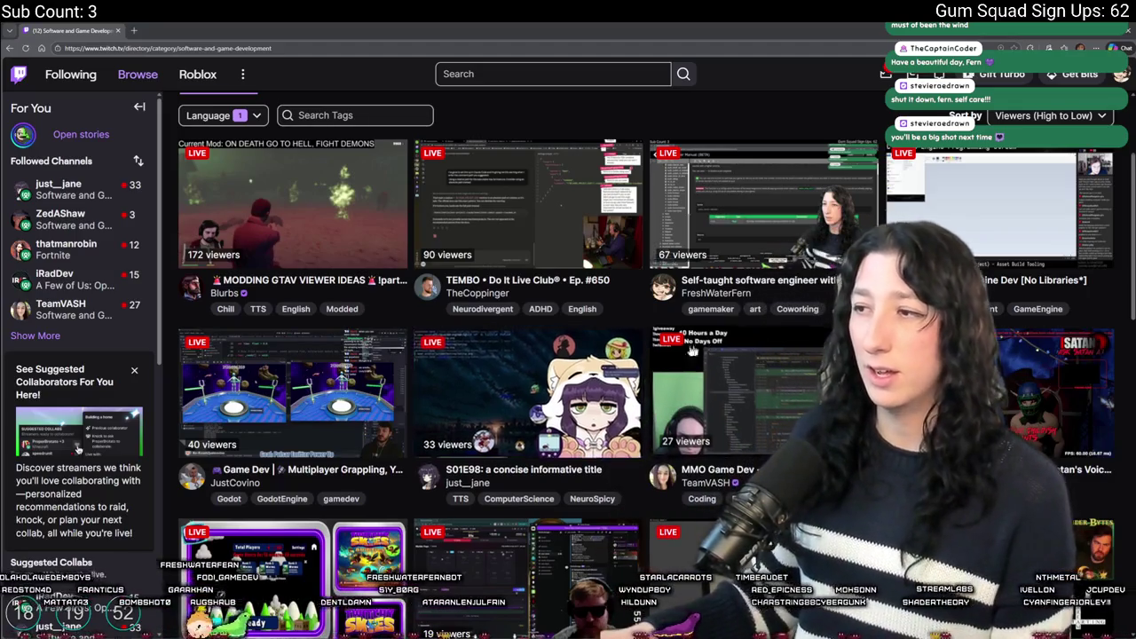
{"action": "scroll", "coordinate": [701, 350], "scroll_direction": "down", "scroll_amount": 4}
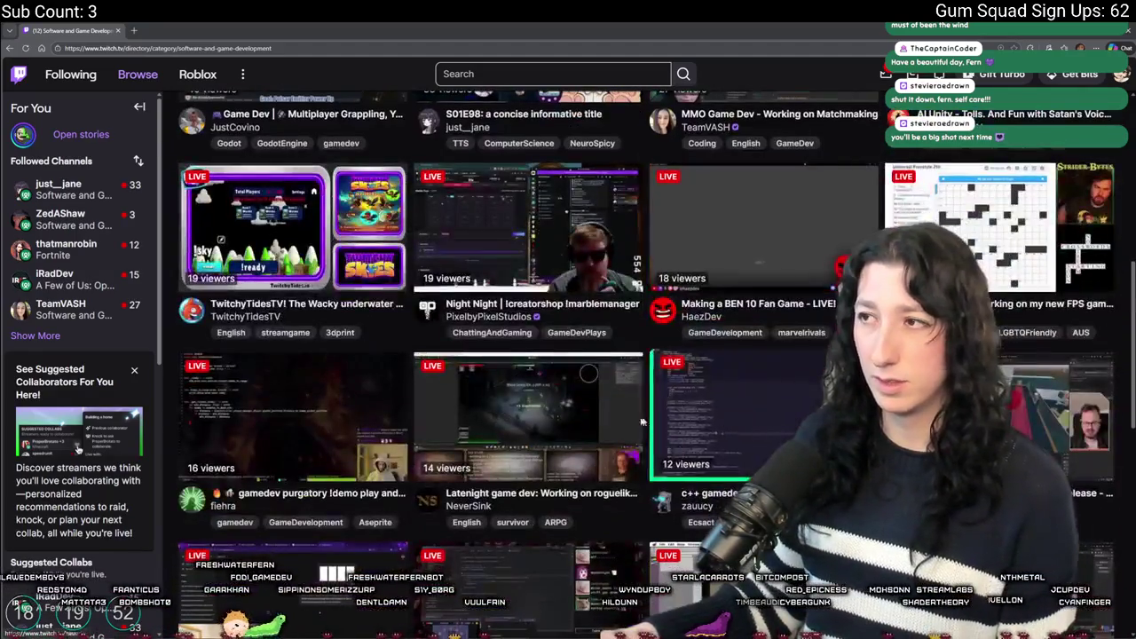
{"action": "scroll", "coordinate": [527, 430], "scroll_direction": "down", "scroll_amount": 3}
{"action": "scroll", "coordinate": [527, 430], "scroll_direction": "down", "scroll_amount": 2}
{"action": "scroll", "coordinate": [717, 463], "scroll_direction": "down", "scroll_amount": 3}
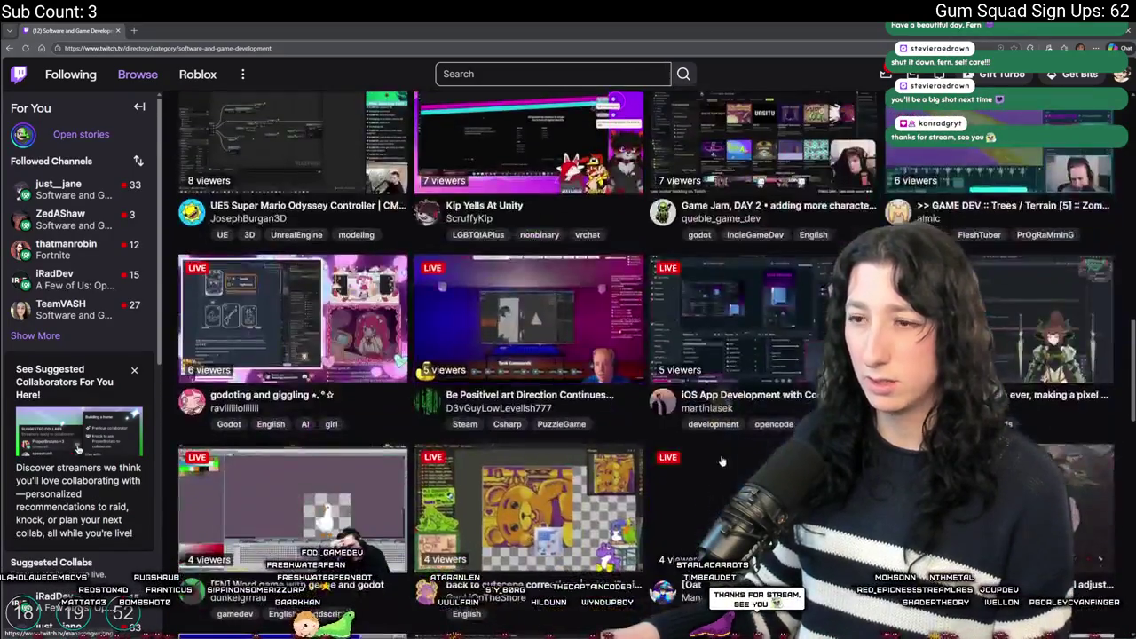
{"action": "scroll", "coordinate": [717, 463], "scroll_direction": "down", "scroll_amount": 7}
{"action": "scroll", "coordinate": [465, 446], "scroll_direction": "up", "scroll_amount": 3}
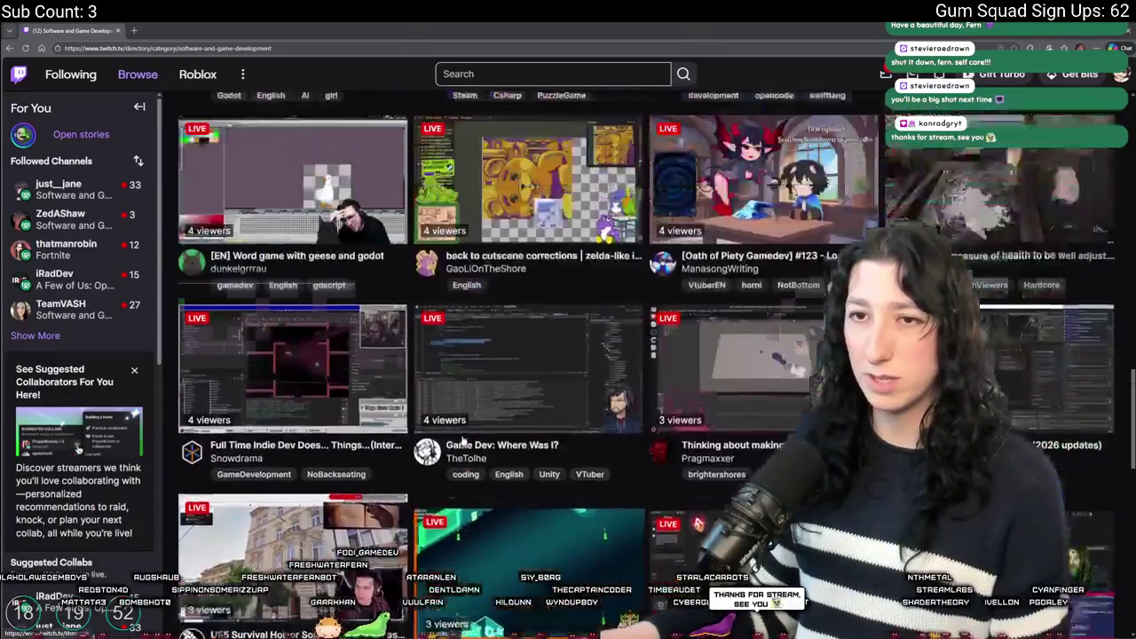
{"action": "scroll", "coordinate": [464, 446], "scroll_direction": "up", "scroll_amount": 8}
Step: Expand the Followed Channels list and open the TEMBO Do It Live Club stream
{"action": "left_click", "coordinate": [36, 337]}
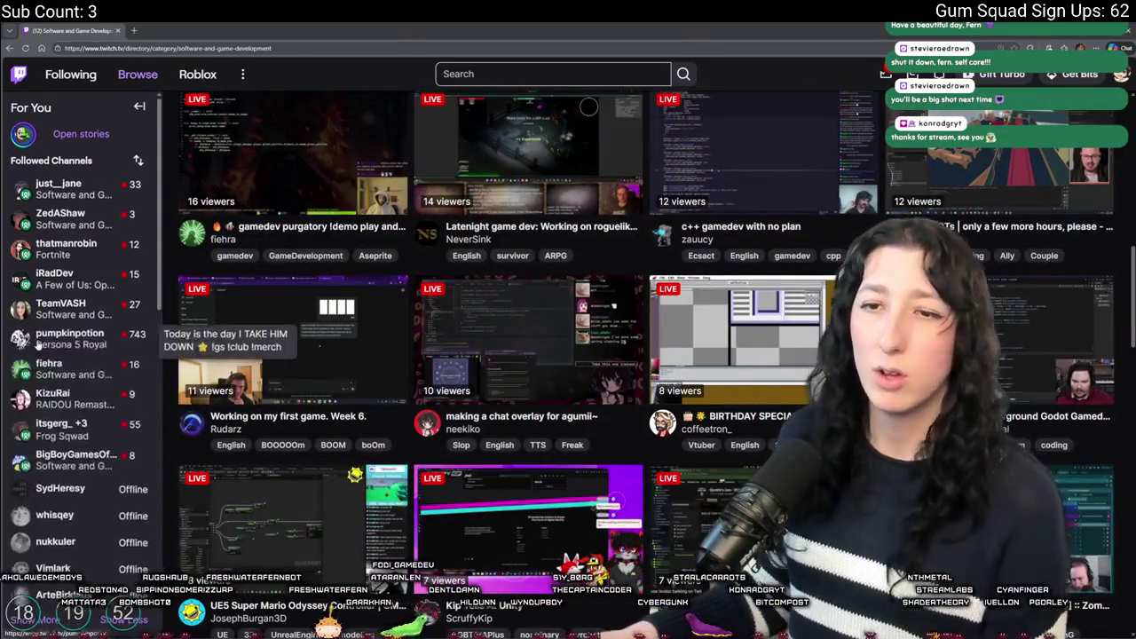
{"action": "scroll", "coordinate": [384, 347], "scroll_direction": "up", "scroll_amount": 3}
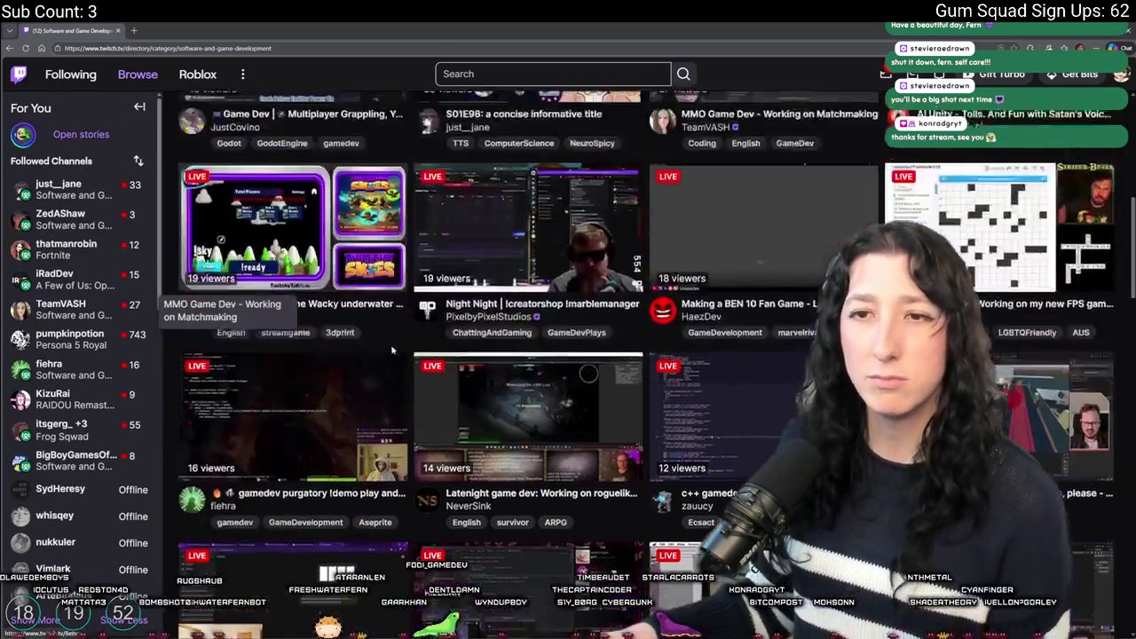
{"action": "scroll", "coordinate": [383, 347], "scroll_direction": "up", "scroll_amount": 5}
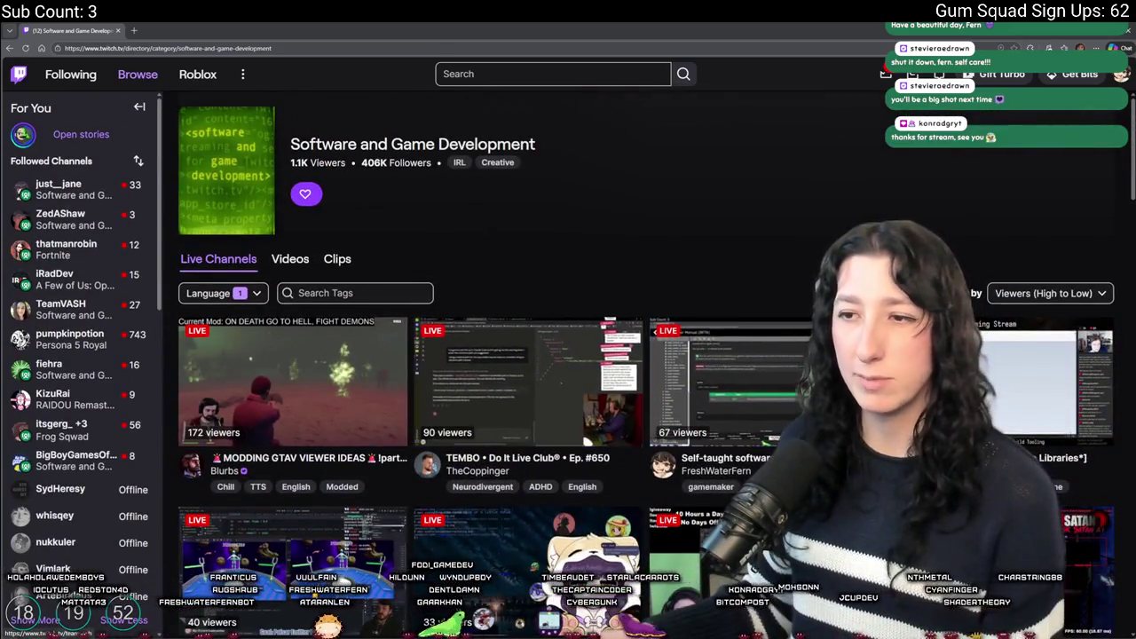
{"action": "left_click", "coordinate": [559, 359]}
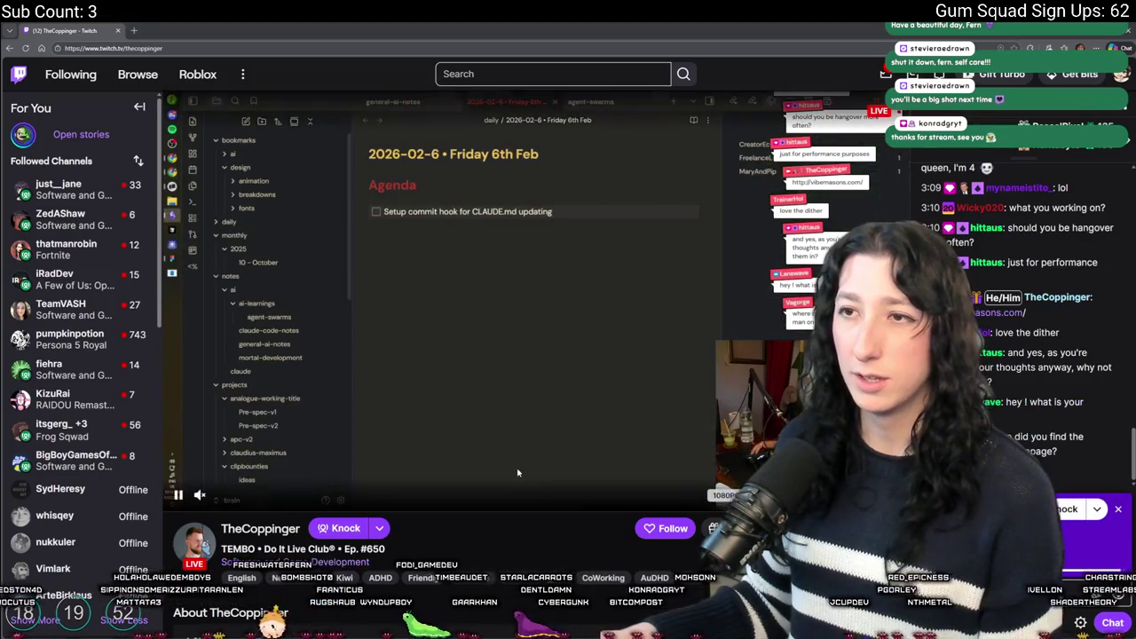
Step: Glance over the TEMBO channel page and go back to the Software and Game Development directory
{"action": "scroll", "coordinate": [517, 619], "scroll_direction": "down", "scroll_amount": 2}
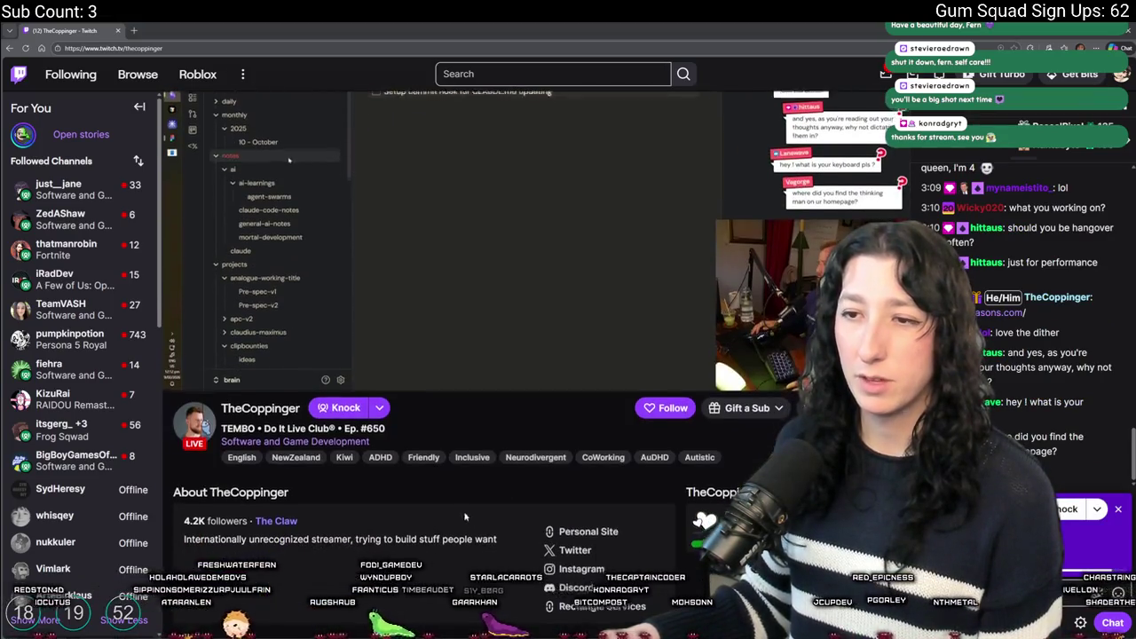
{"action": "scroll", "coordinate": [435, 458], "scroll_direction": "up", "scroll_amount": 2}
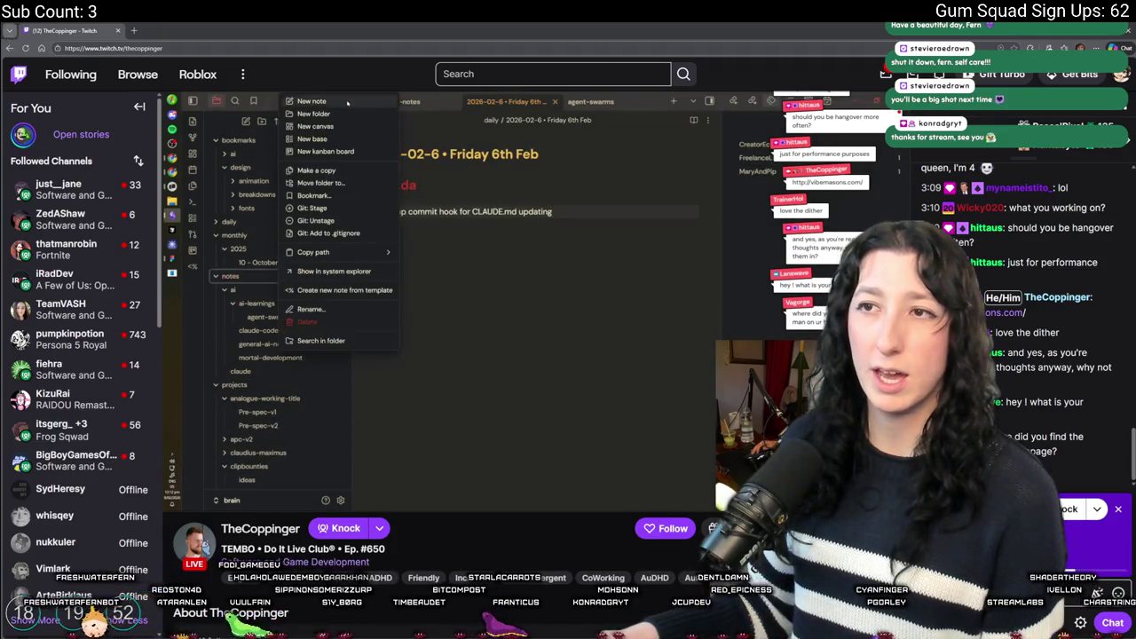
{"action": "key", "text": "alt+Left"}
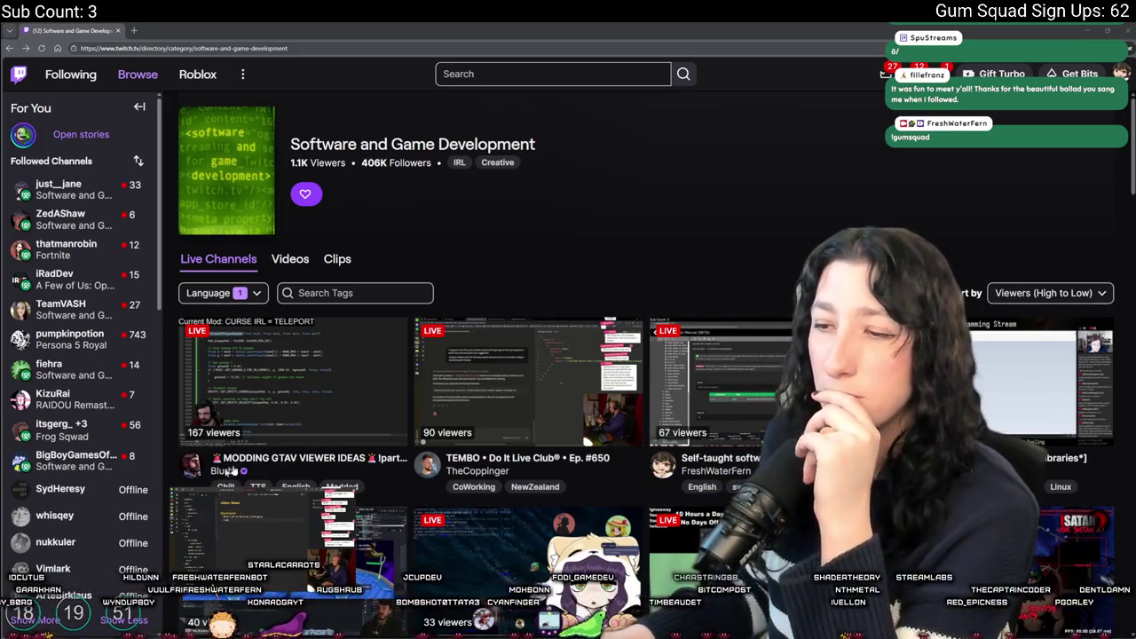
Step: Close the mini player and open the followed channel's 'Squadin with the frog sqwad' stream in a new tab
{"action": "scroll", "coordinate": [204, 479], "scroll_direction": "down", "scroll_amount": 3}
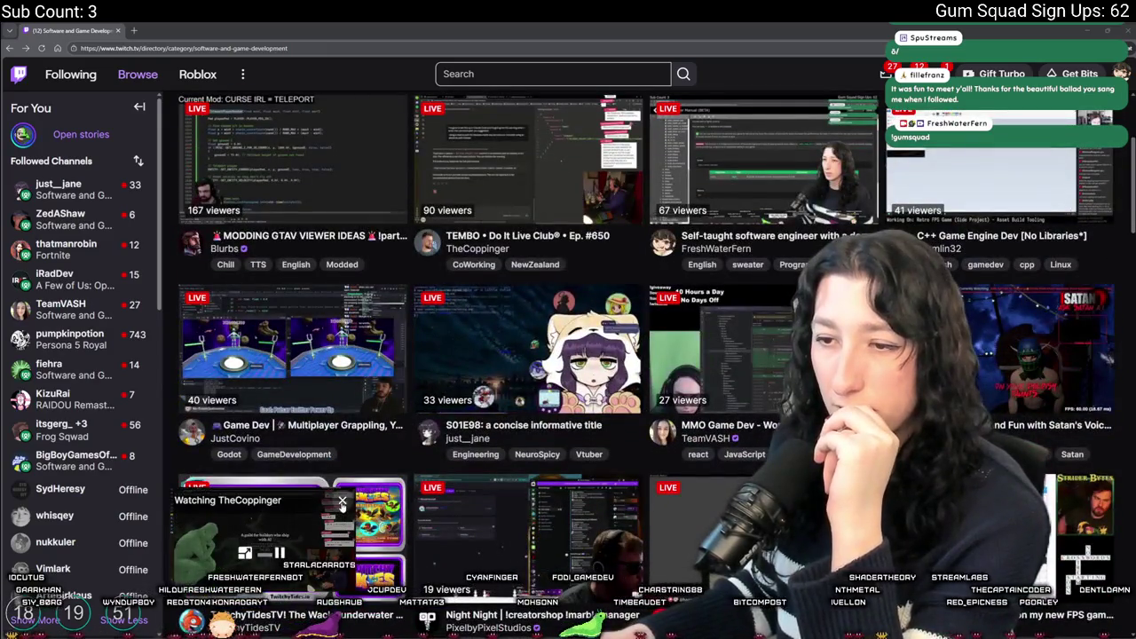
{"action": "left_click", "coordinate": [341, 502]}
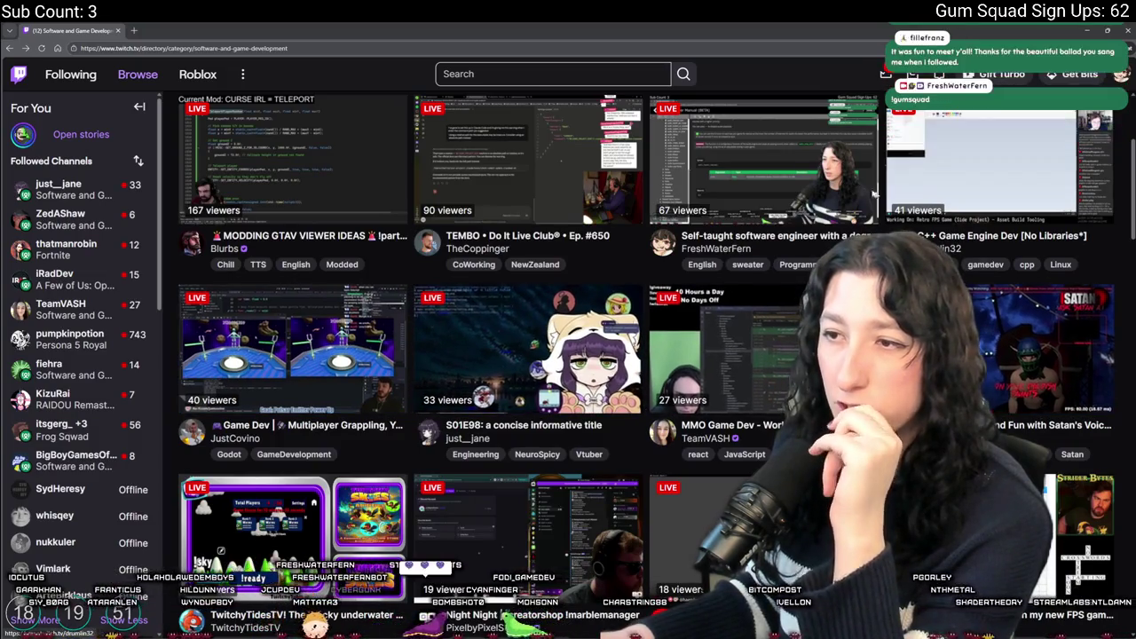
{"action": "scroll", "coordinate": [528, 355], "scroll_direction": "down", "scroll_amount": 2}
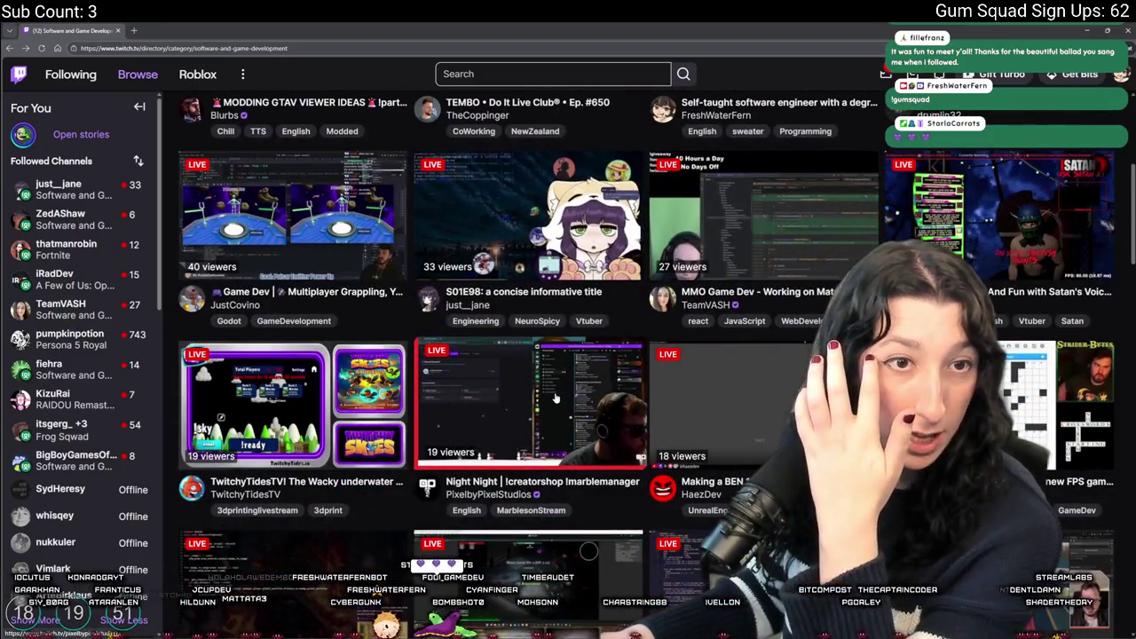
{"action": "scroll", "coordinate": [557, 399], "scroll_direction": "up", "scroll_amount": 4}
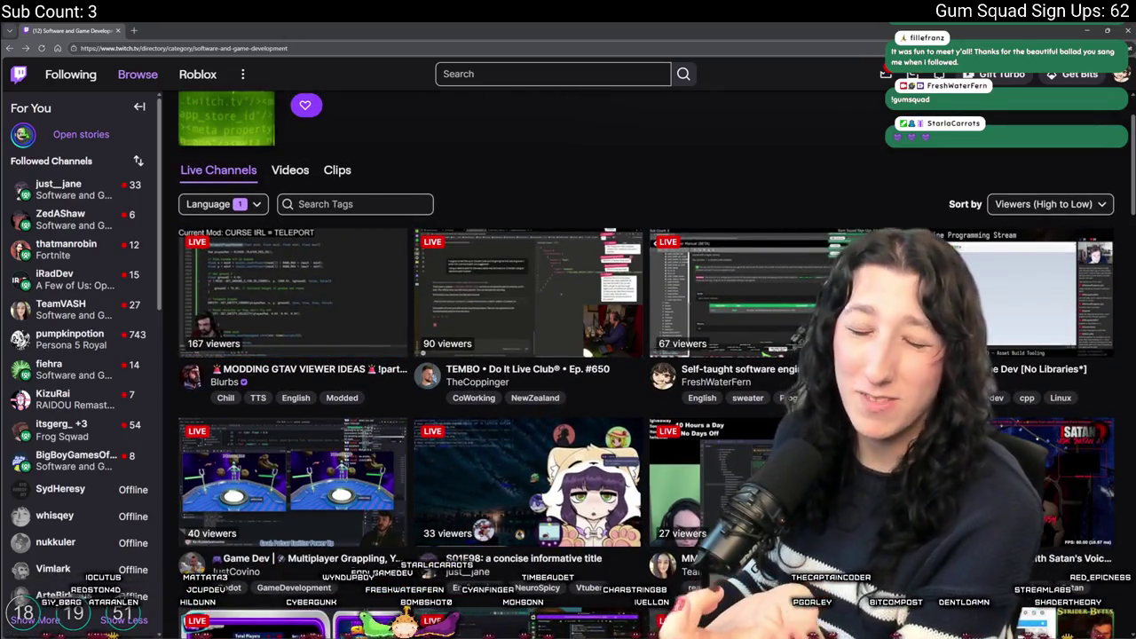
{"action": "scroll", "coordinate": [452, 342], "scroll_direction": "down", "scroll_amount": 2}
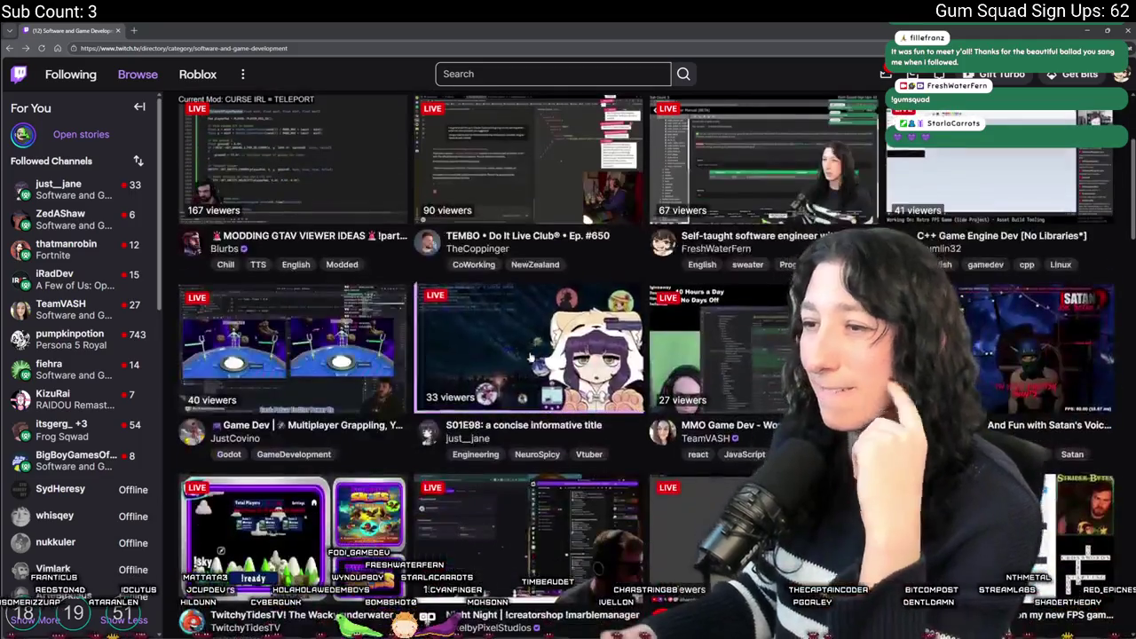
{"action": "scroll", "coordinate": [587, 329], "scroll_direction": "up", "scroll_amount": 1}
{"action": "scroll", "coordinate": [632, 365], "scroll_direction": "down", "scroll_amount": 1}
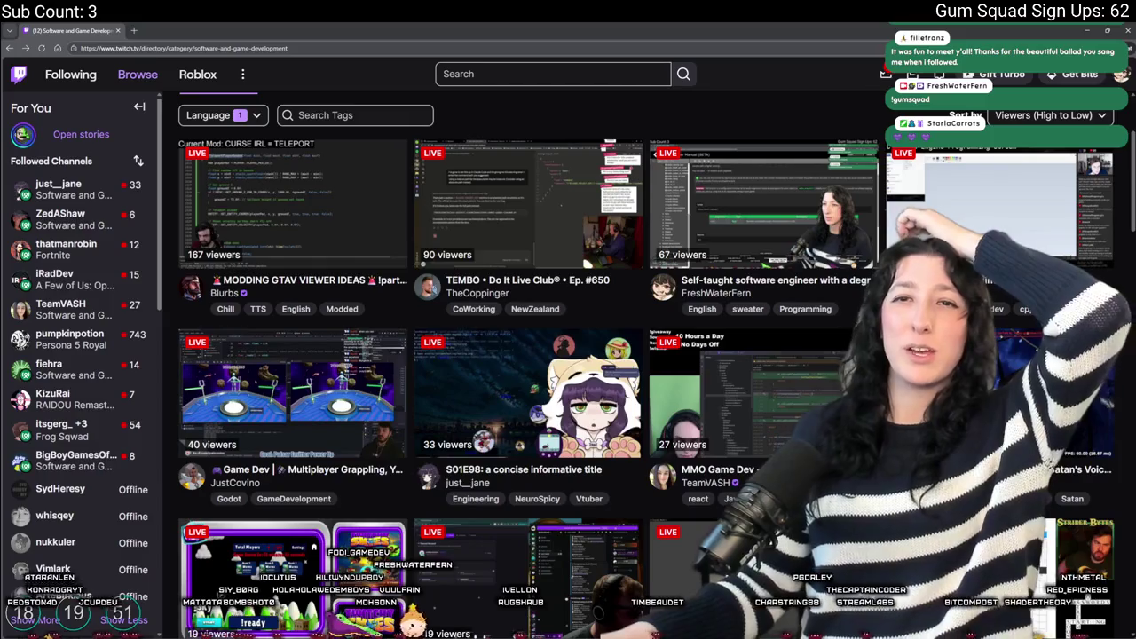
{"action": "scroll", "coordinate": [71, 418], "scroll_direction": "down", "scroll_amount": 3}
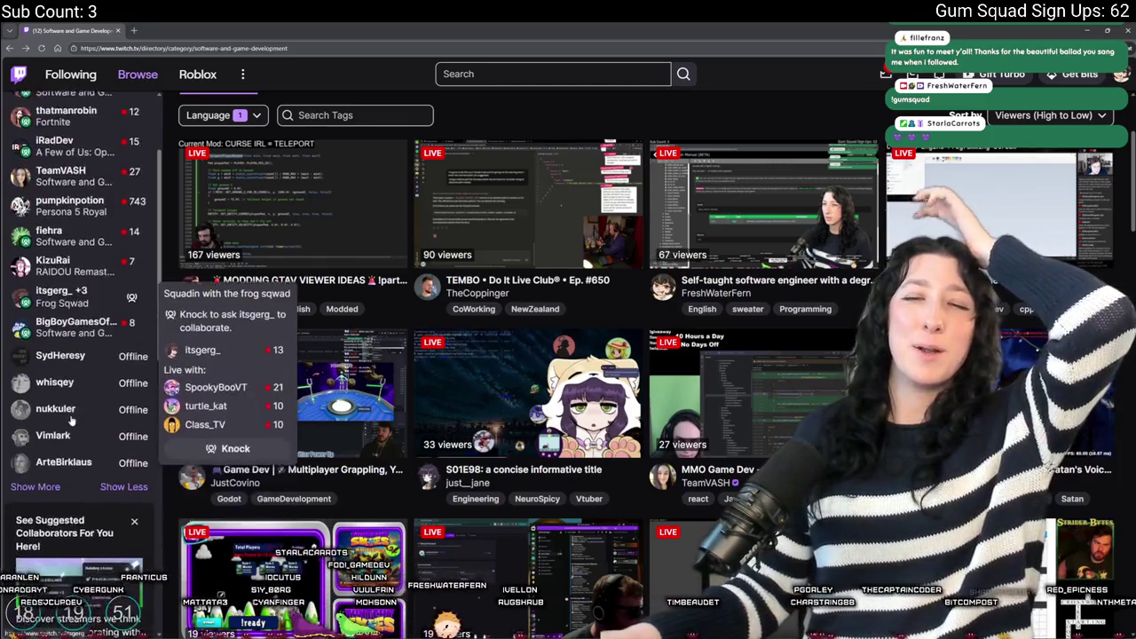
{"action": "scroll", "coordinate": [72, 417], "scroll_direction": "down", "scroll_amount": 5}
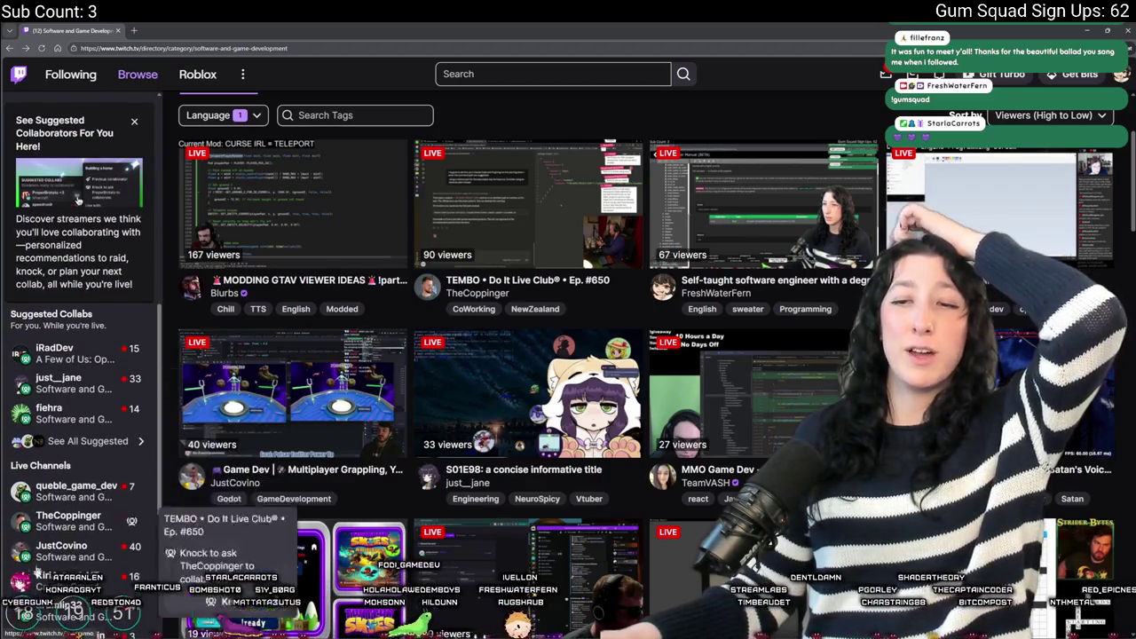
{"action": "scroll", "coordinate": [89, 525], "scroll_direction": "down", "scroll_amount": 2}
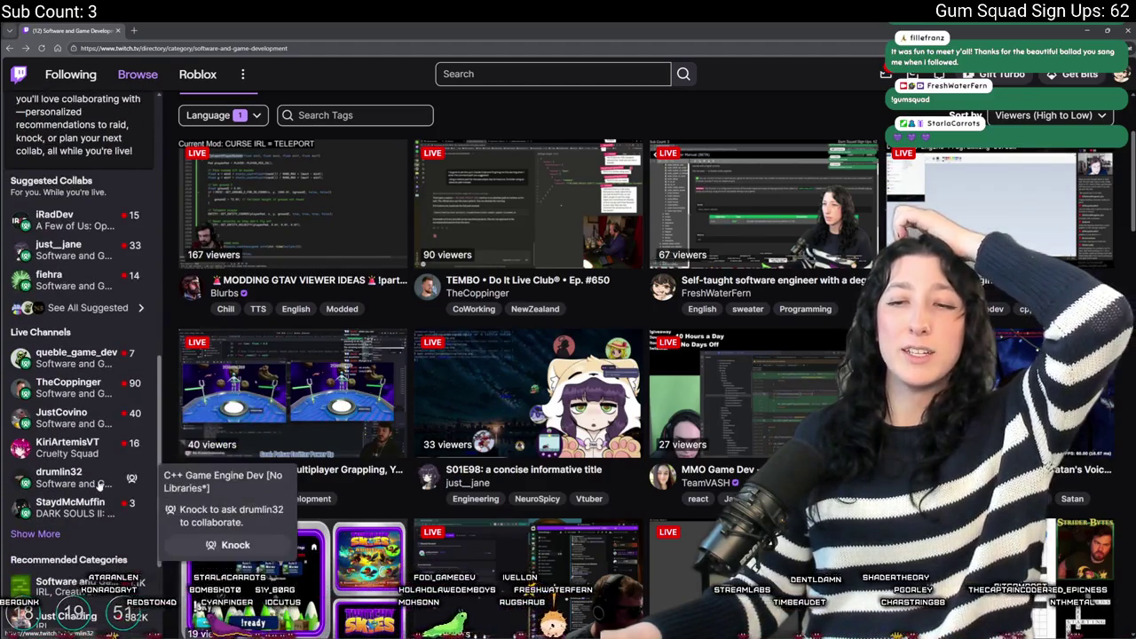
{"action": "scroll", "coordinate": [62, 531], "scroll_direction": "up", "scroll_amount": 3}
{"action": "scroll", "coordinate": [62, 531], "scroll_direction": "up", "scroll_amount": 4}
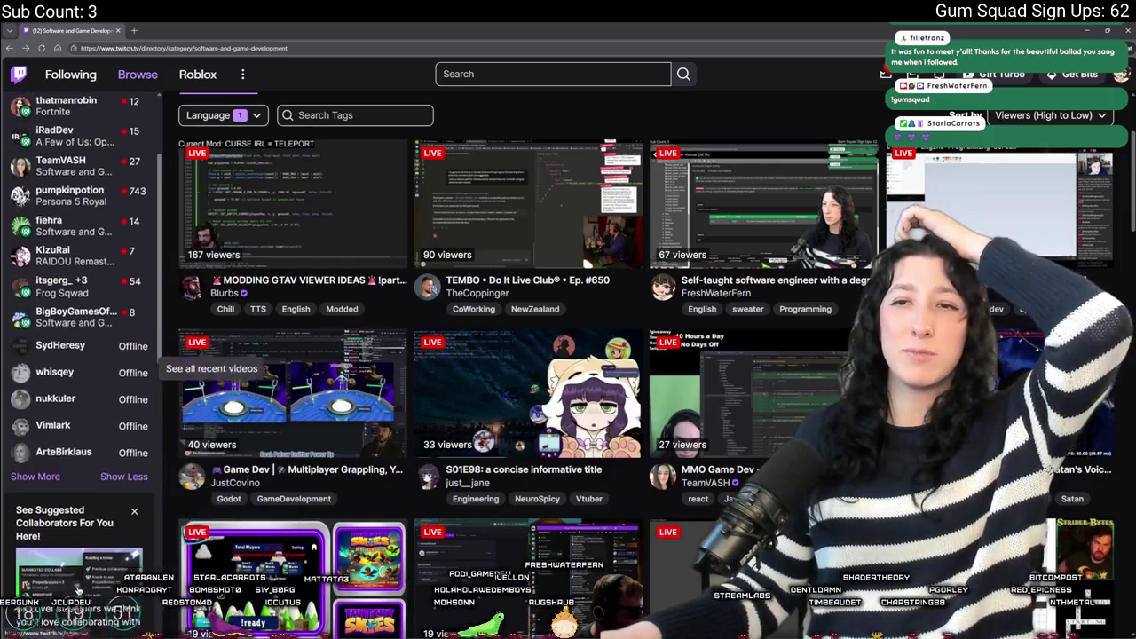
{"action": "middle_click", "coordinate": [41, 299]}
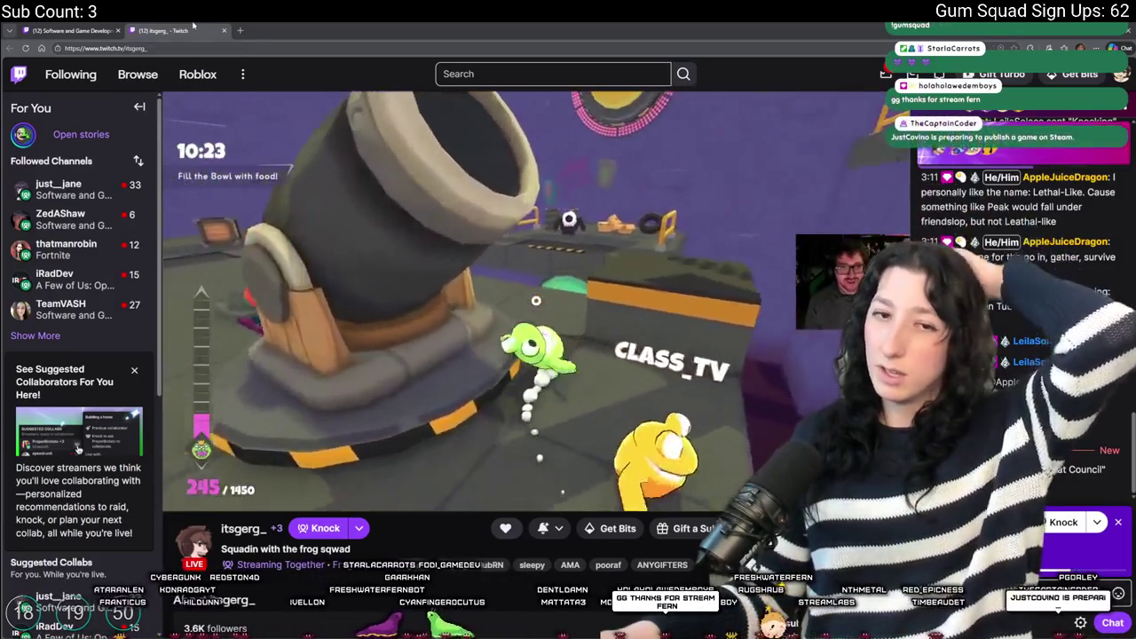
Step: Close the squad stream tab, peek at the Multiplayer Grappling dev channel, and reload the category listing
{"action": "middle_click", "coordinate": [192, 25]}
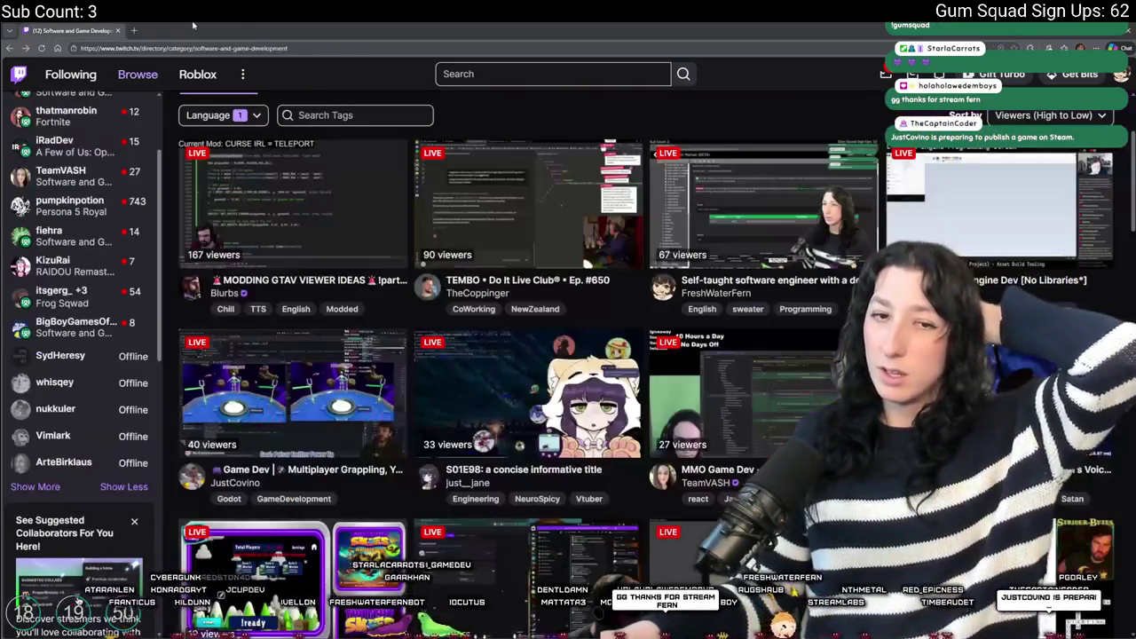
{"action": "left_click", "coordinate": [293, 391]}
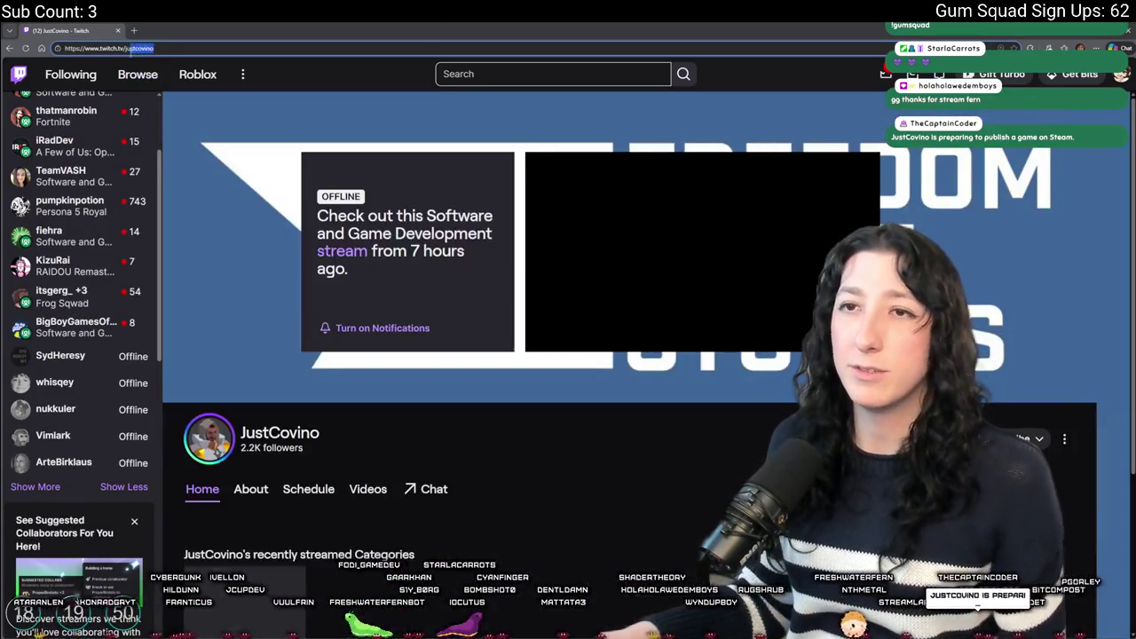
{"action": "scroll", "coordinate": [453, 330], "scroll_direction": "down", "scroll_amount": 1}
{"action": "scroll", "coordinate": [452, 331], "scroll_direction": "down", "scroll_amount": 1}
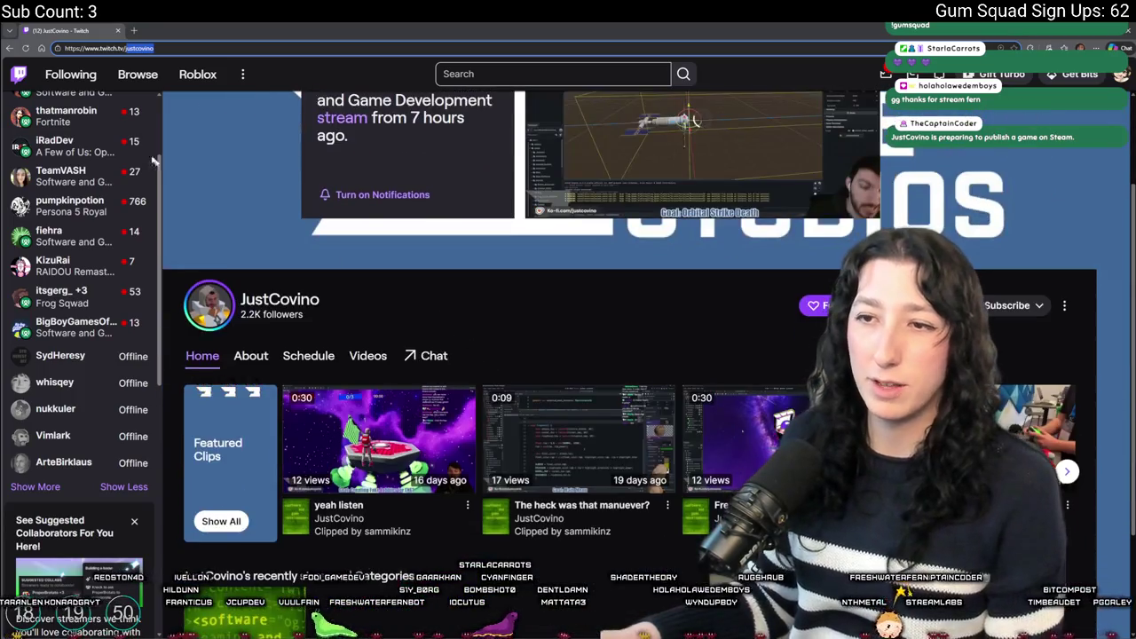
{"action": "key", "text": "alt+Left"}
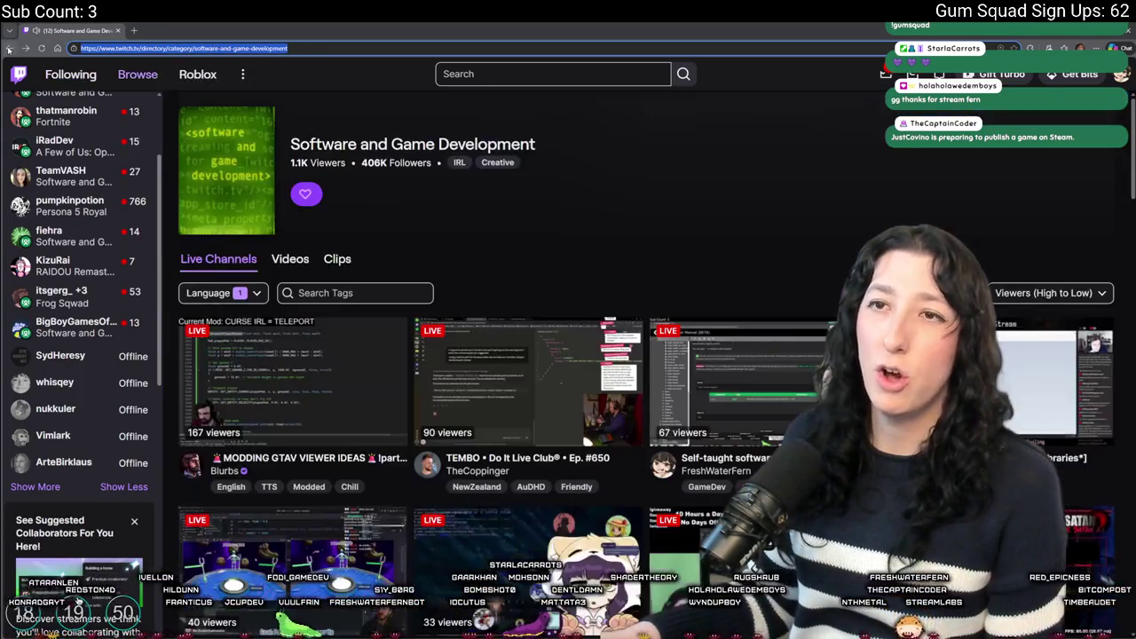
{"action": "left_click", "coordinate": [399, 51]}
{"action": "key", "text": "Return"}
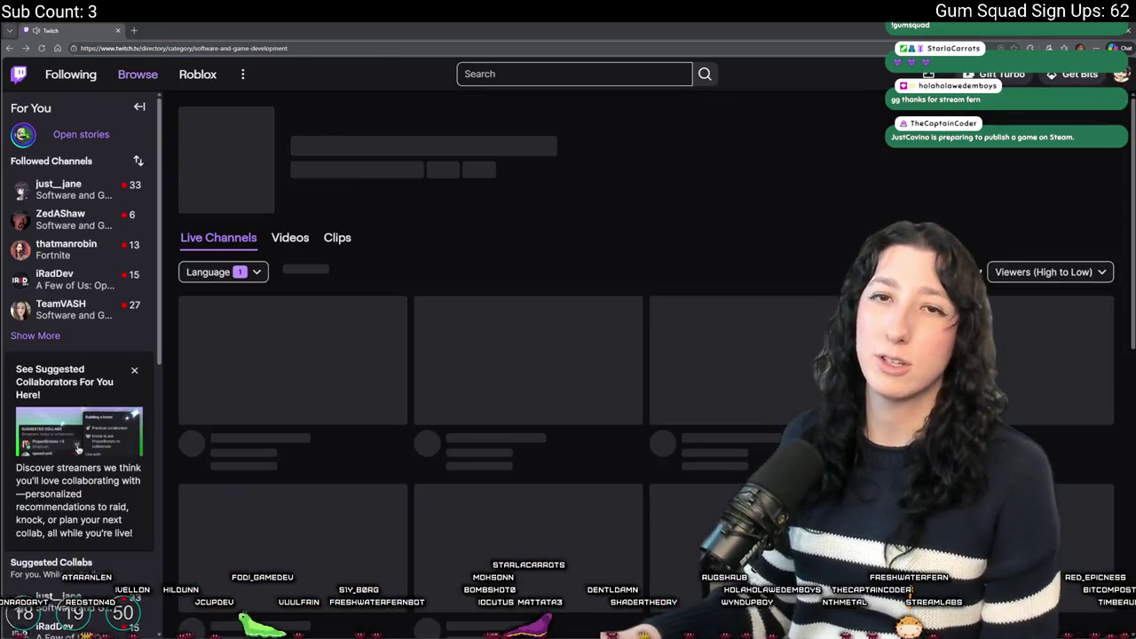
Step: Switch to the C++ Game Engine Dev stream tab and move the browser aside to reveal GameMaker's code
{"action": "scroll", "coordinate": [360, 263], "scroll_direction": "down", "scroll_amount": 1}
{"action": "scroll", "coordinate": [360, 263], "scroll_direction": "down", "scroll_amount": 1}
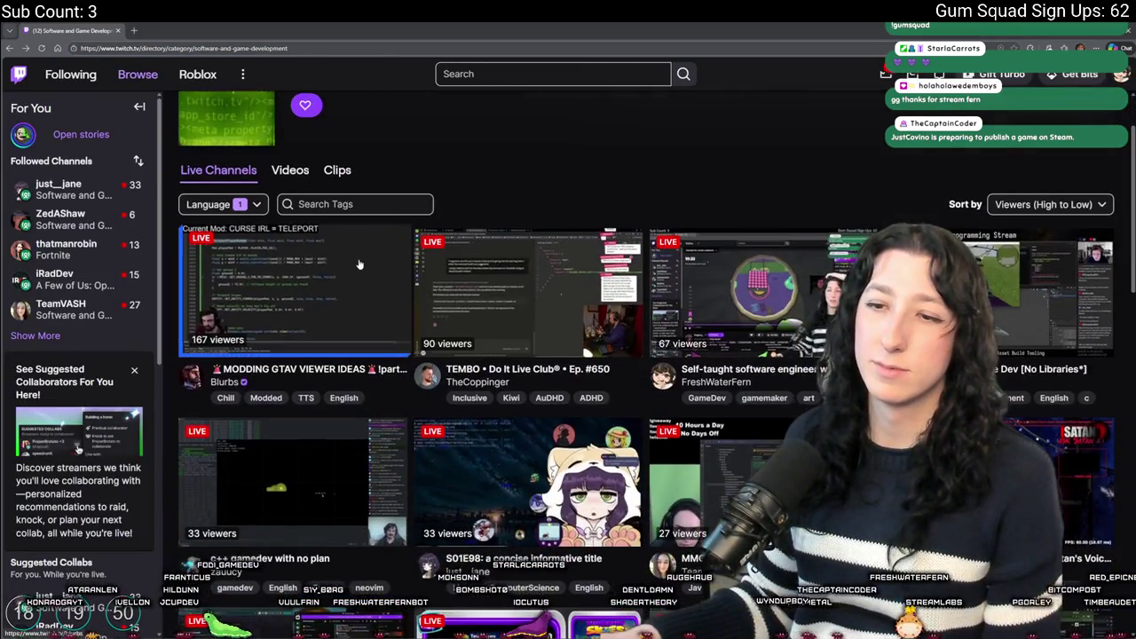
{"action": "scroll", "coordinate": [360, 262], "scroll_direction": "down", "scroll_amount": 1}
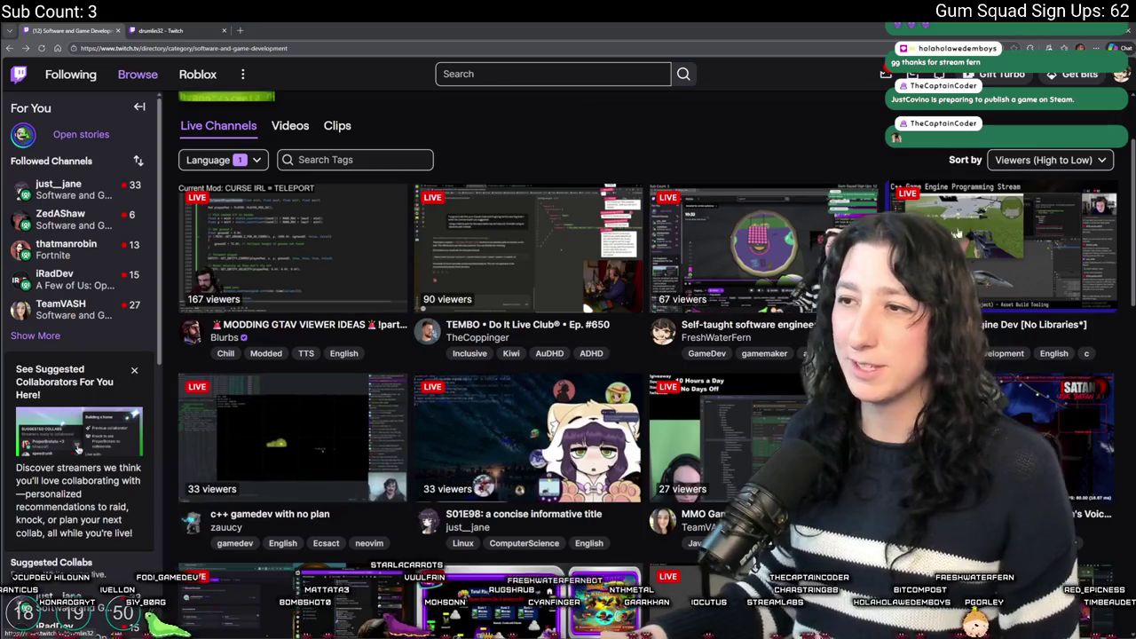
{"action": "left_click", "coordinate": [218, 29]}
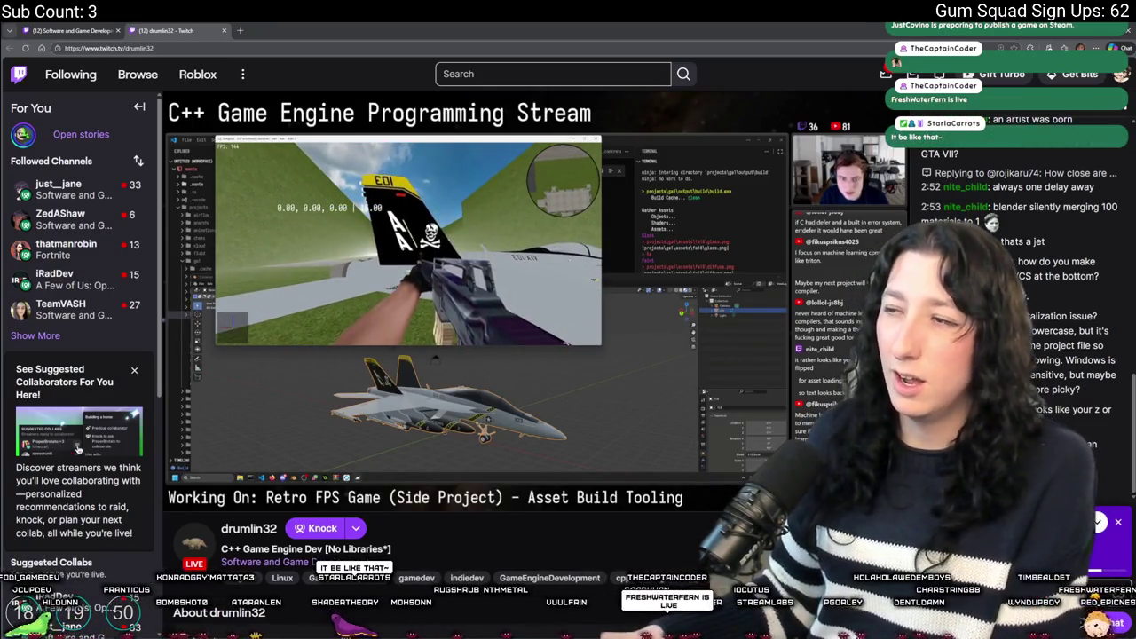
{"action": "mouse_move", "coordinate": [146, 30]}
{"action": "left_mouse_down"}
{"action": "mouse_move", "coordinate": [318, 159]}
{"action": "mouse_move", "coordinate": [419, 547]}
{"action": "mouse_move", "coordinate": [507, 565]}
{"action": "left_mouse_up"}
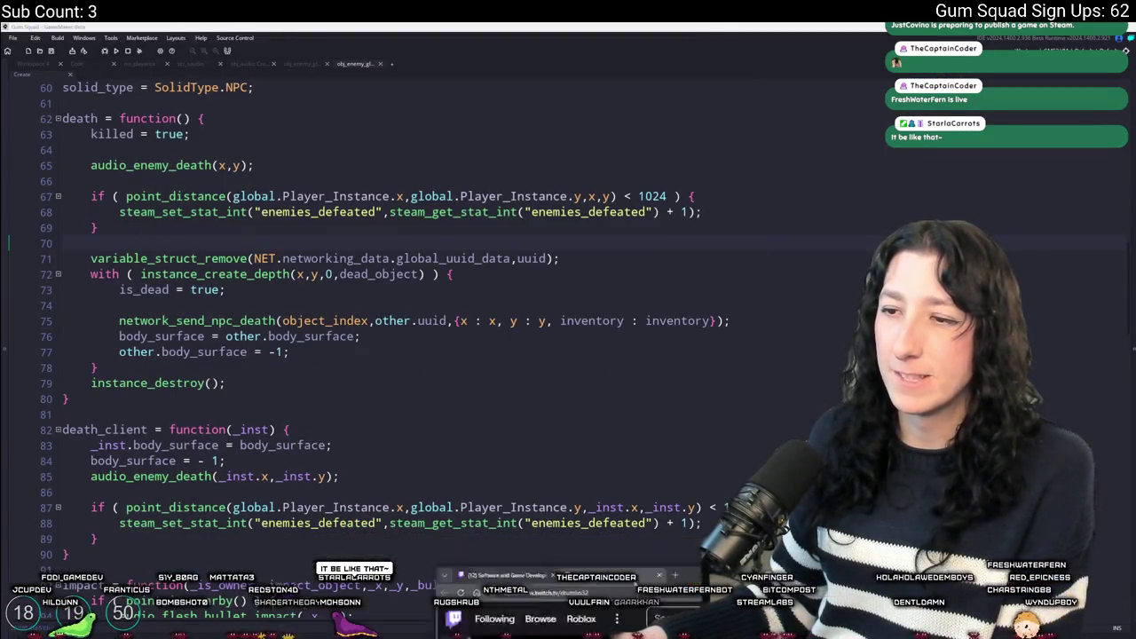
Step: Search for 'todo' with Ctrl+T to open the 13-item ToDo notes list
{"action": "left_click", "coordinate": [550, 429]}
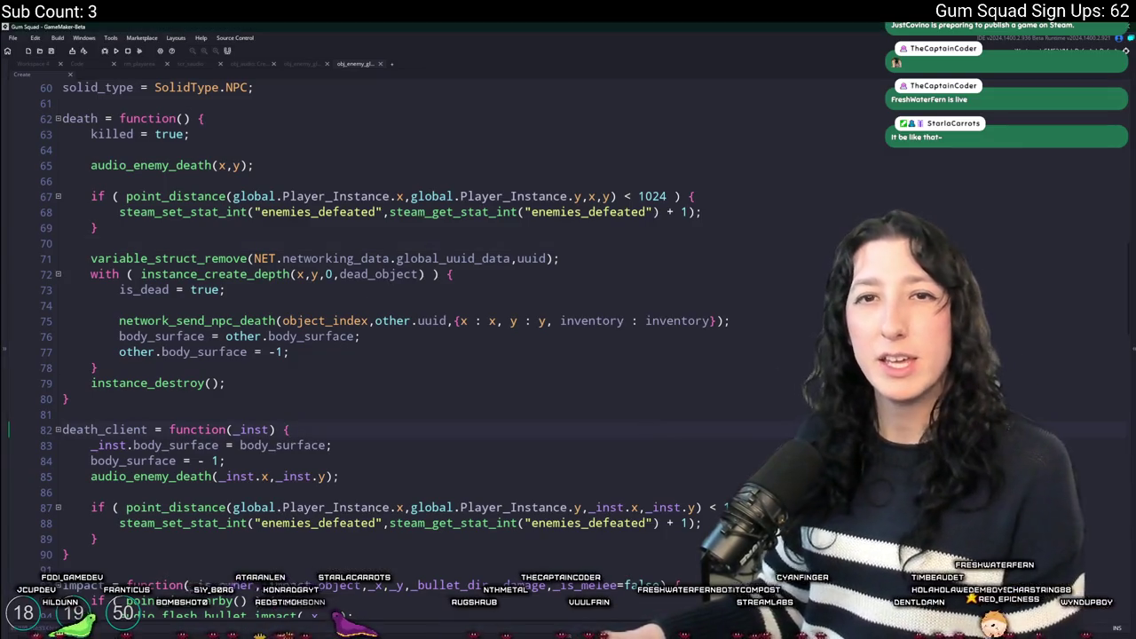
{"action": "left_click", "coordinate": [268, 218]}
{"action": "key", "text": "ctrl+t"}
{"action": "type", "text": "todo"}
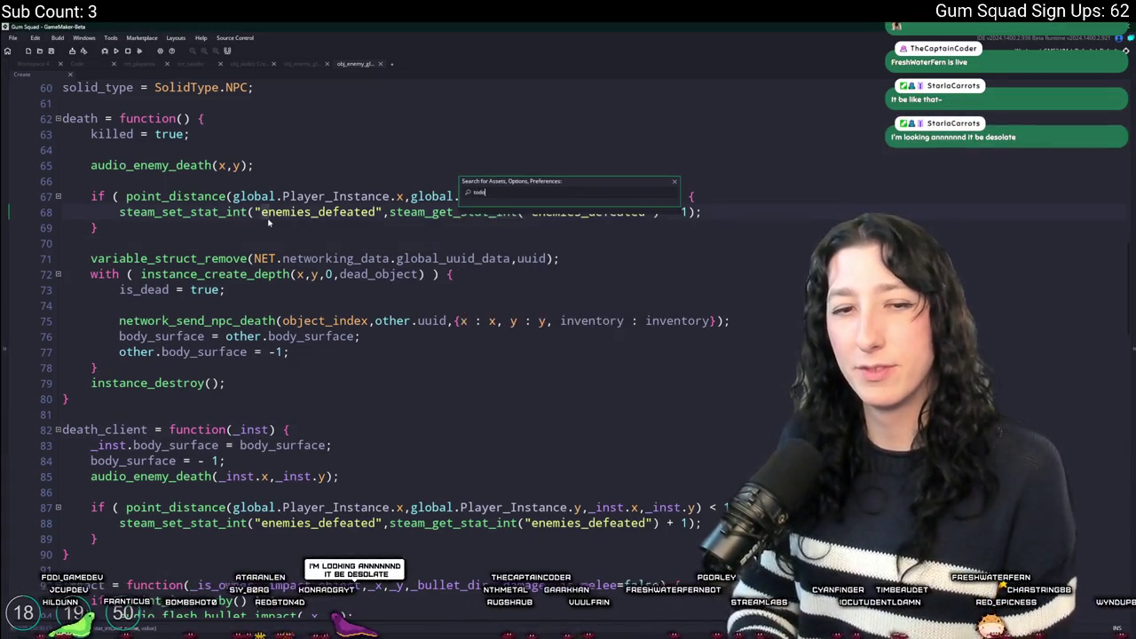
{"action": "key", "text": "Return"}
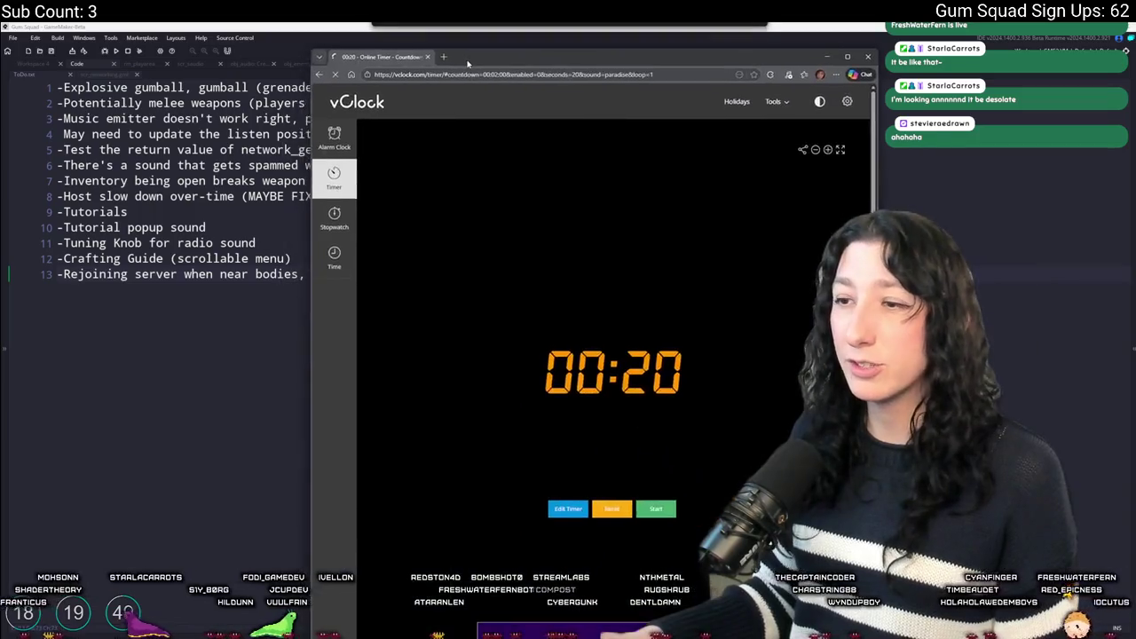
Step: Drag the vClock 00:20 countdown window left over the lower left of the to-do notes
{"action": "mouse_move", "coordinate": [467, 57]}
{"action": "left_mouse_down"}
{"action": "mouse_move", "coordinate": [354, 78]}
{"action": "mouse_move", "coordinate": [227, 50]}
{"action": "mouse_move", "coordinate": [216, 323]}
{"action": "mouse_move", "coordinate": [429, 325]}
{"action": "mouse_move", "coordinate": [697, 239]}
{"action": "mouse_move", "coordinate": [741, 139]}
{"action": "mouse_move", "coordinate": [547, 313]}
{"action": "mouse_move", "coordinate": [343, 282]}
{"action": "mouse_move", "coordinate": [342, 306]}
{"action": "mouse_move", "coordinate": [207, 313]}
{"action": "mouse_move", "coordinate": [209, 327]}
{"action": "left_mouse_up"}
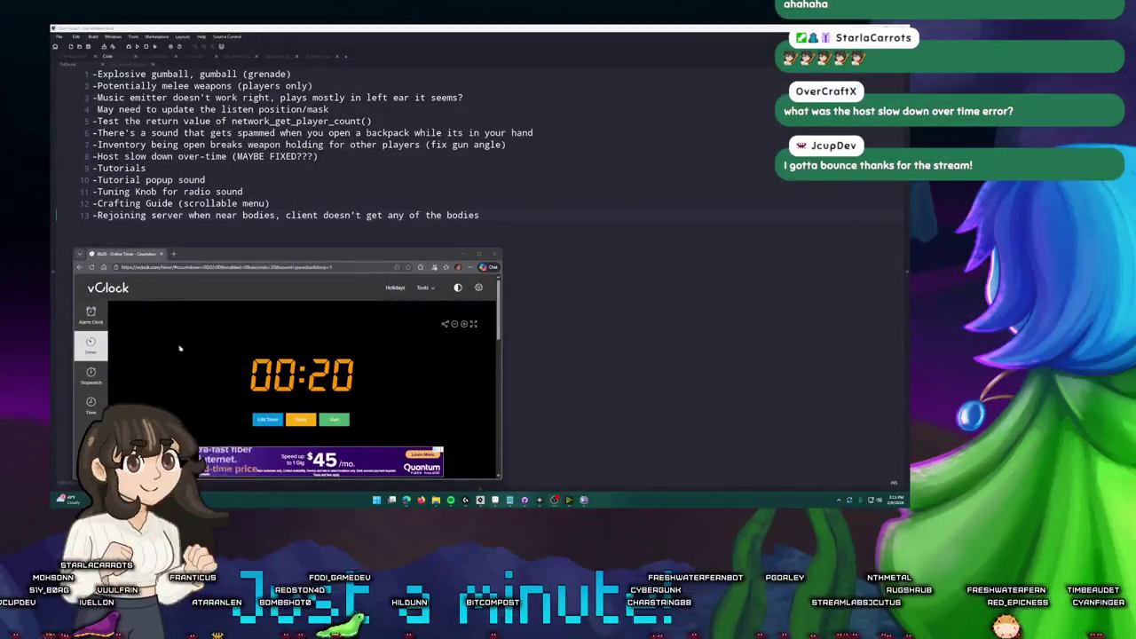
Step: Start a 05:00 countdown in vClock's timer and stop it at 04:56
{"action": "scroll", "coordinate": [331, 390], "scroll_direction": "down", "scroll_amount": 2}
{"action": "left_click", "coordinate": [268, 352]}
{"action": "key", "text": "Escape"}
{"action": "left_click", "coordinate": [268, 352]}
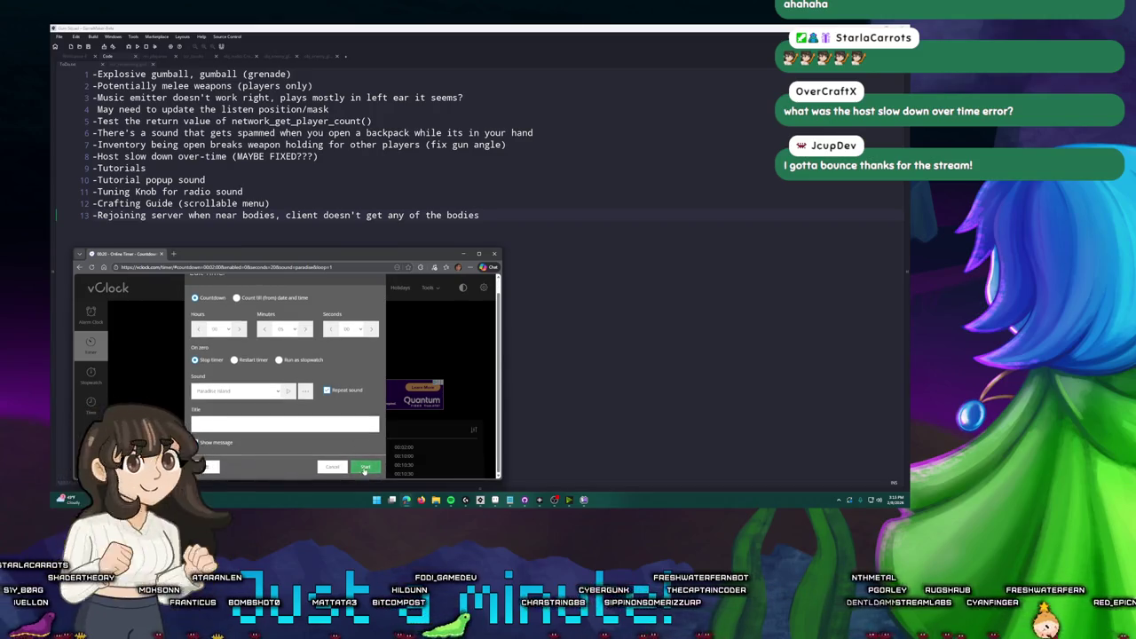
{"action": "left_click", "coordinate": [365, 466]}
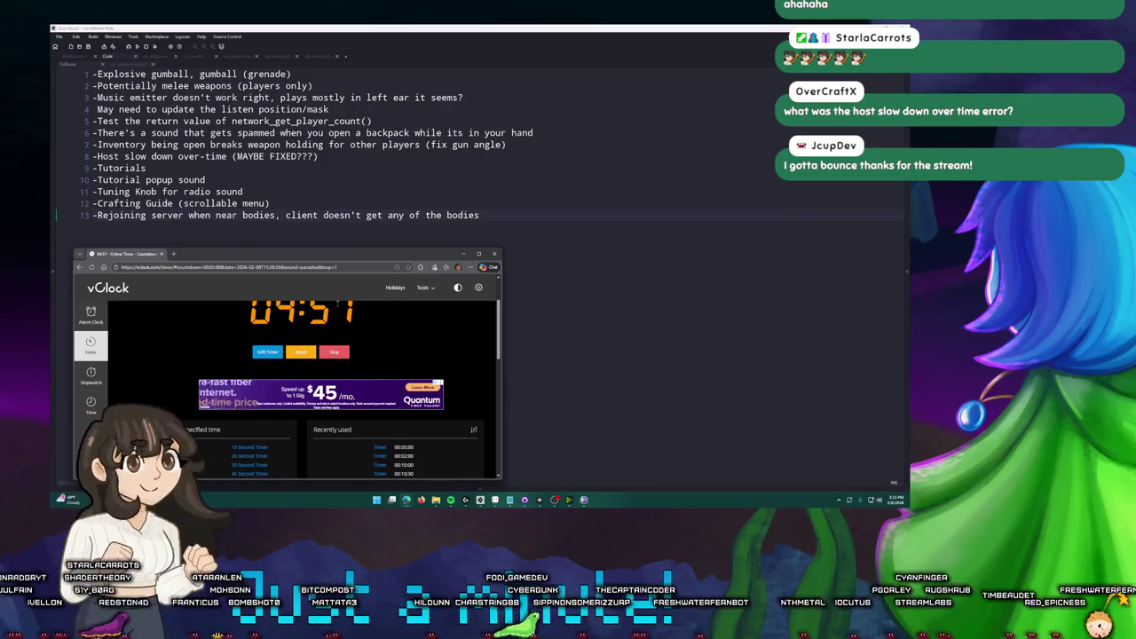
{"action": "left_click", "coordinate": [332, 353]}
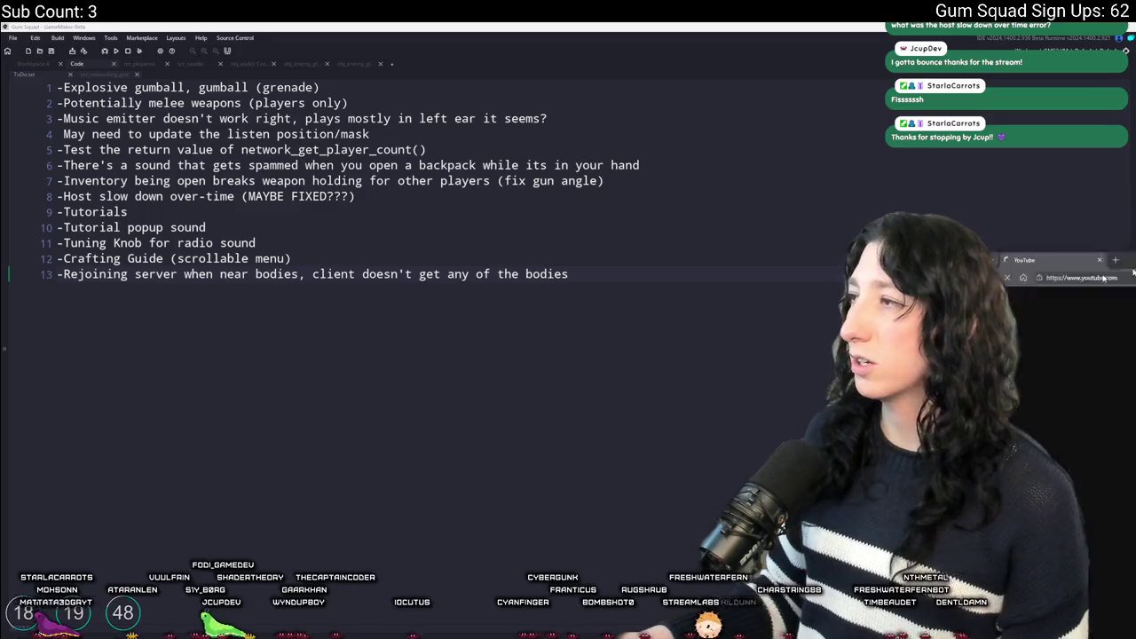
Step: Play the seahorse 'Aquarium 4K VIDEO ULTRA HD' coral reef video from the '4k fish swimming' results
{"action": "key", "text": "alt+Tab"}
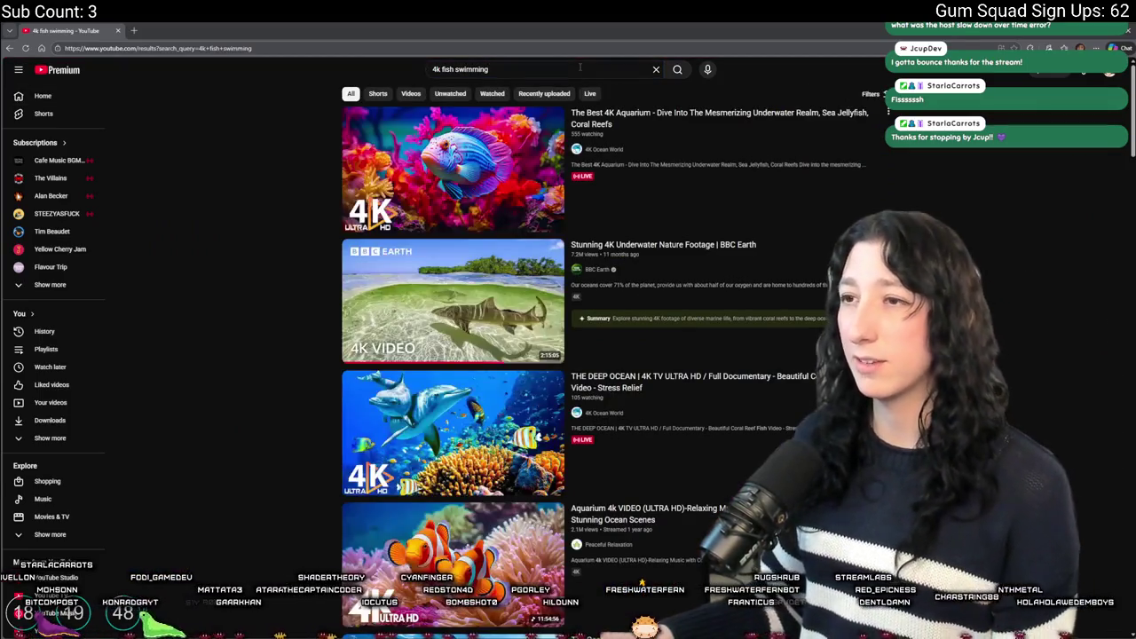
{"action": "scroll", "coordinate": [463, 439], "scroll_direction": "down", "scroll_amount": 1}
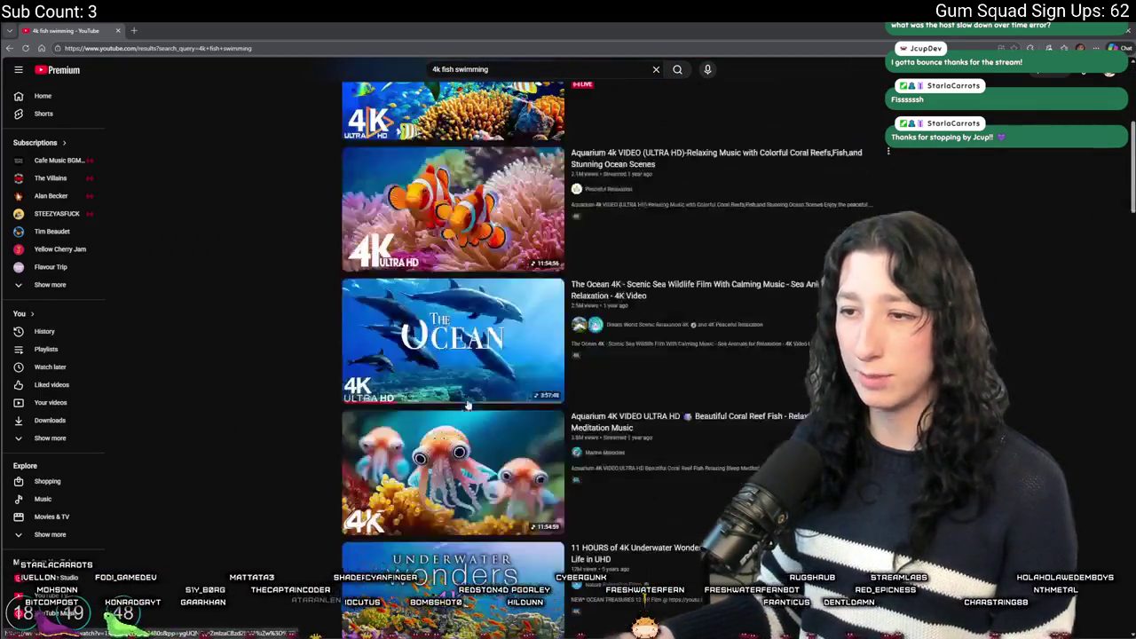
{"action": "left_click", "coordinate": [438, 459]}
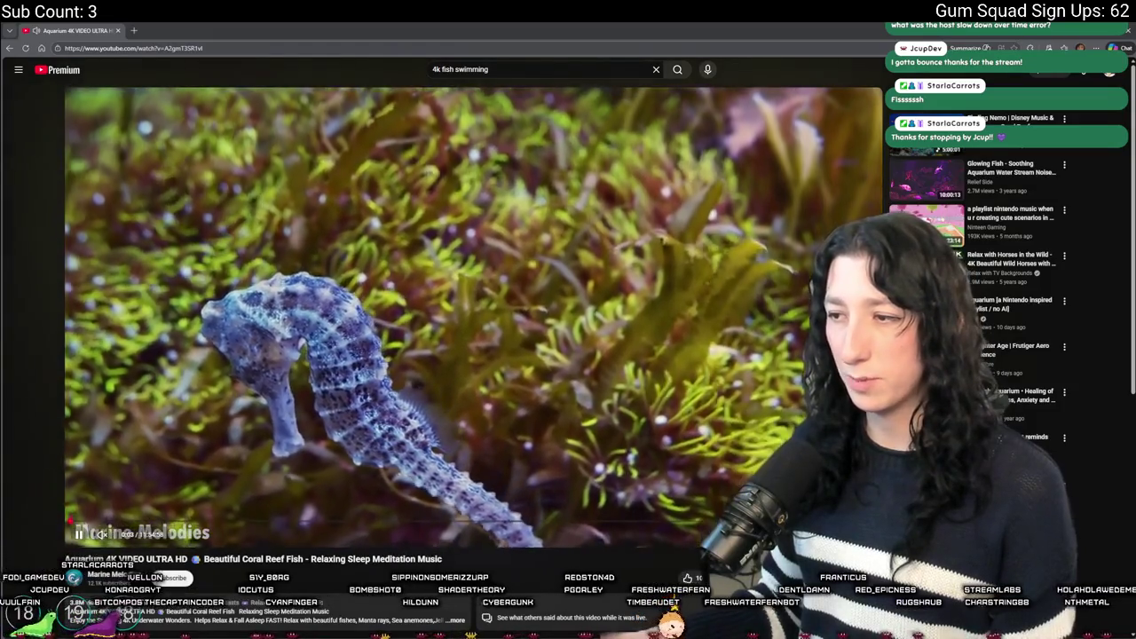
Step: Make the aquarium video full screen and park the vClock timer bottom-right until it reaches 00:00
{"action": "key", "text": "f"}
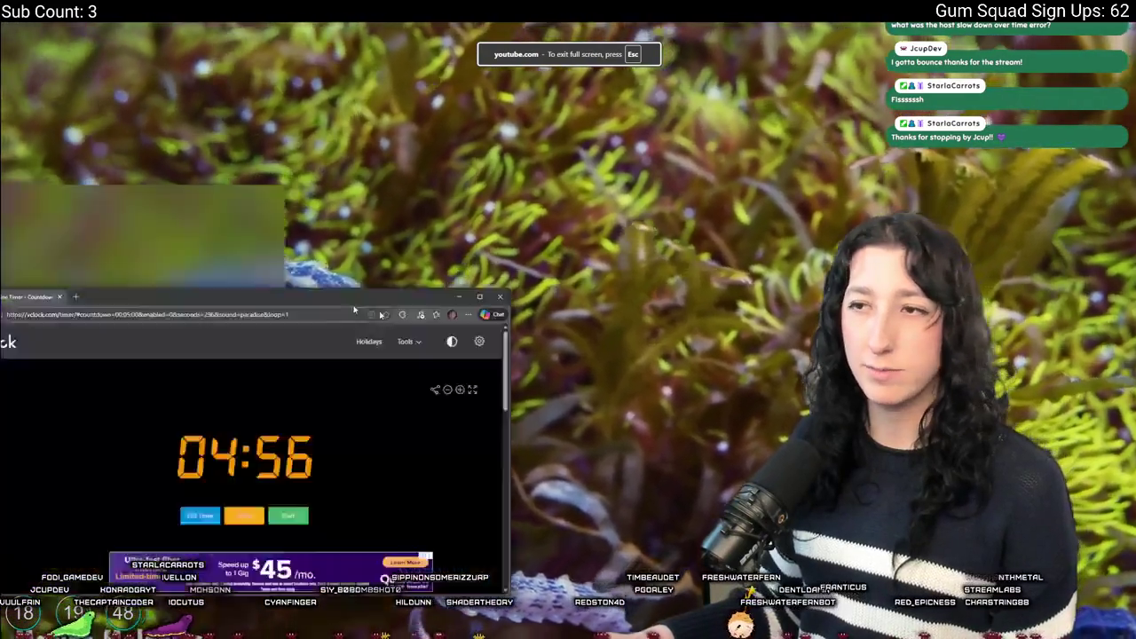
{"action": "mouse_move", "coordinate": [354, 309]}
{"action": "left_mouse_down"}
{"action": "mouse_move", "coordinate": [997, 435]}
{"action": "mouse_move", "coordinate": [1056, 435]}
{"action": "left_mouse_up"}
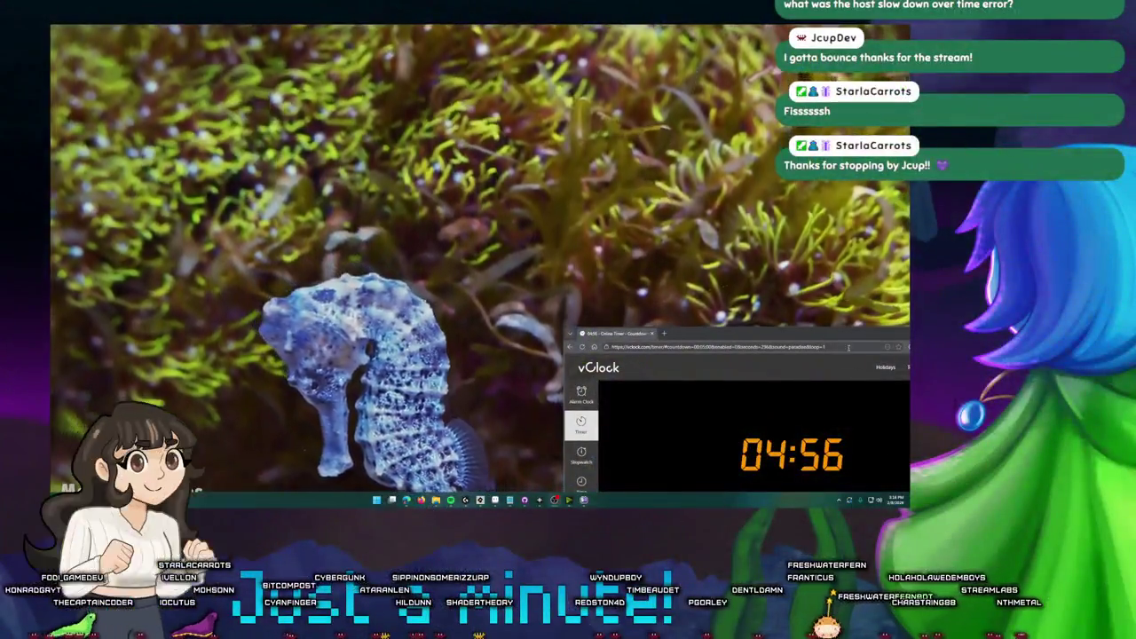
{"action": "mouse_move", "coordinate": [849, 348]}
{"action": "left_mouse_down"}
{"action": "mouse_move", "coordinate": [774, 260]}
{"action": "mouse_move", "coordinate": [797, 351]}
{"action": "mouse_move", "coordinate": [808, 342]}
{"action": "left_mouse_up"}
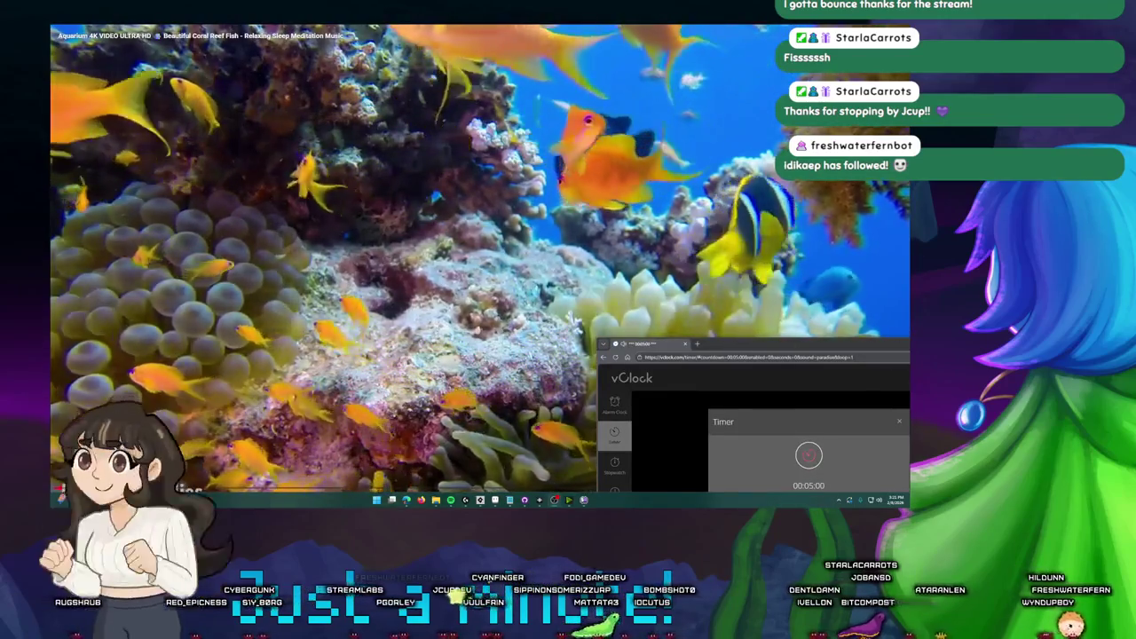
{"action": "left_click_drag", "start_coordinate": [800, 346], "coordinate": [474, 124]}
Step: Dismiss and minimise the finished timer, pause the fish video, and move the browser window aside
{"action": "left_click", "coordinate": [500, 293]}
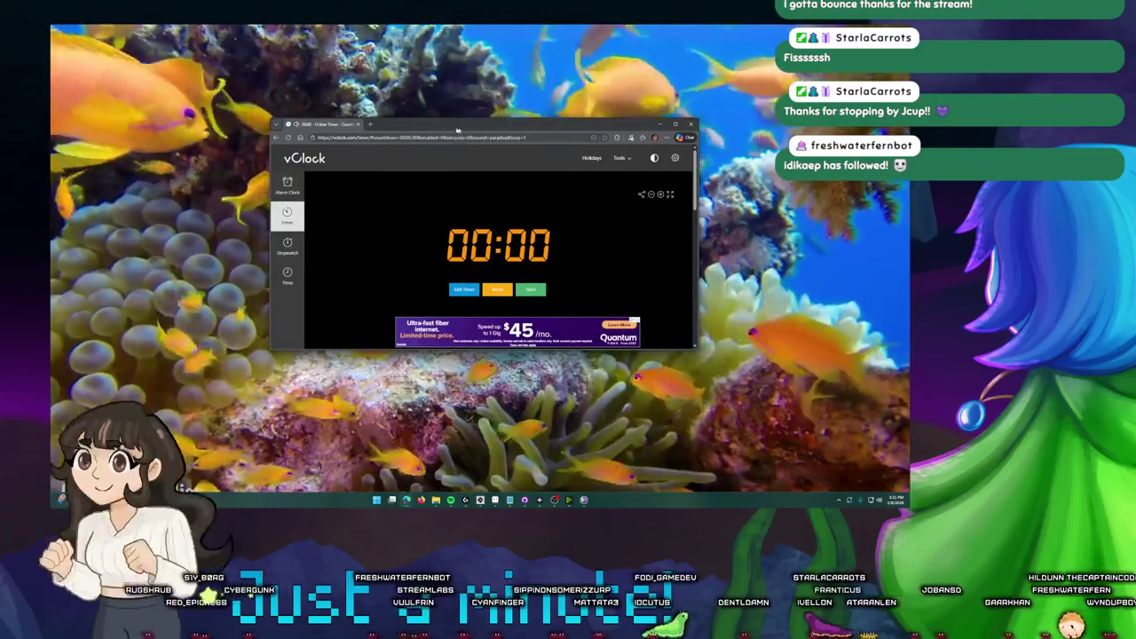
{"action": "key", "text": "super+Down"}
{"action": "key", "text": "alt+Tab"}
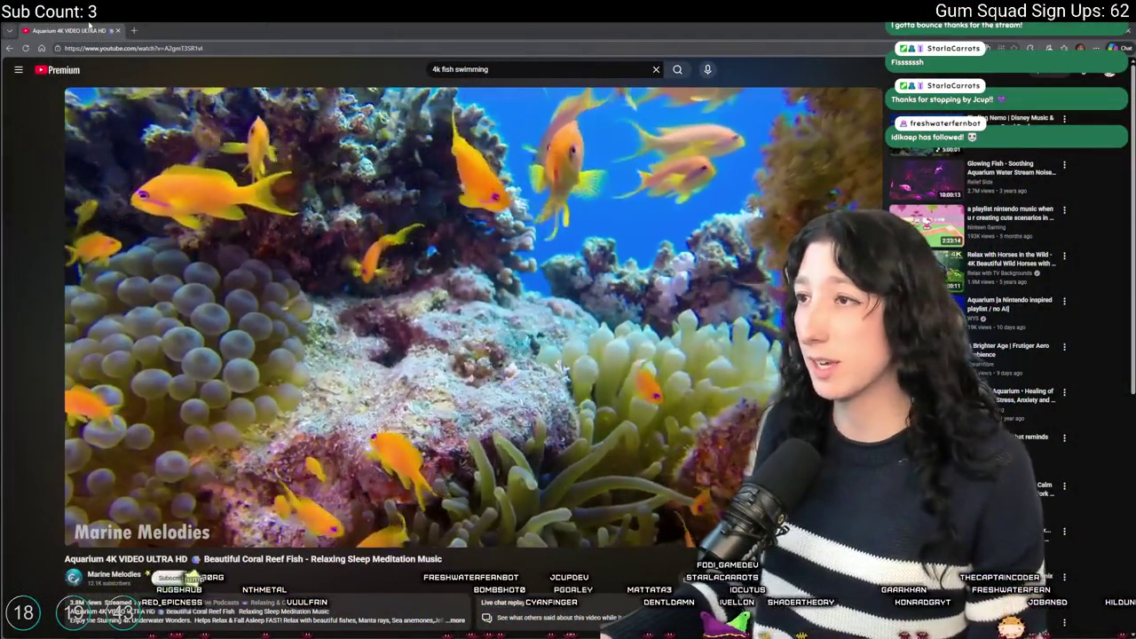
{"action": "left_click", "coordinate": [670, 145]}
{"action": "mouse_move", "coordinate": [139, 25]}
{"action": "left_mouse_down"}
{"action": "mouse_move", "coordinate": [342, 53]}
{"action": "mouse_move", "coordinate": [407, 85]}
{"action": "mouse_move", "coordinate": [892, 242]}
{"action": "mouse_move", "coordinate": [1135, 213]}
{"action": "left_mouse_up"}
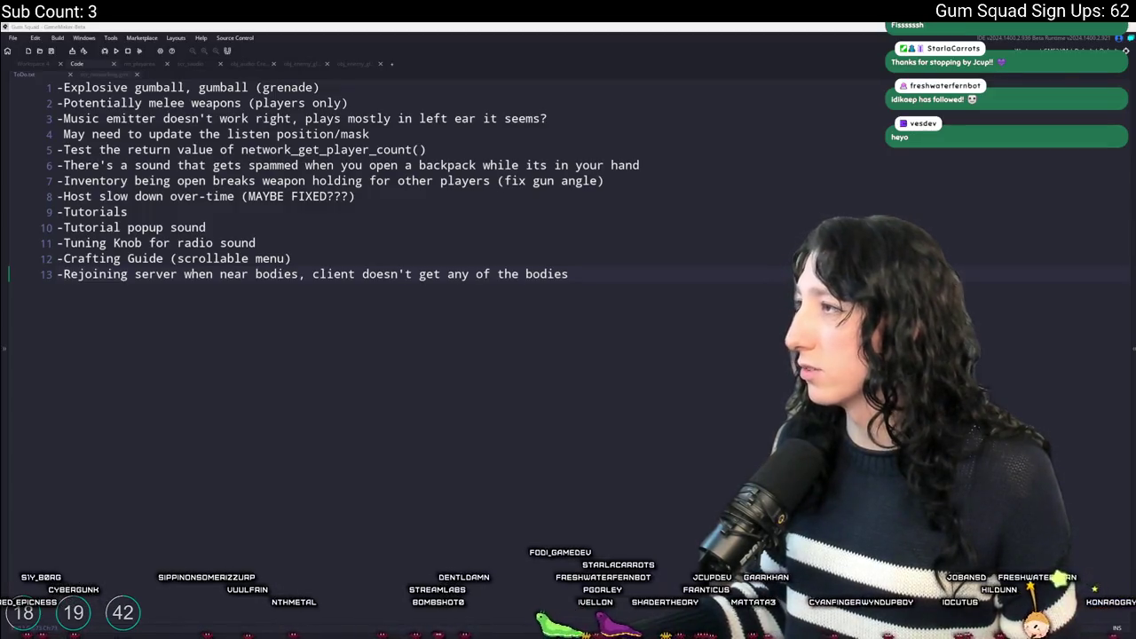
{"action": "mouse_move", "coordinate": [1132, 31]}
{"action": "left_mouse_down"}
{"action": "mouse_move", "coordinate": [621, 27]}
{"action": "mouse_move", "coordinate": [621, 2]}
{"action": "left_mouse_up"}
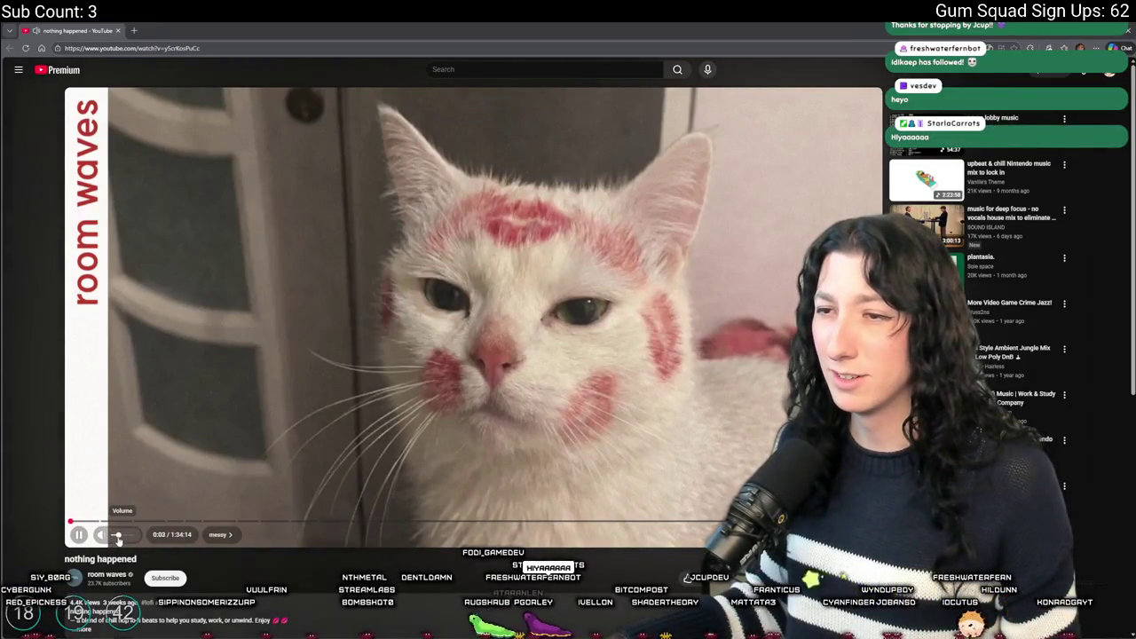
Step: Scroll the video description and open the album's Spotify link in a new tab
{"action": "scroll", "coordinate": [232, 495], "scroll_direction": "down", "scroll_amount": 2}
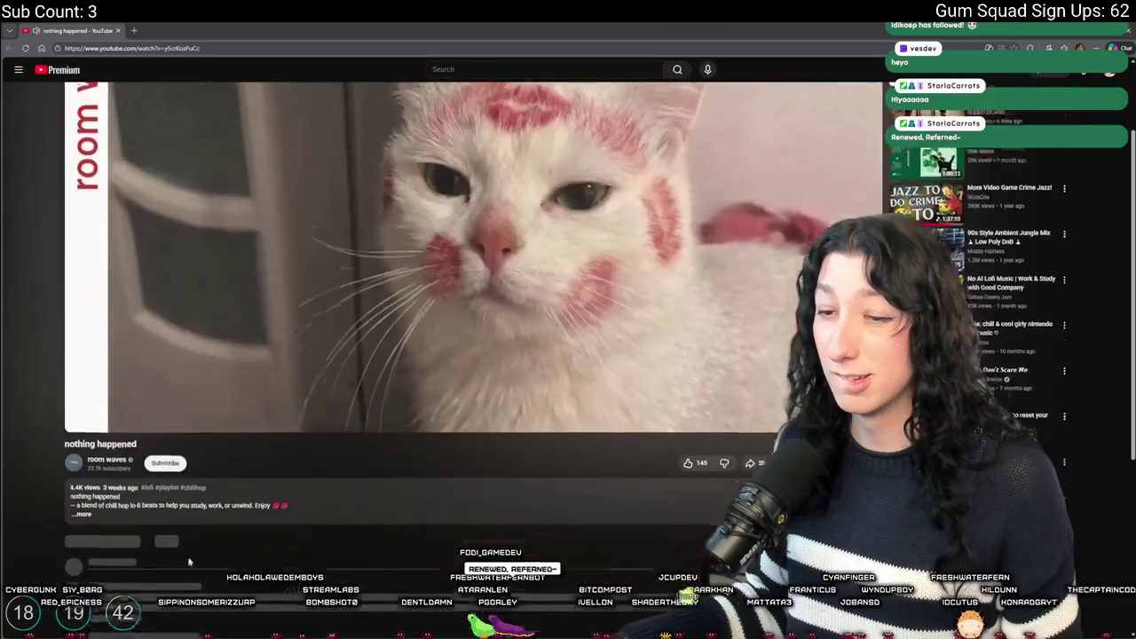
{"action": "scroll", "coordinate": [232, 495], "scroll_direction": "down", "scroll_amount": 2}
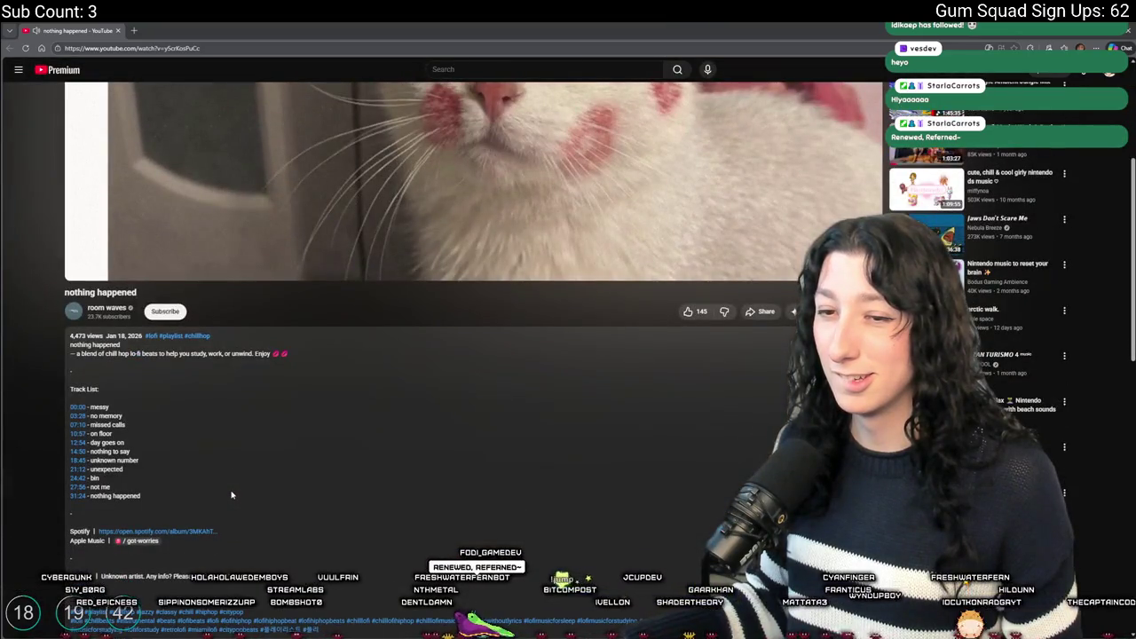
{"action": "scroll", "coordinate": [231, 495], "scroll_direction": "down", "scroll_amount": 1}
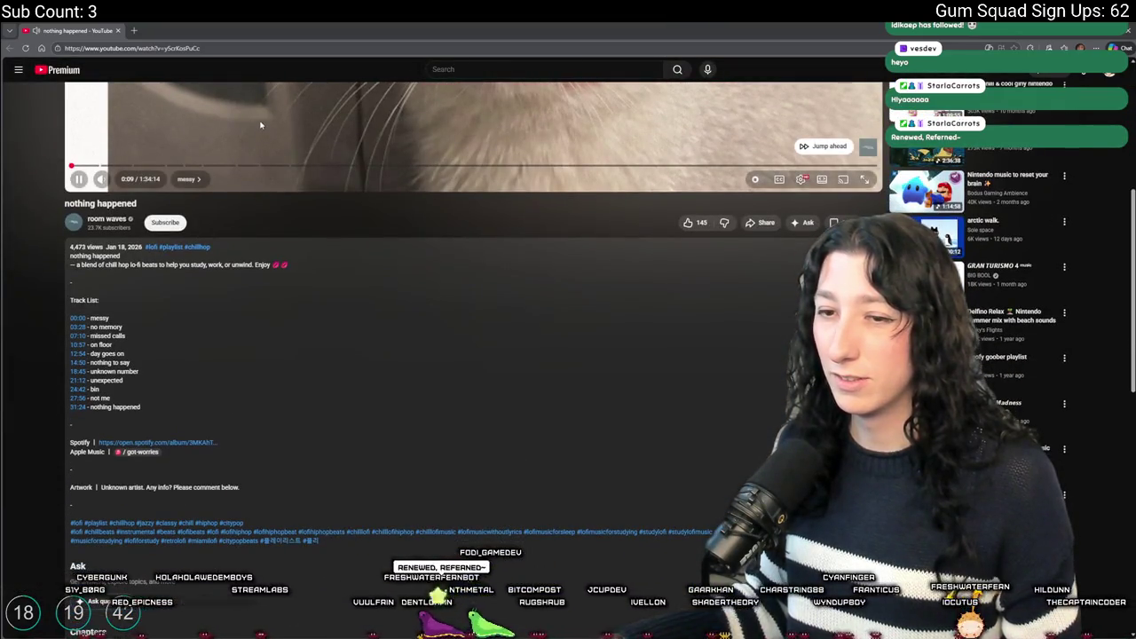
{"action": "left_click", "coordinate": [157, 442]}
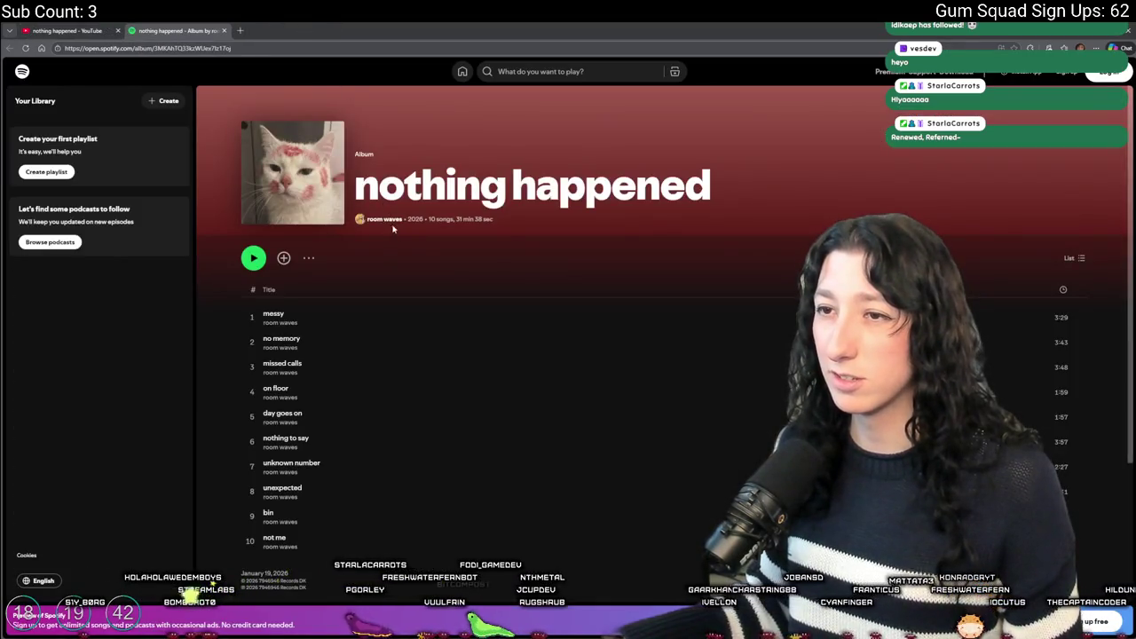
Step: Open the room waves artist page on Spotify and browse through it
{"action": "left_click", "coordinate": [328, 294]}
{"action": "scroll", "coordinate": [355, 297], "scroll_direction": "down", "scroll_amount": 2}
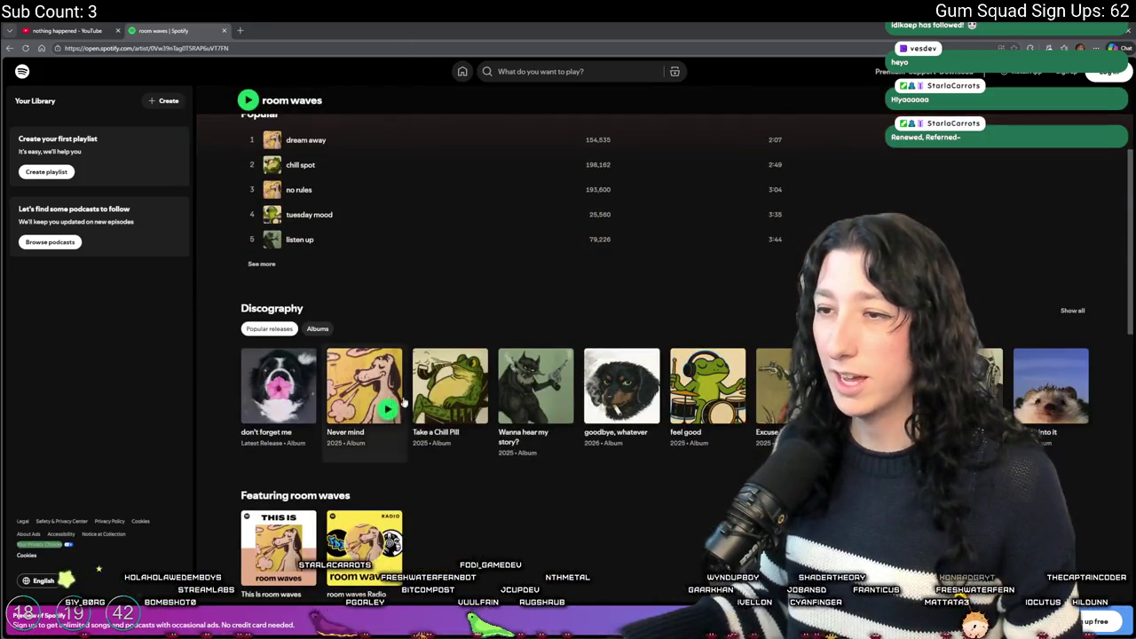
{"action": "scroll", "coordinate": [460, 512], "scroll_direction": "down", "scroll_amount": 1}
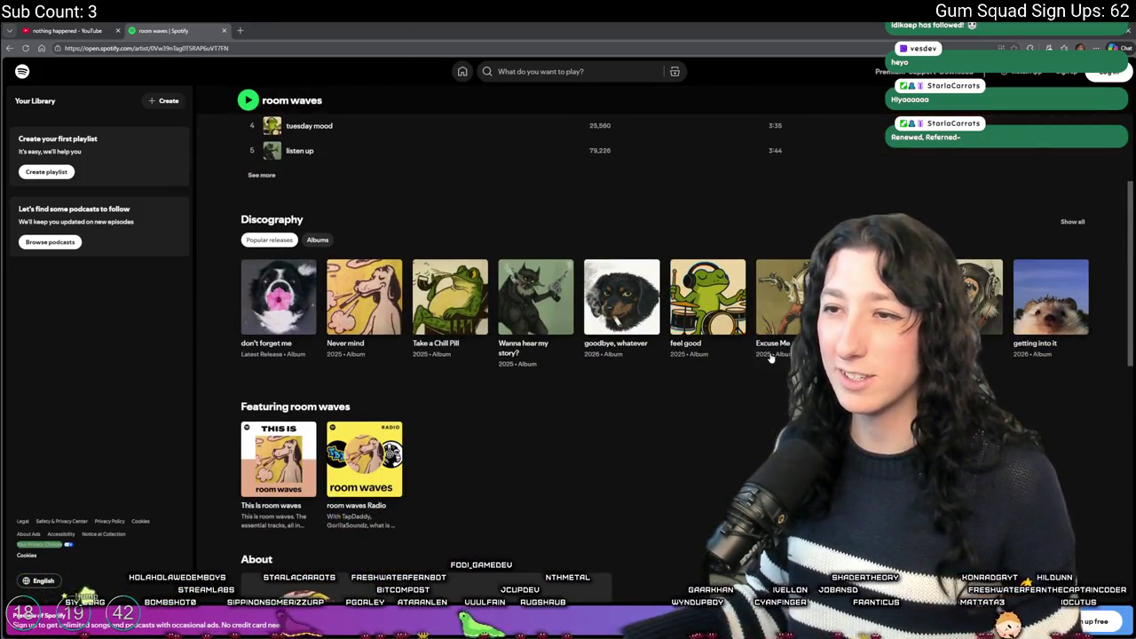
{"action": "scroll", "coordinate": [434, 231], "scroll_direction": "up", "scroll_amount": 3}
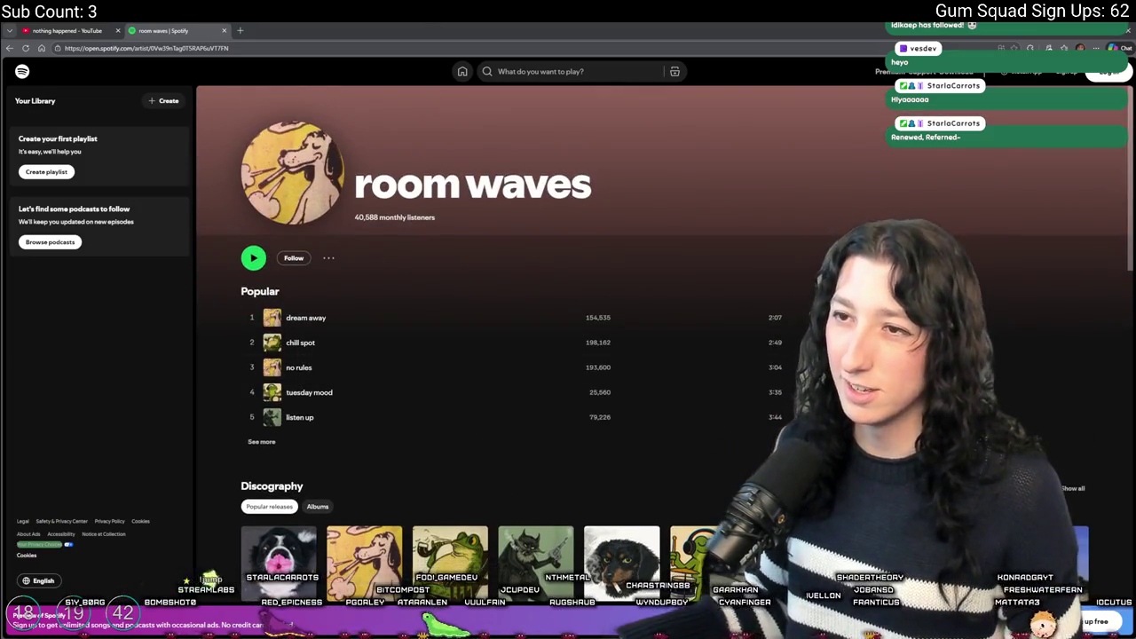
{"action": "scroll", "coordinate": [408, 546], "scroll_direction": "down", "scroll_amount": 3}
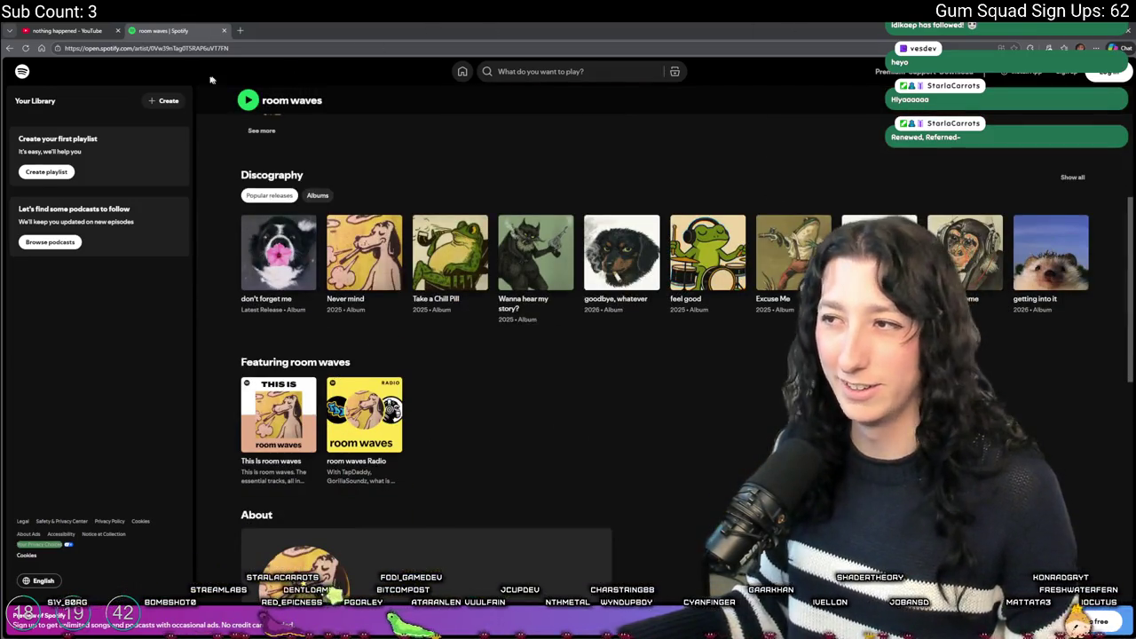
Step: Close the Spotify tab and minimise the browser to get back to GameMaker
{"action": "middle_click", "coordinate": [191, 25]}
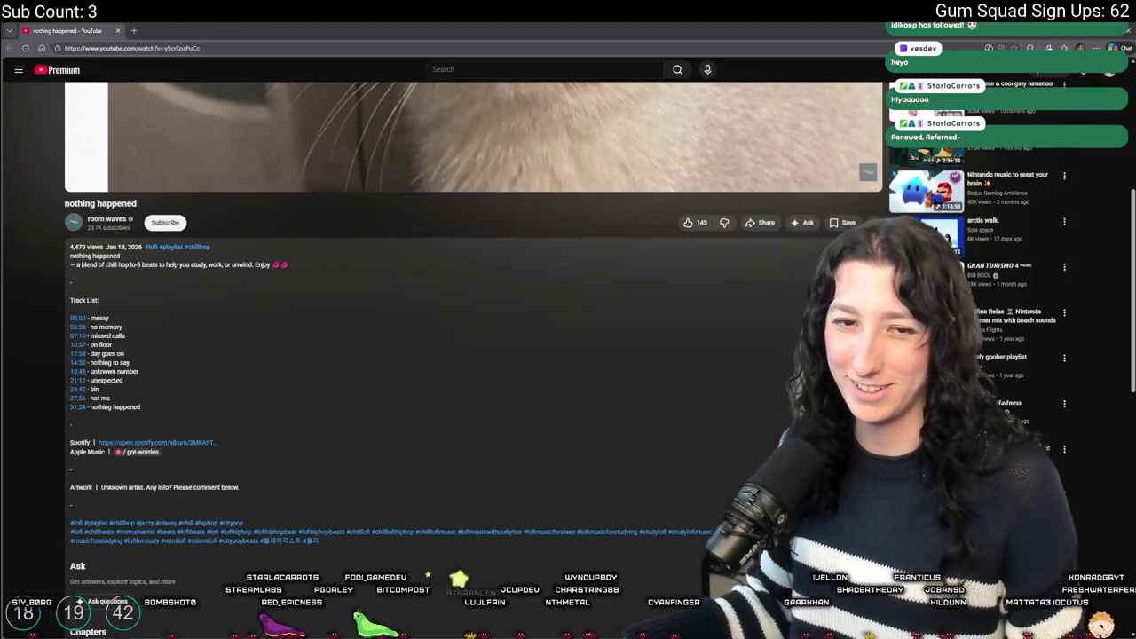
{"action": "scroll", "coordinate": [115, 404], "scroll_direction": "up", "scroll_amount": 3}
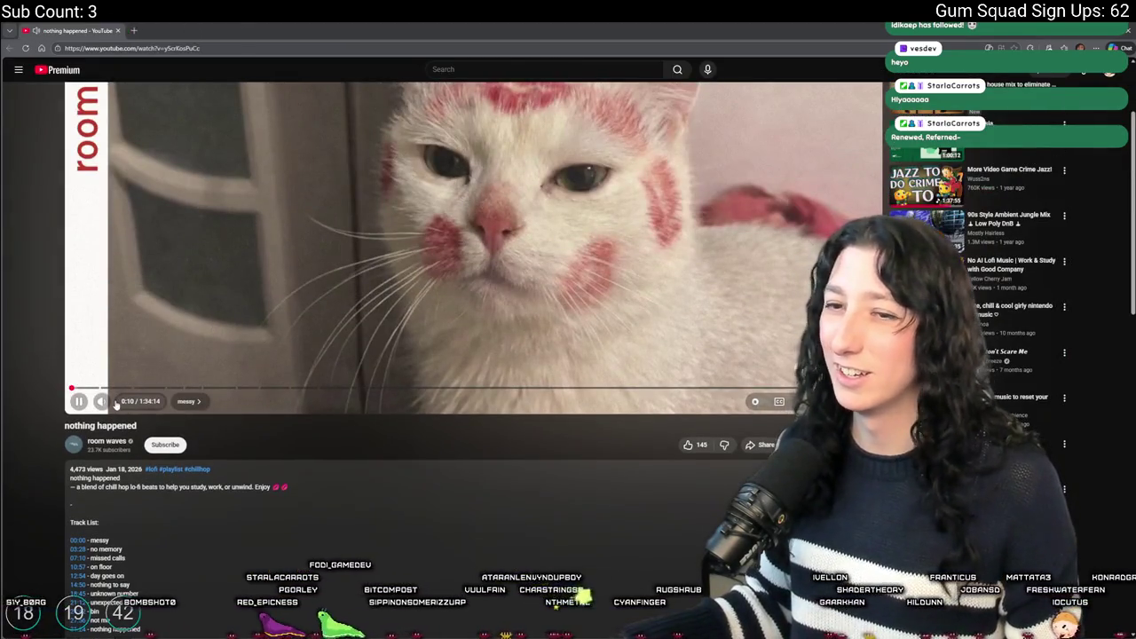
{"action": "mouse_move", "coordinate": [116, 404]}
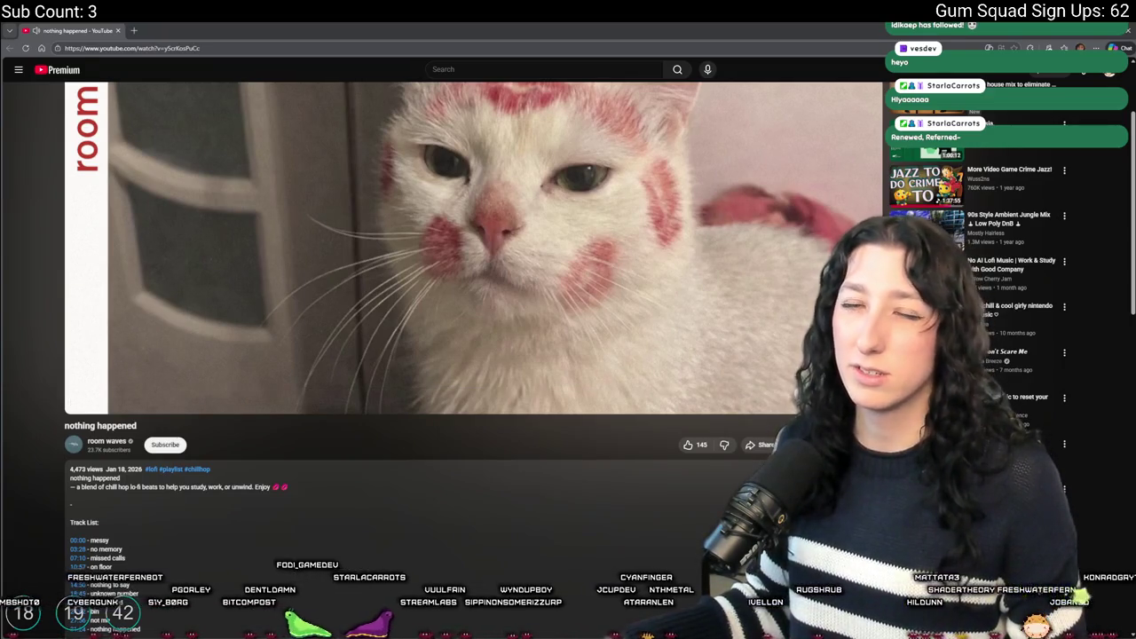
{"action": "key", "text": "super+Down"}
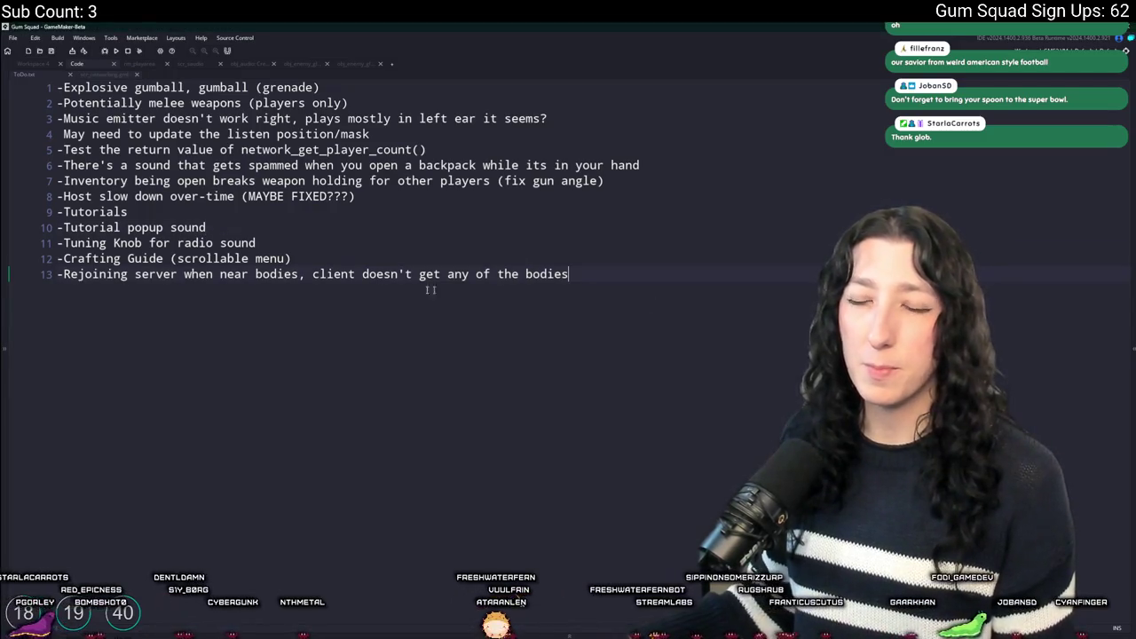
Step: Switch to the workspace with the object panels and restore the side docks
{"action": "left_click", "coordinate": [44, 69]}
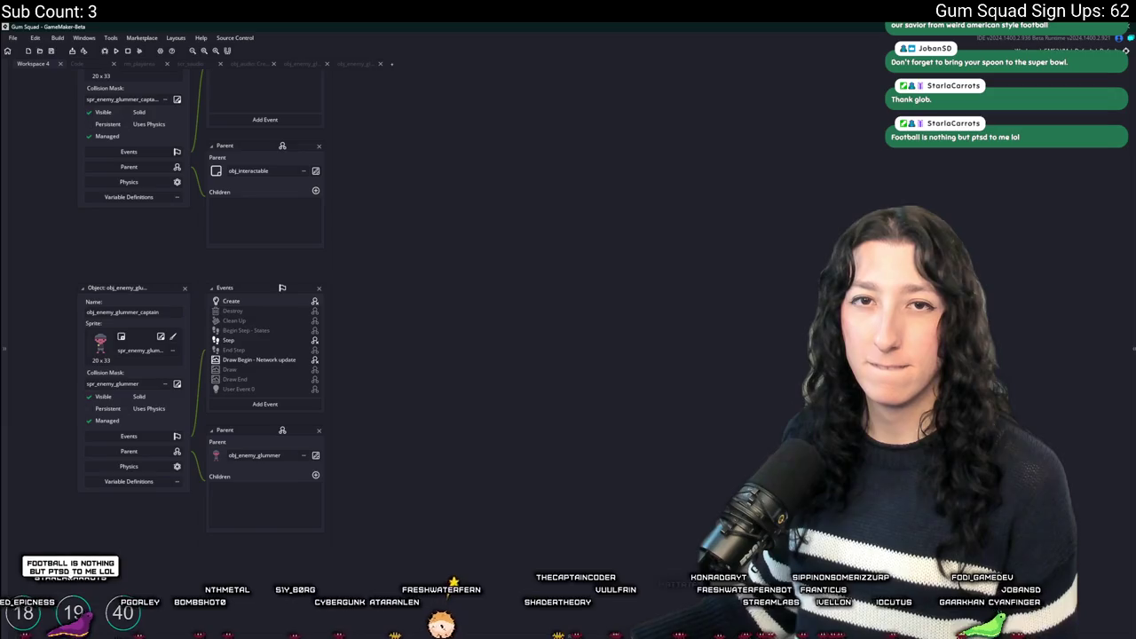
{"action": "scroll", "coordinate": [184, 301], "scroll_direction": "up", "scroll_amount": 1}
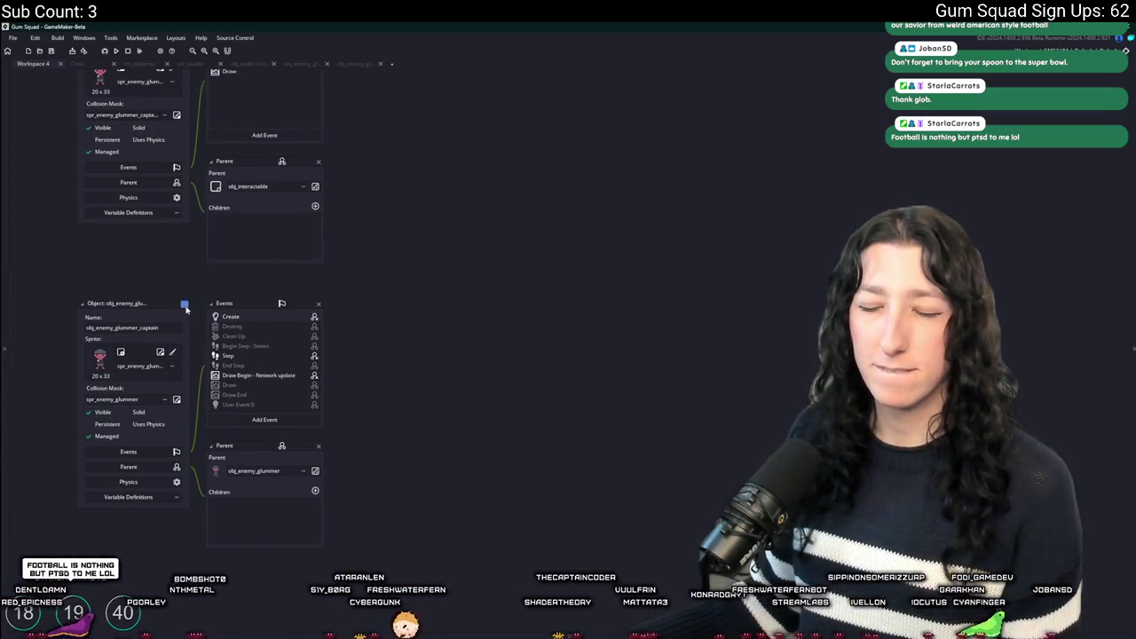
{"action": "scroll", "coordinate": [186, 284], "scroll_direction": "up", "scroll_amount": 5}
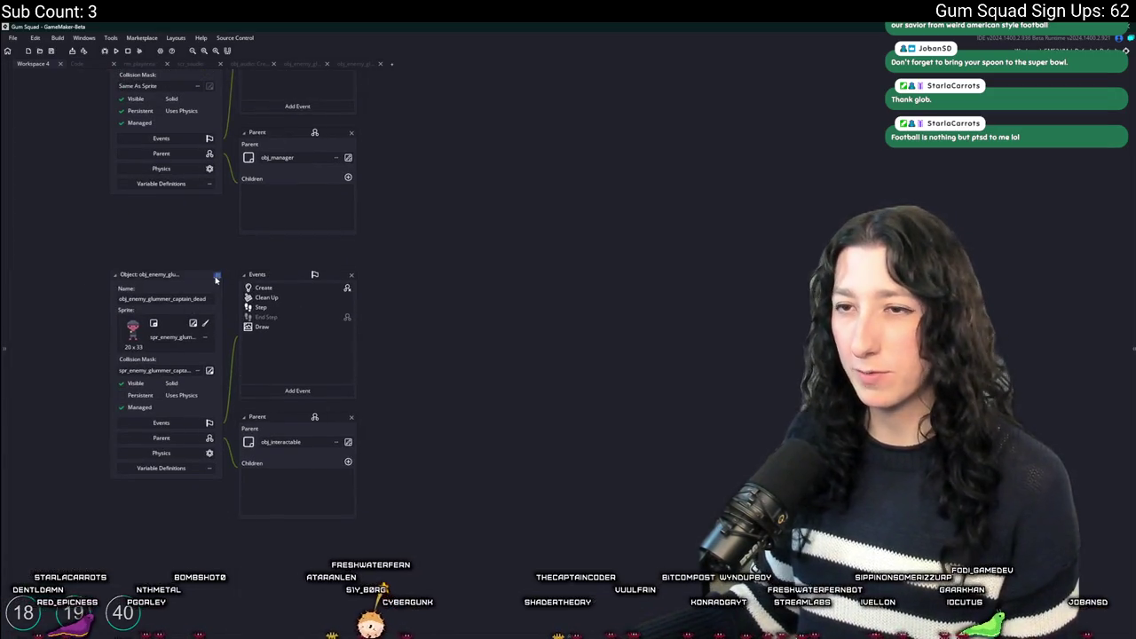
{"action": "scroll", "coordinate": [192, 299], "scroll_direction": "up", "scroll_amount": 3}
{"action": "scroll", "coordinate": [209, 163], "scroll_direction": "up", "scroll_amount": 5}
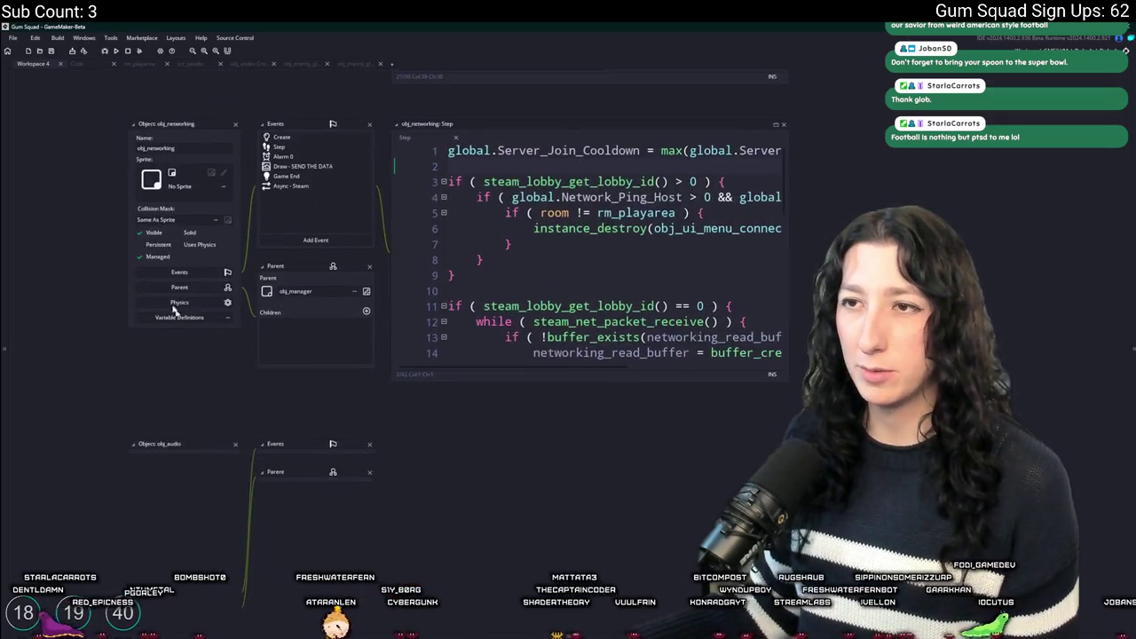
{"action": "key", "text": "F12"}
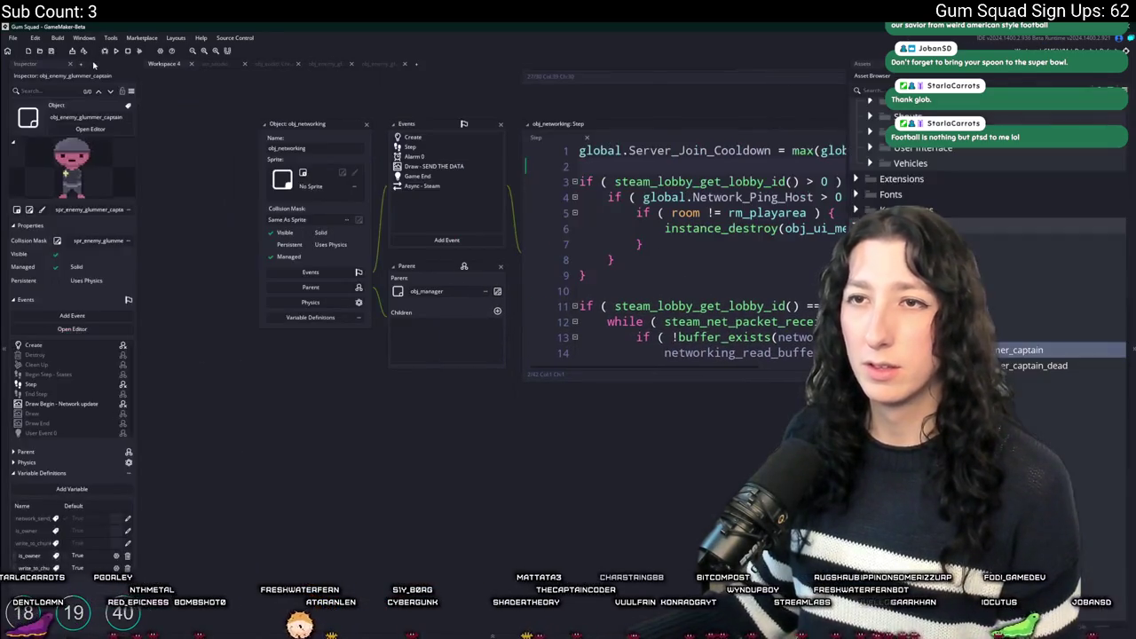
Step: Create a new empty workspace and open the ToDo note in it
{"action": "left_click", "coordinate": [203, 64]}
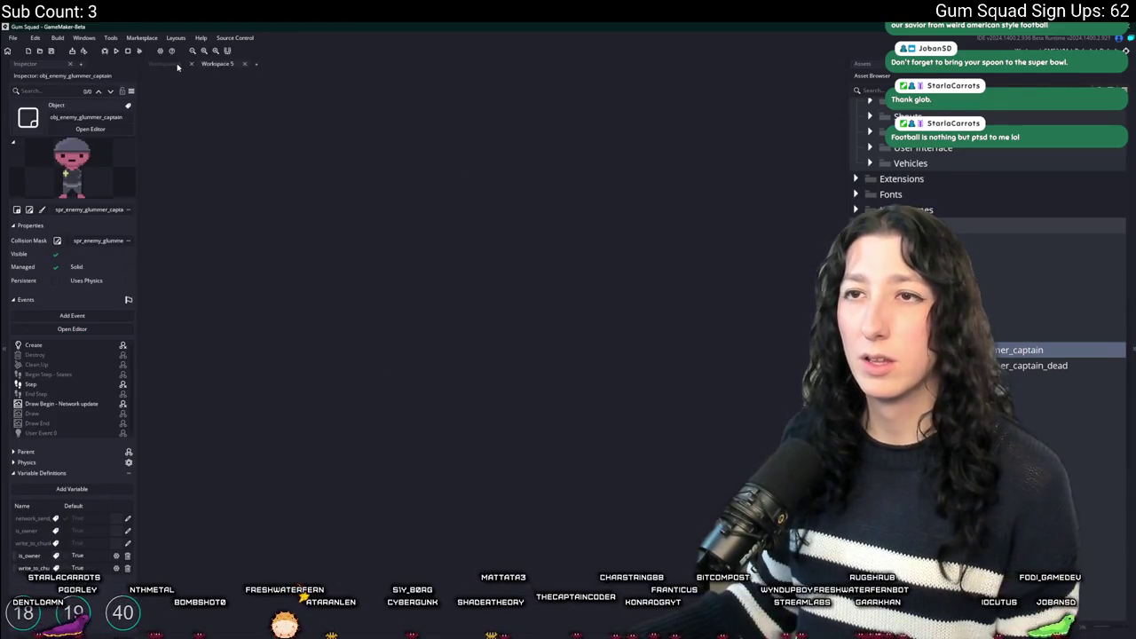
{"action": "key", "text": "ctrl+t"}
{"action": "type", "text": "tod"}
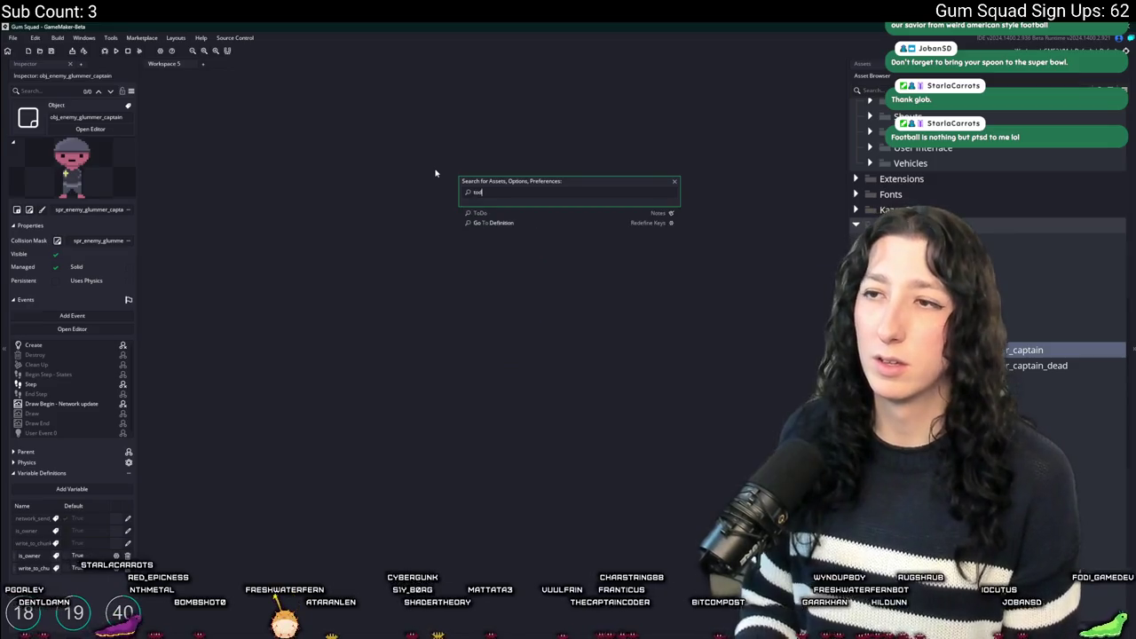
{"action": "key", "text": "Return"}
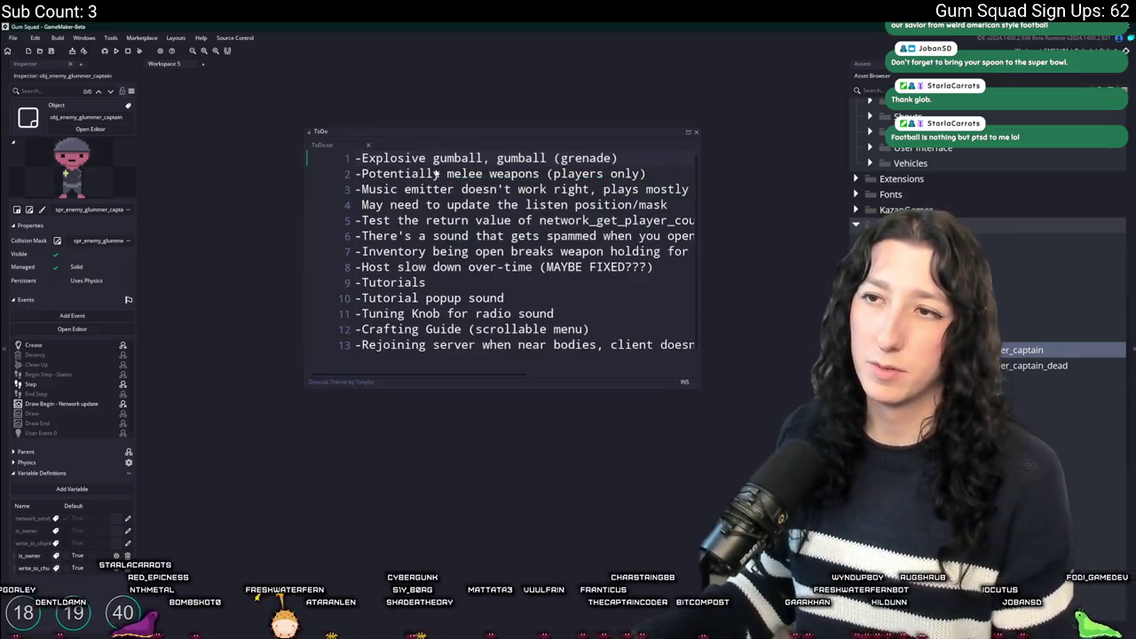
{"action": "left_click_drag", "start_coordinate": [648, 106], "coordinate": [621, 147]}
Step: Open obj_enemy_glummer and its Create event code through the asset search
{"action": "key", "text": "ctrl+t"}
{"action": "type", "text": "obj_enemy"}
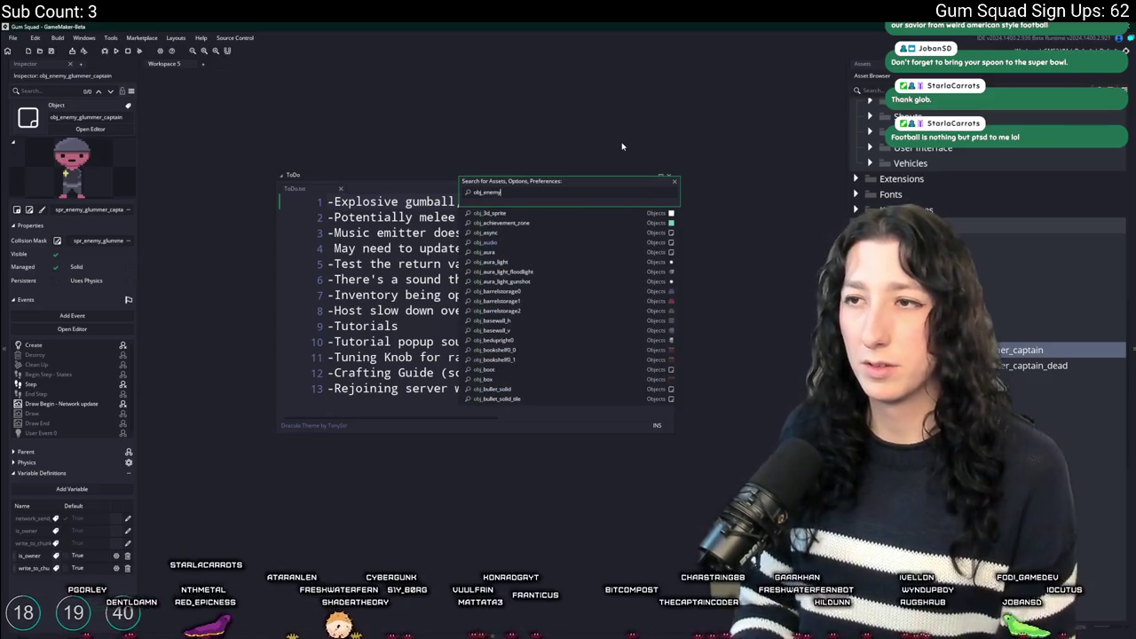
{"action": "left_click", "coordinate": [568, 223]}
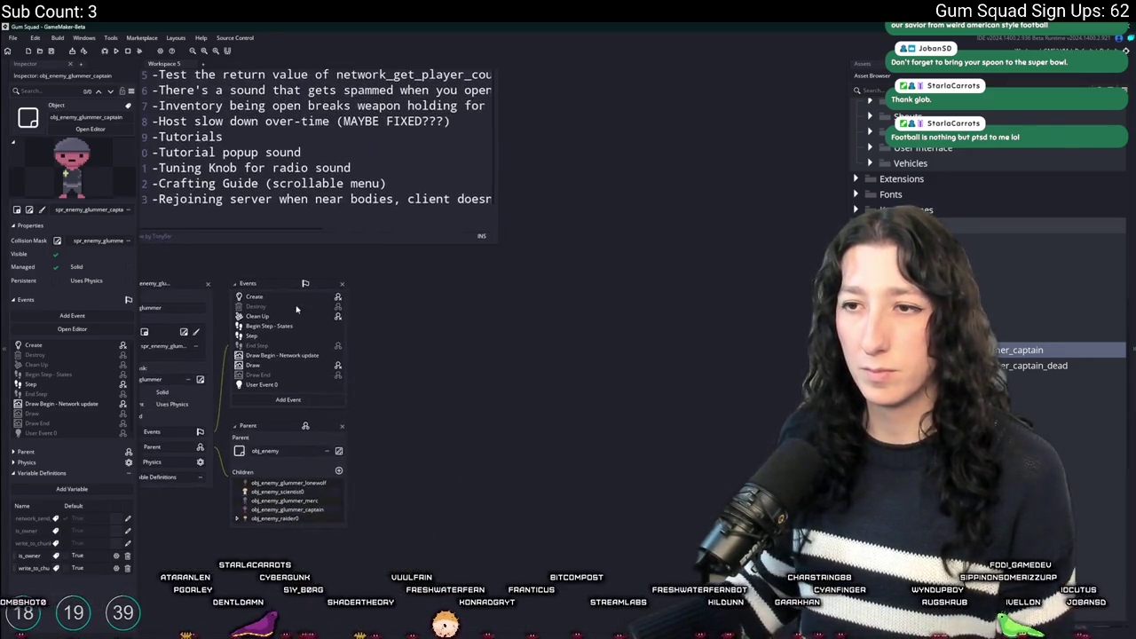
{"action": "double_click", "coordinate": [255, 296]}
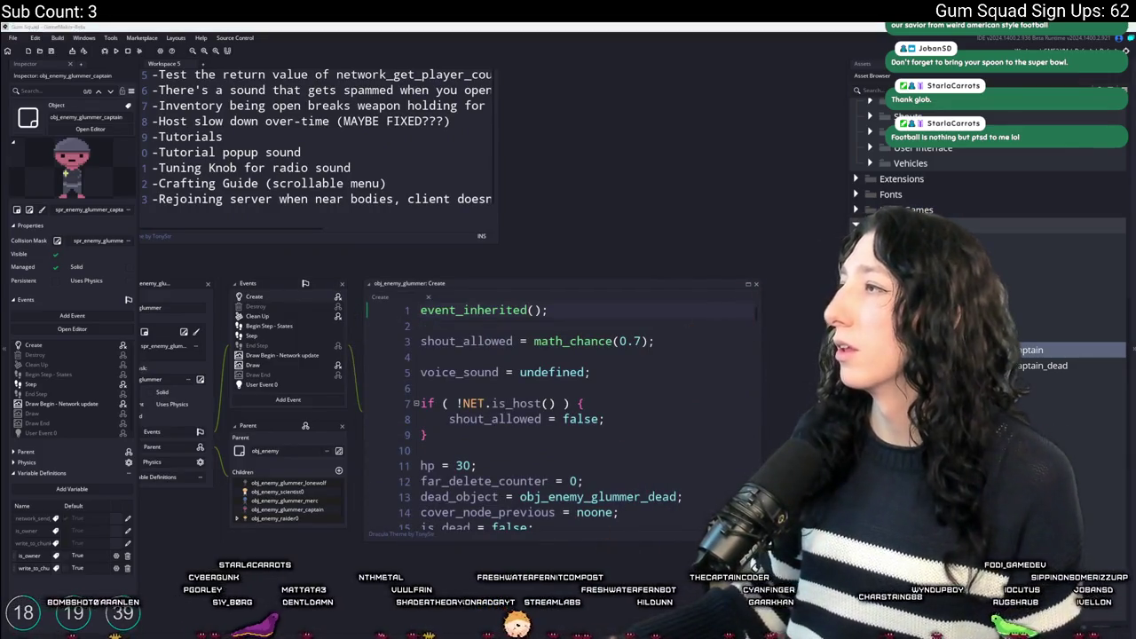
{"action": "key", "text": "alt+Tab"}
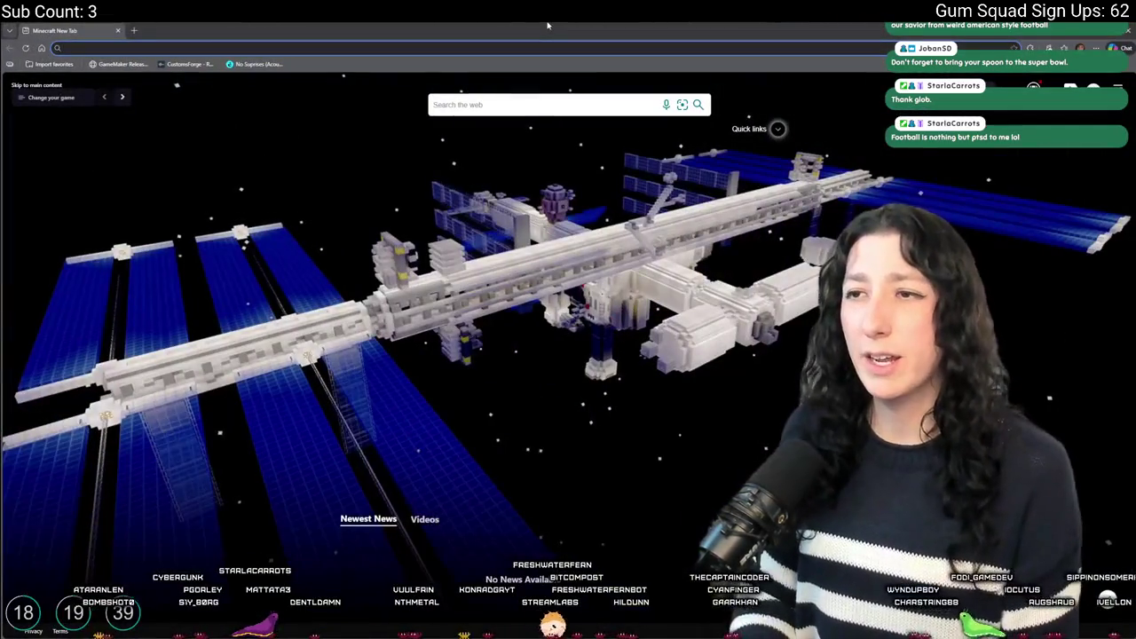
Step: Search Bing for 'steam networking tcp buffer' and read the full AI answer on TCP buffers
{"action": "key", "text": "ctrl+l"}
{"action": "type", "text": "steam network"}
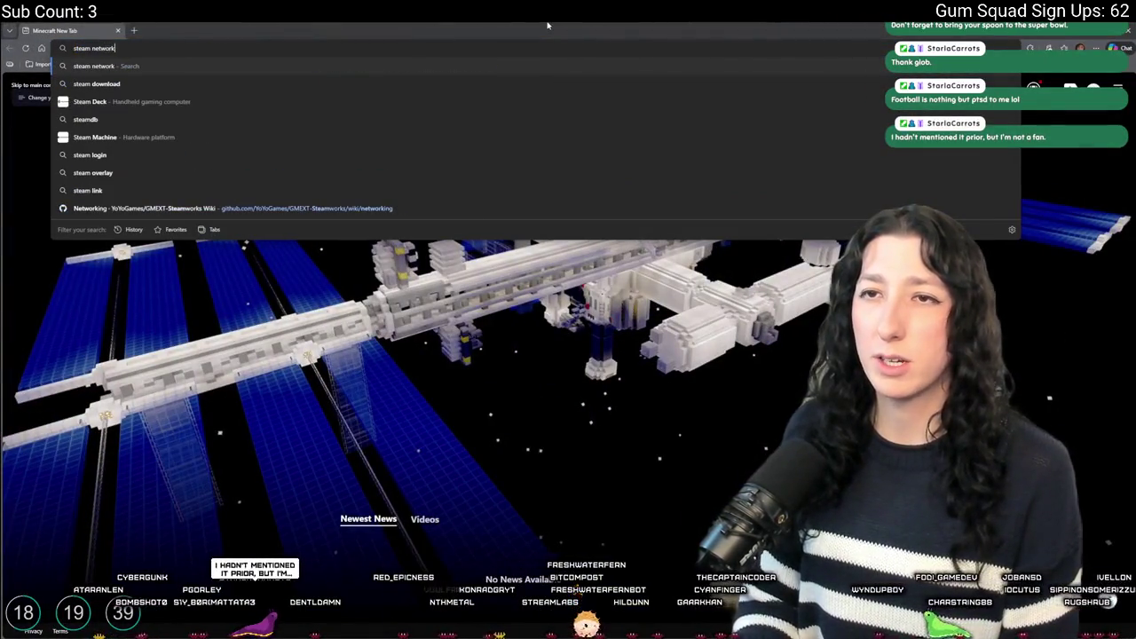
{"action": "type", "text": "ing tcp buffer"}
{"action": "key", "text": "Return"}
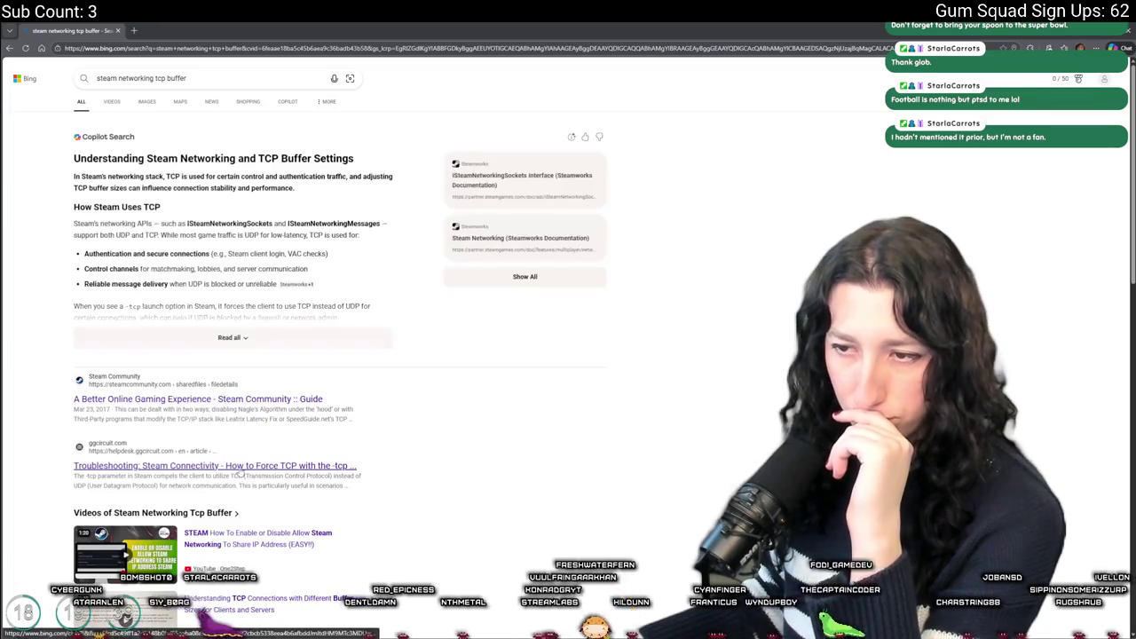
{"action": "left_click", "coordinate": [248, 344]}
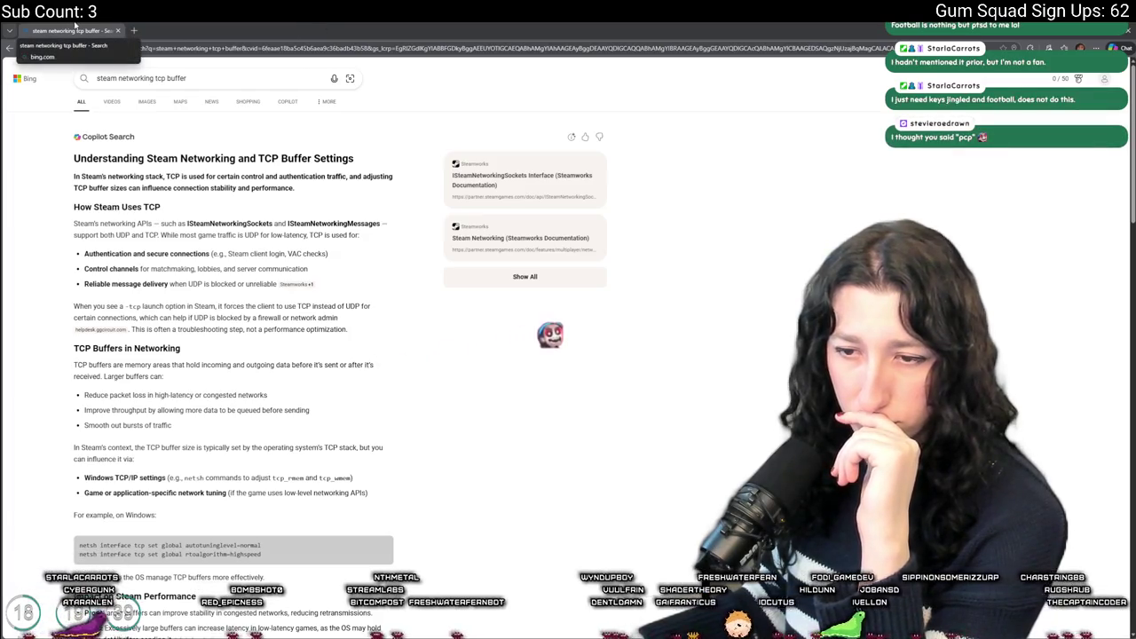
{"action": "scroll", "coordinate": [238, 488], "scroll_direction": "down", "scroll_amount": 2}
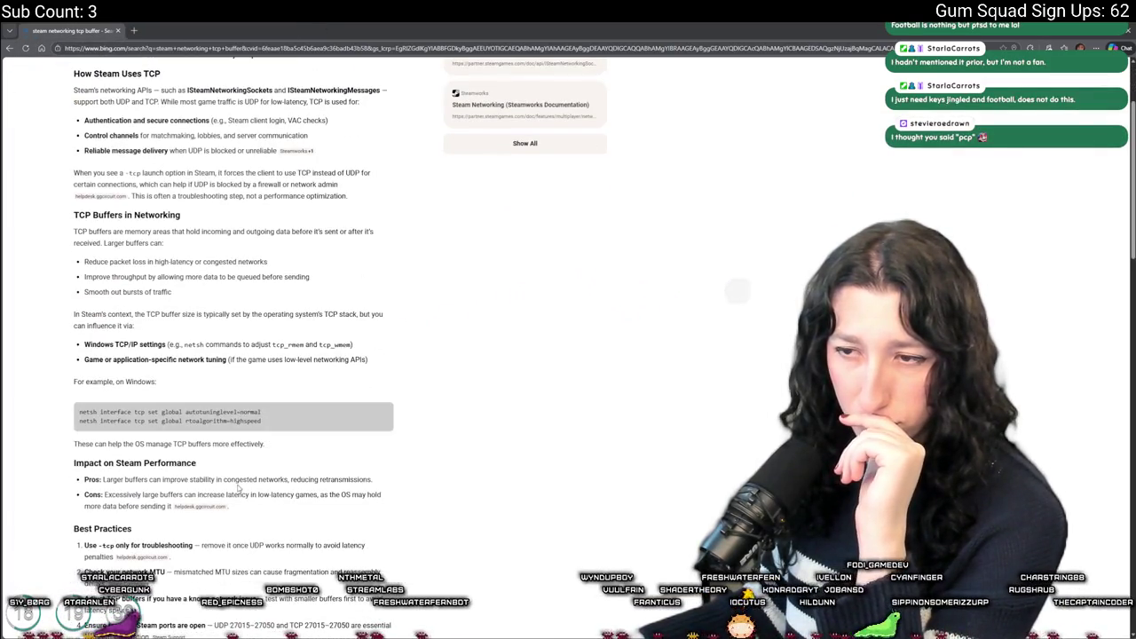
{"action": "scroll", "coordinate": [231, 435], "scroll_direction": "down", "scroll_amount": 1}
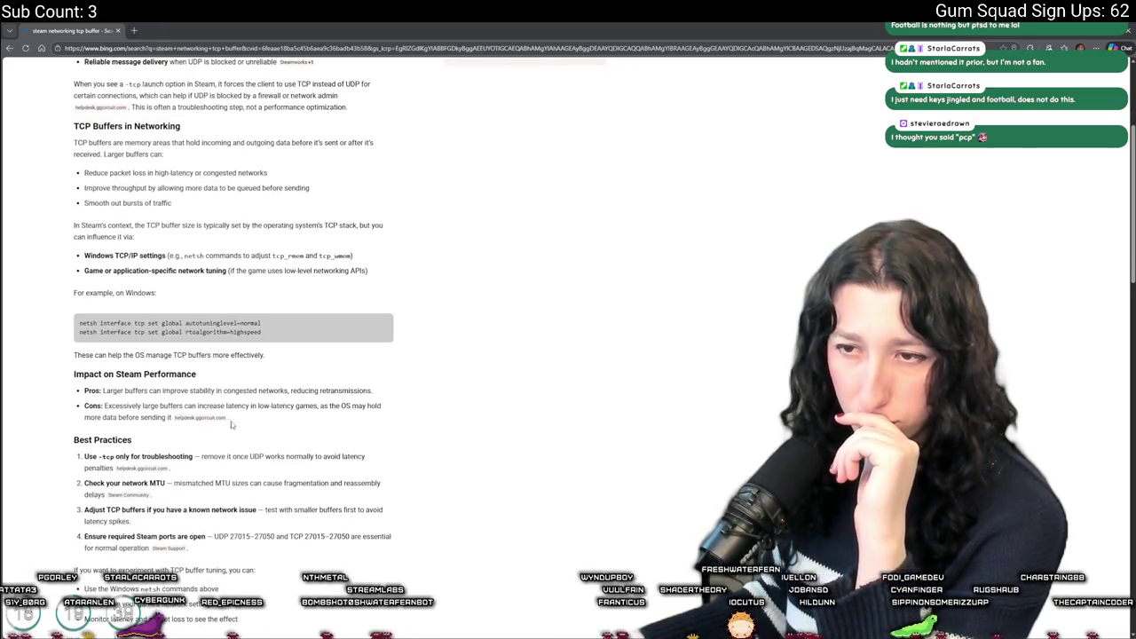
{"action": "key", "text": "alt+Tab"}
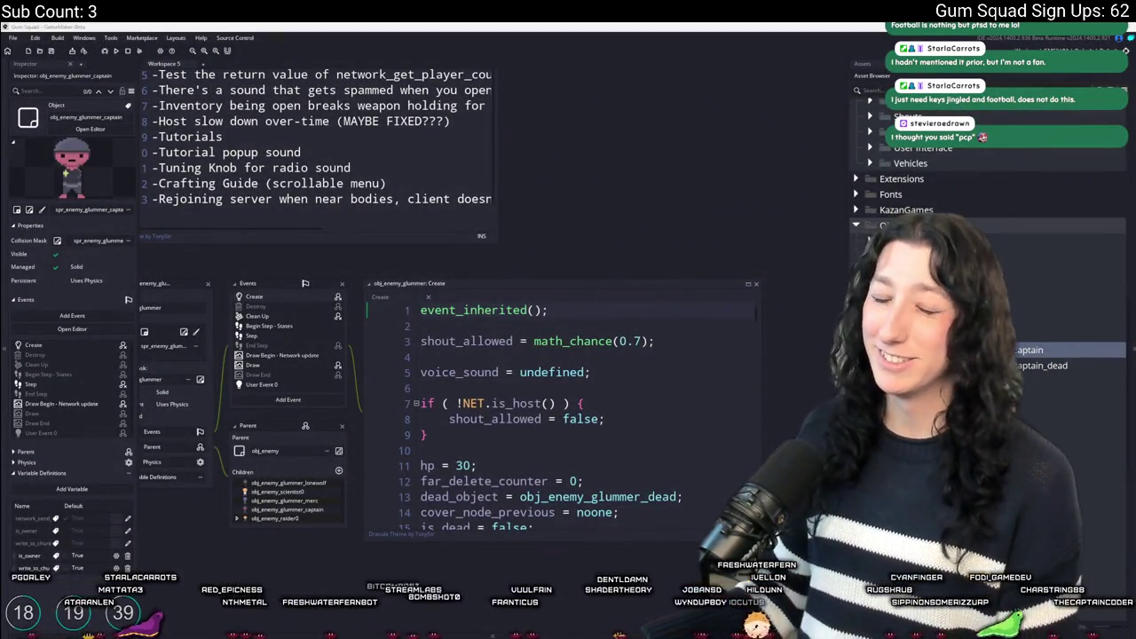
Step: Review obj_enemy_glummer's Clean Up and Destroy code, enlarging the window to show all 17 lines
{"action": "left_click_drag", "start_coordinate": [229, 289], "coordinate": [355, 254]}
{"action": "left_click", "coordinate": [358, 312]}
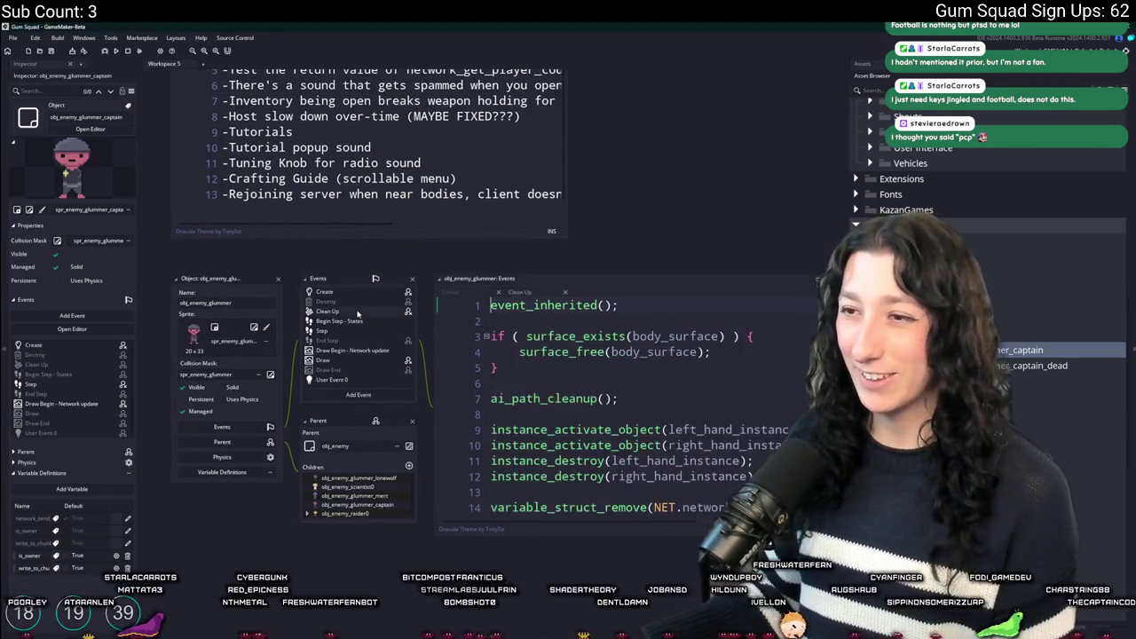
{"action": "scroll", "coordinate": [665, 381], "scroll_direction": "down", "scroll_amount": 2}
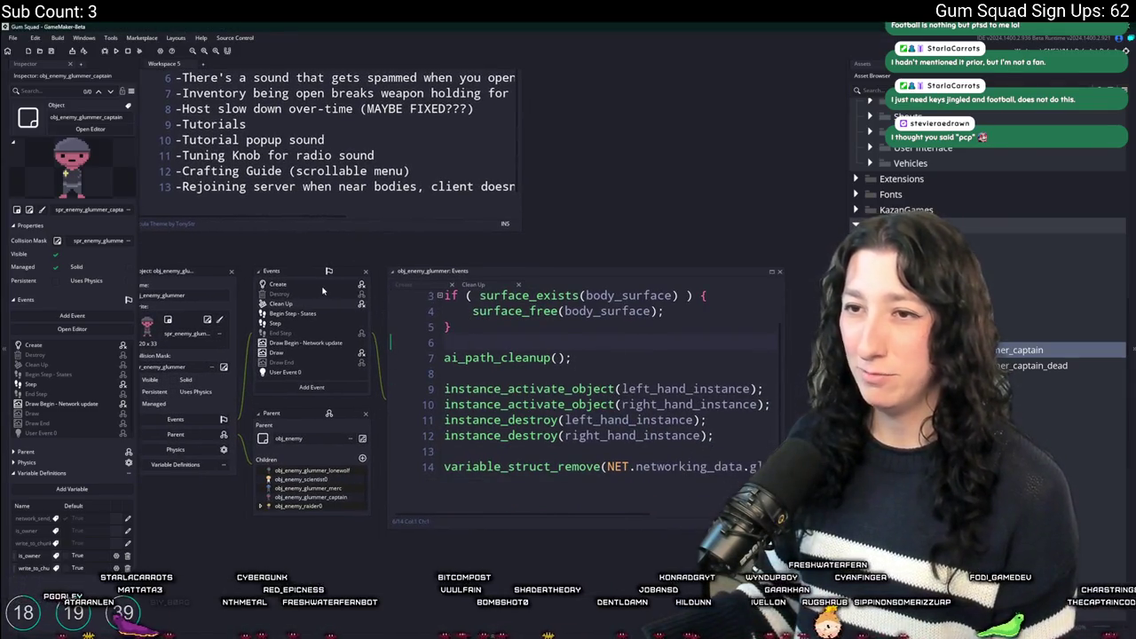
{"action": "left_click", "coordinate": [305, 312]}
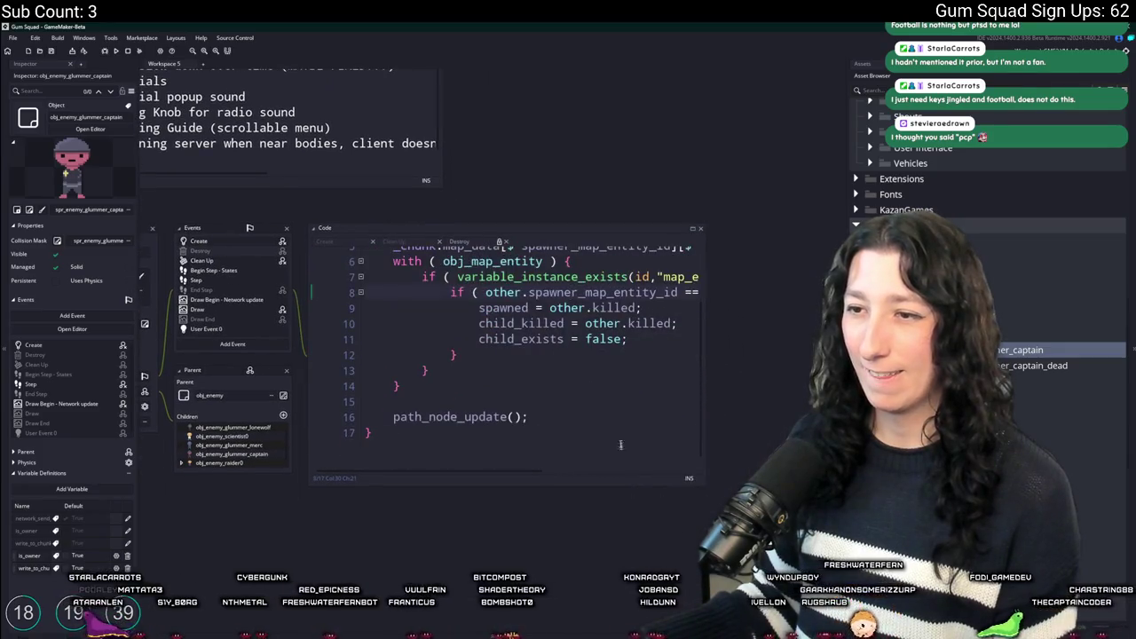
{"action": "left_click", "coordinate": [621, 451]}
{"action": "left_click_drag", "start_coordinate": [686, 420], "coordinate": [802, 497]}
{"action": "key", "text": "F12"}
{"action": "left_click", "coordinate": [619, 396]}
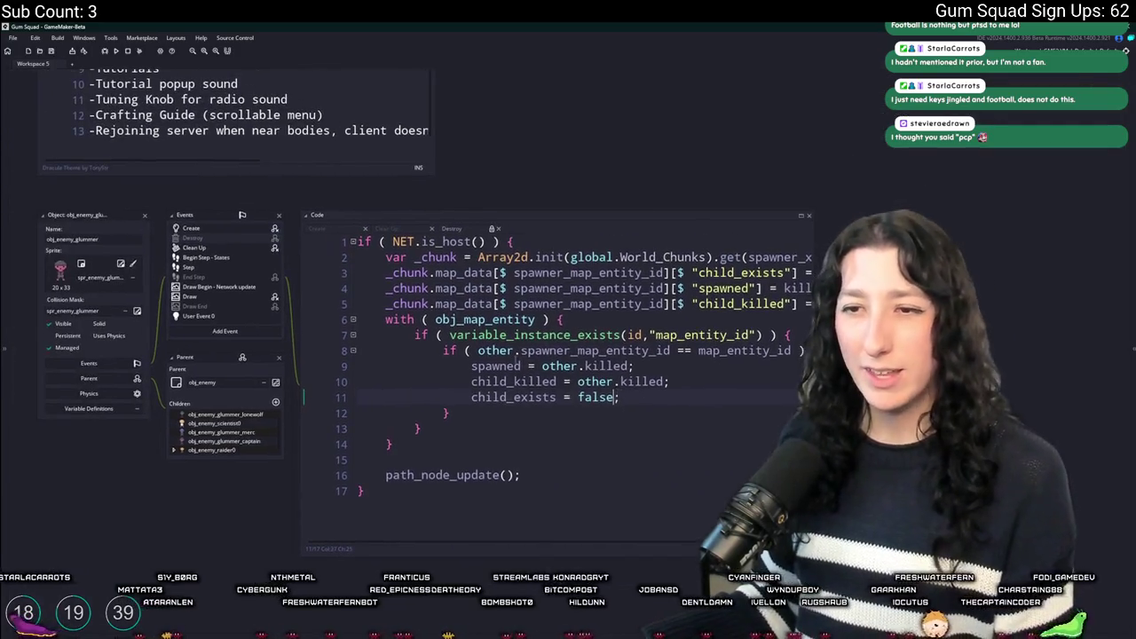
Step: Open the obj_enemy_glummer_dead object by searching for 'dead'
{"action": "key", "text": "ctrl+t"}
{"action": "type", "text": "dead"}
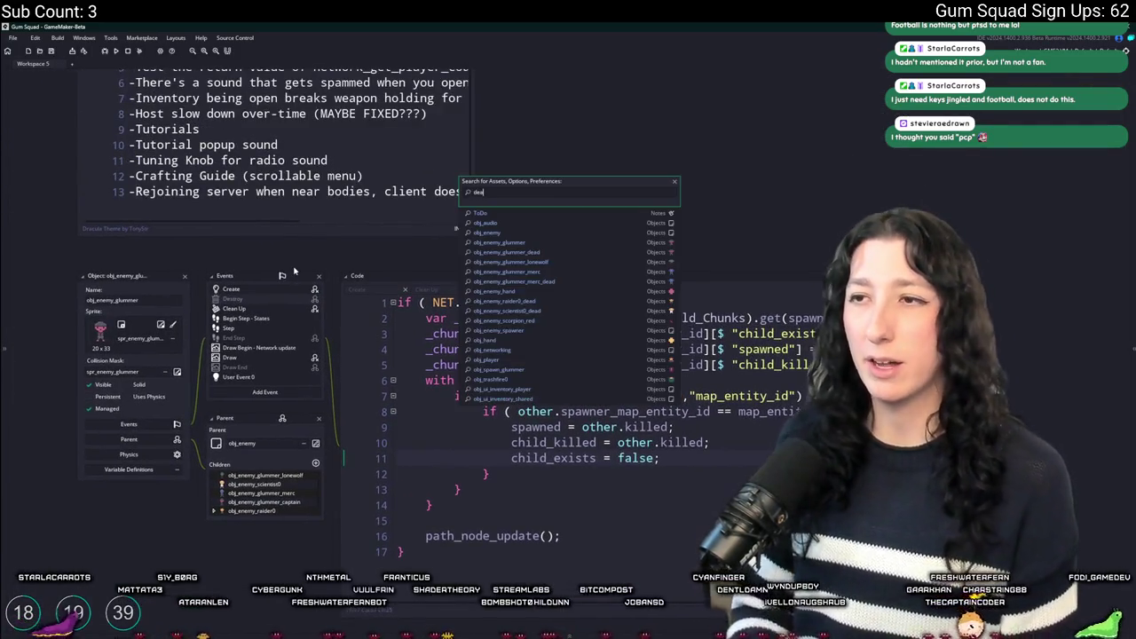
{"action": "key", "text": "Down"}
{"action": "key", "text": "Down"}
{"action": "key", "text": "Return"}
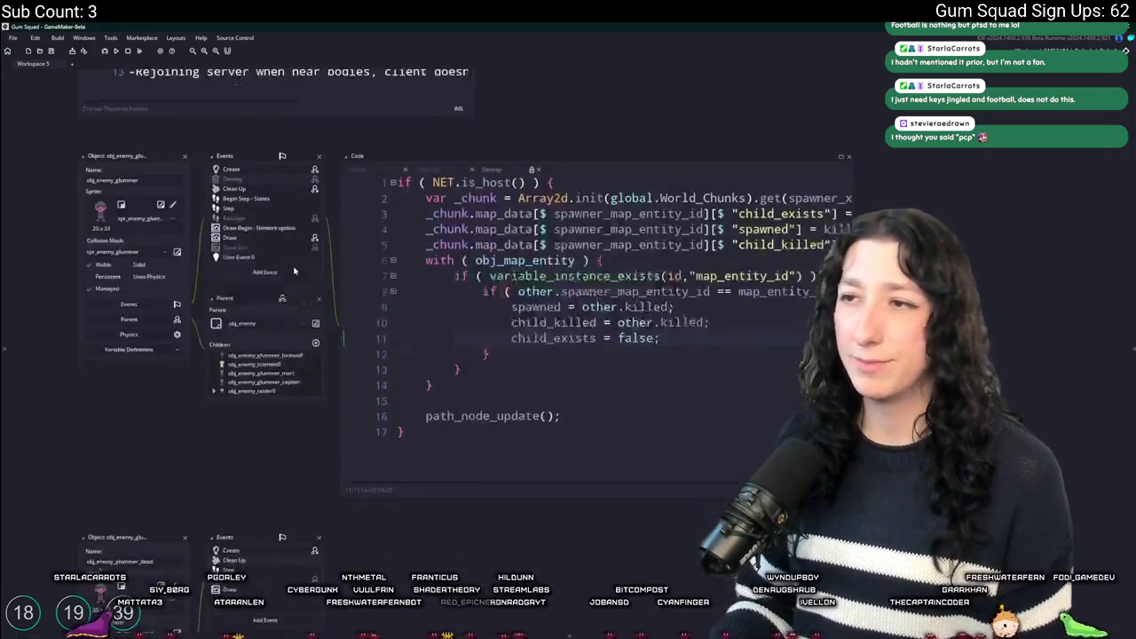
Step: View the dead body's Clean Up and Step code and jump to the storage_step definition
{"action": "left_click", "coordinate": [259, 115]}
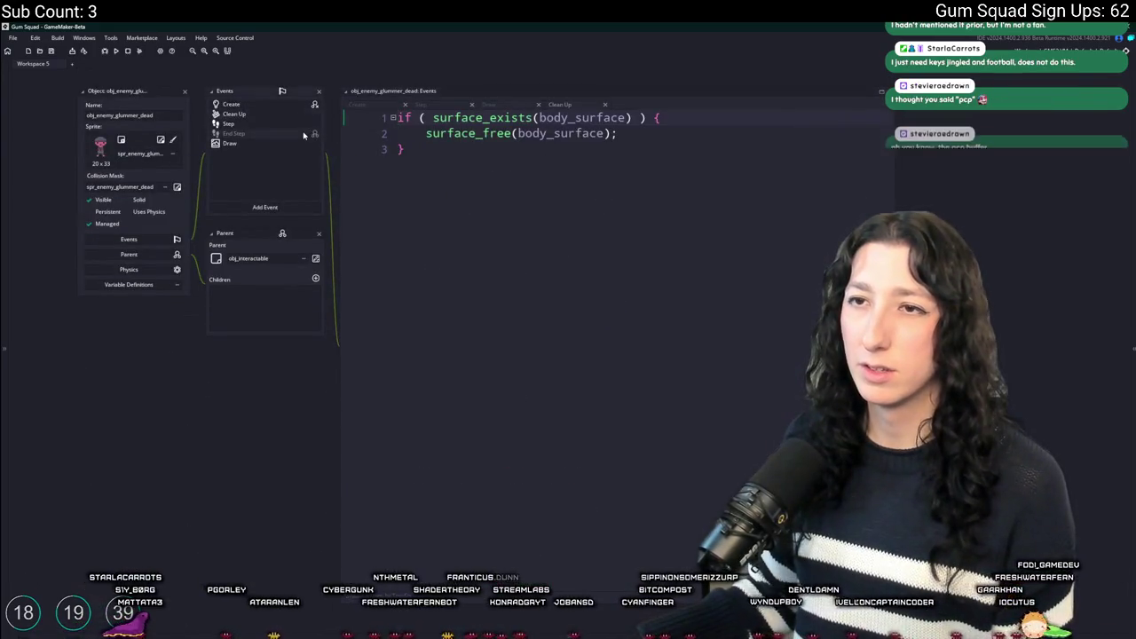
{"action": "left_click", "coordinate": [260, 124]}
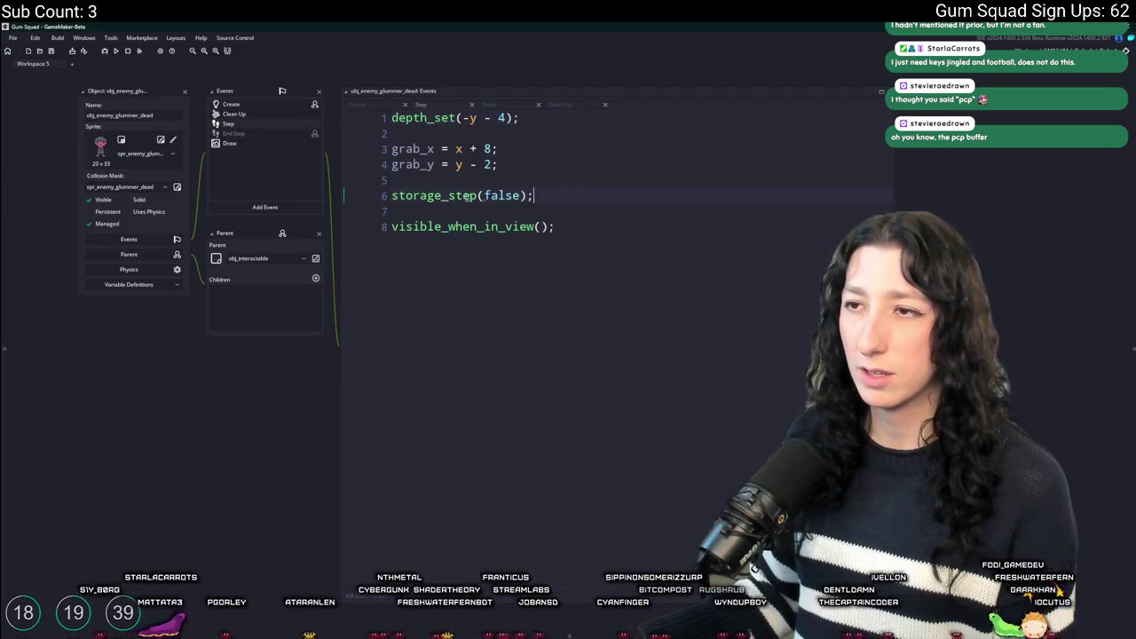
{"action": "middle_click", "coordinate": [553, 193]}
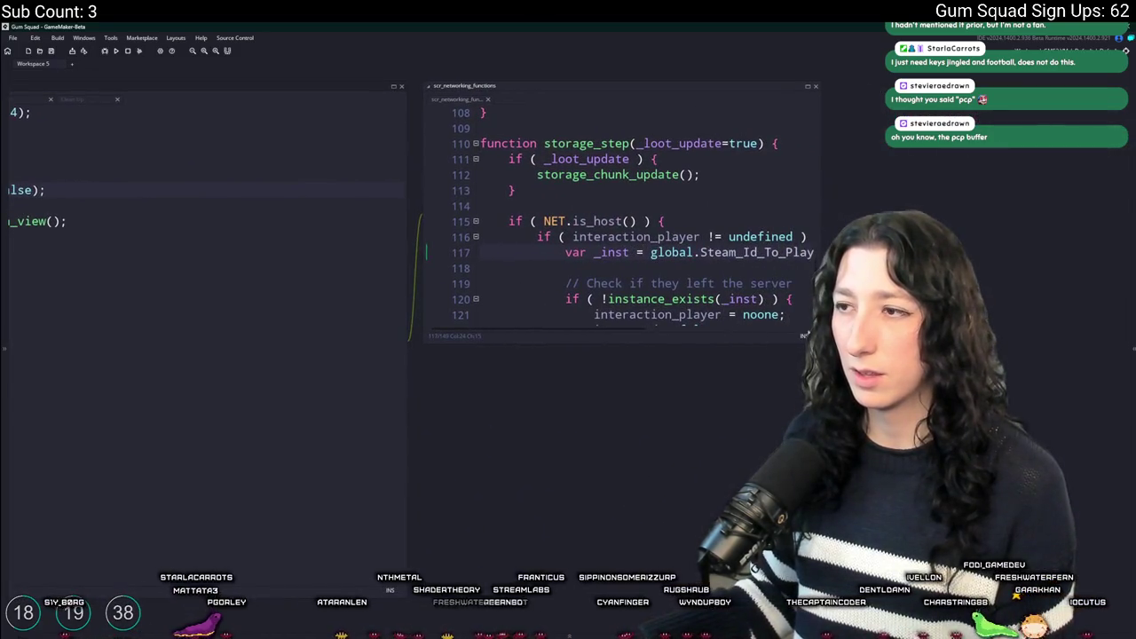
{"action": "scroll", "coordinate": [672, 223], "scroll_direction": "down", "scroll_amount": 3}
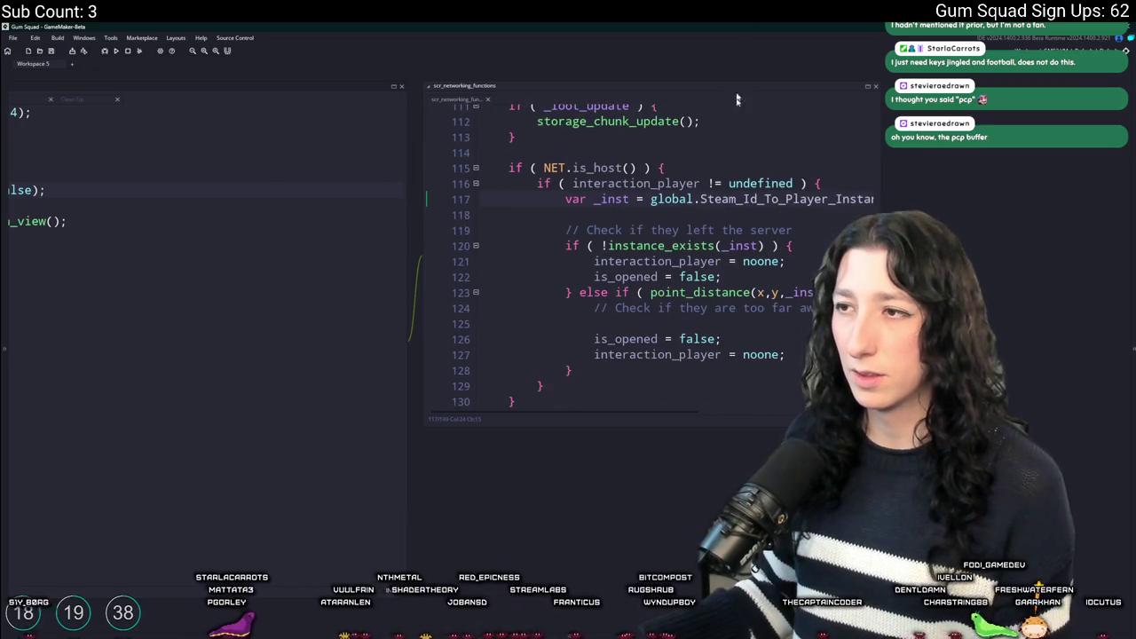
{"action": "scroll", "coordinate": [742, 272], "scroll_direction": "down", "scroll_amount": 3}
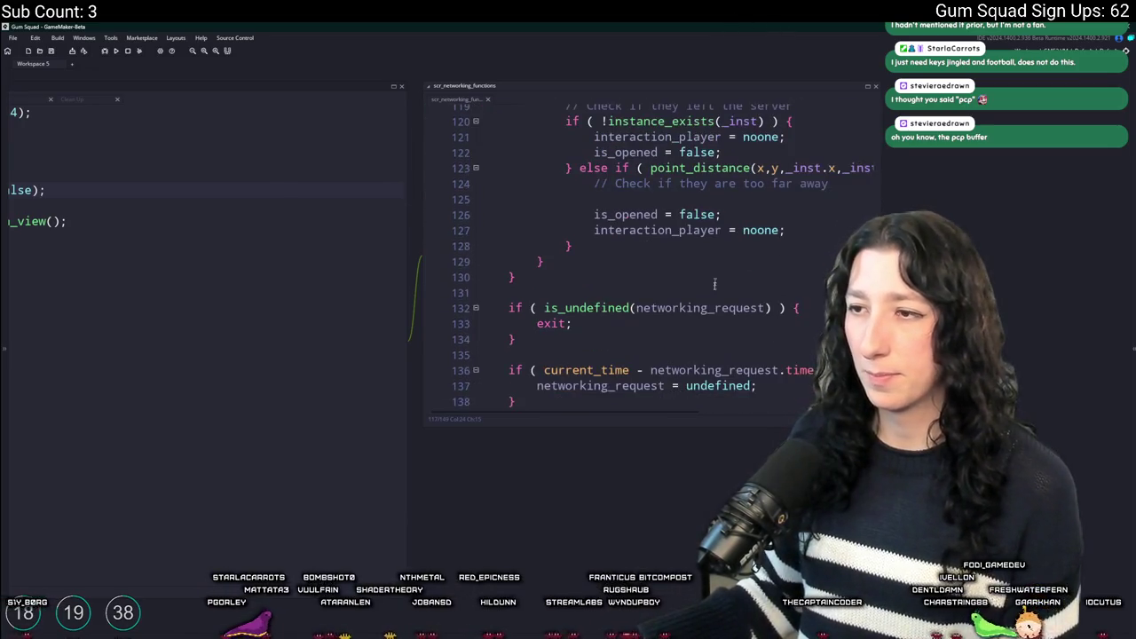
{"action": "scroll", "coordinate": [741, 273], "scroll_direction": "up", "scroll_amount": 1}
{"action": "scroll", "coordinate": [410, 228], "scroll_direction": "up", "scroll_amount": 2}
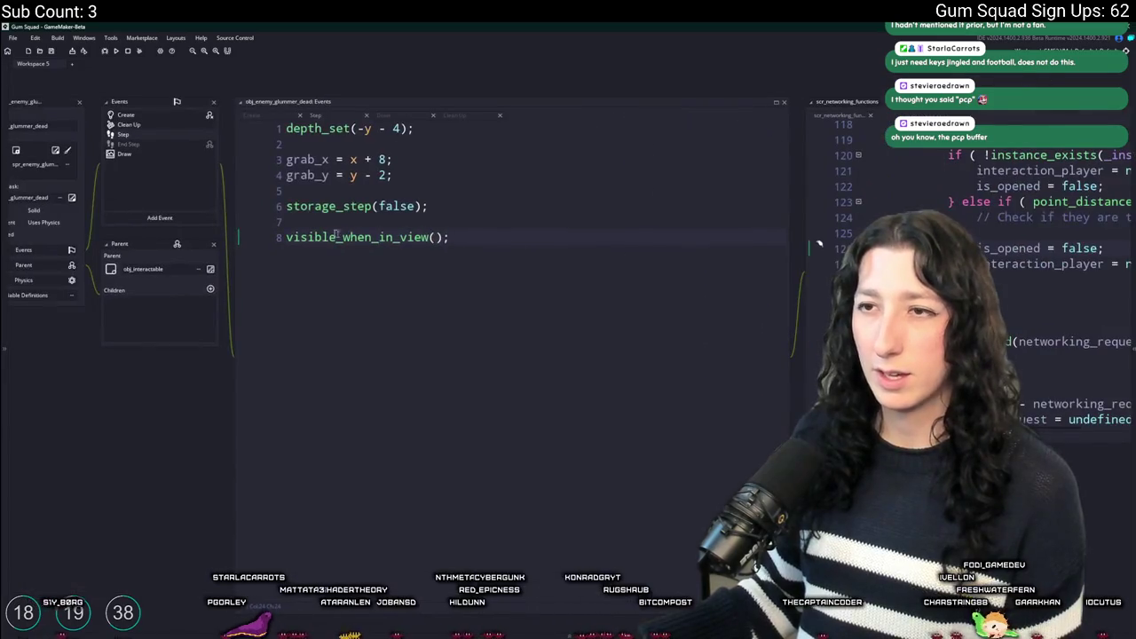
Step: Check the Draw, End Step and Create code, then open the network_destroy_instance_chunk definition
{"action": "left_click", "coordinate": [142, 154]}
{"action": "left_click", "coordinate": [142, 144]}
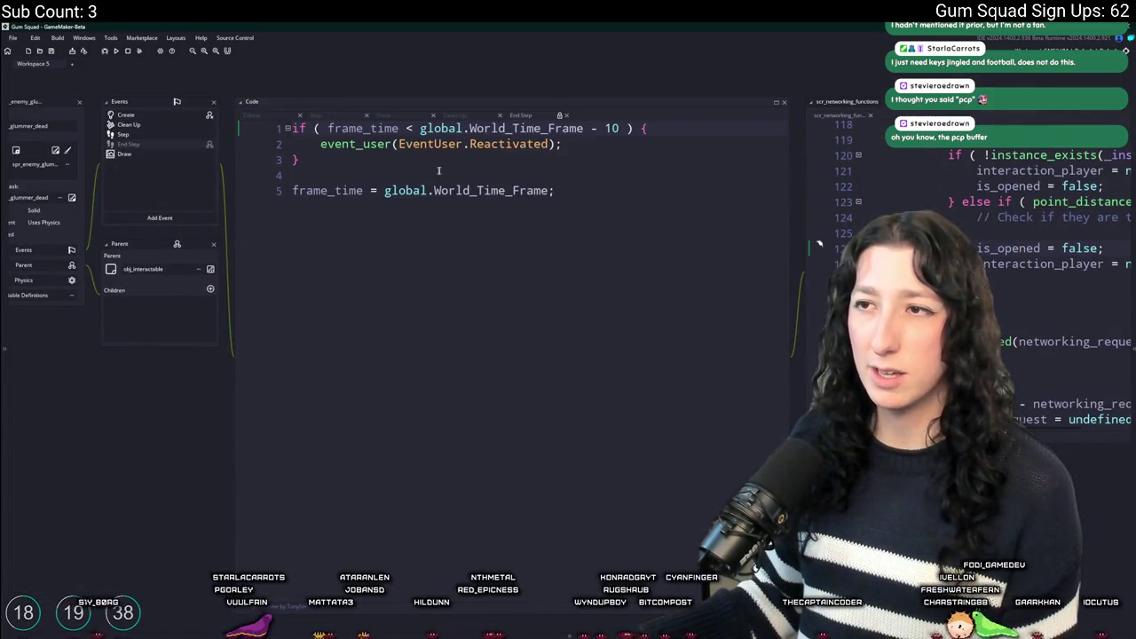
{"action": "left_click", "coordinate": [139, 124]}
{"action": "left_click", "coordinate": [147, 116]}
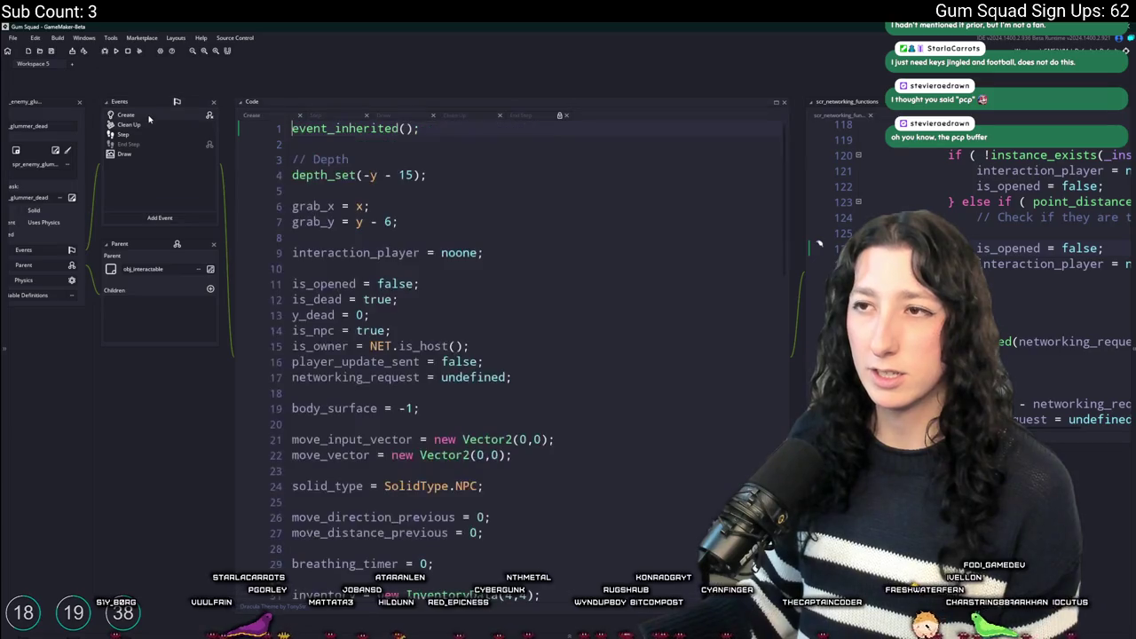
{"action": "scroll", "coordinate": [587, 283], "scroll_direction": "down", "scroll_amount": 10}
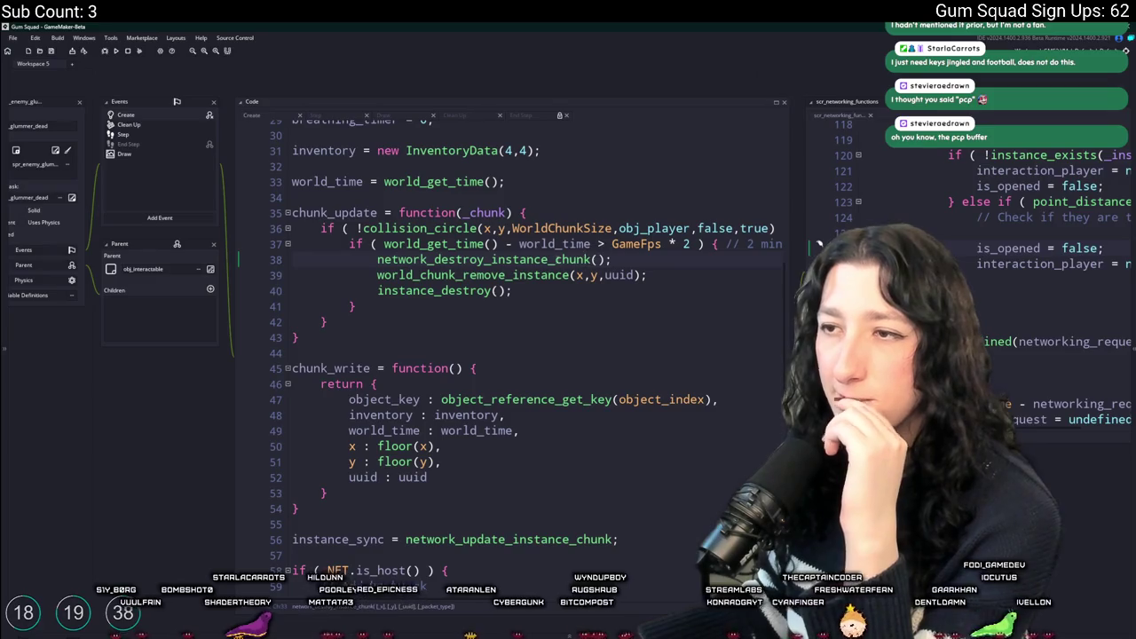
{"action": "key", "text": "F12"}
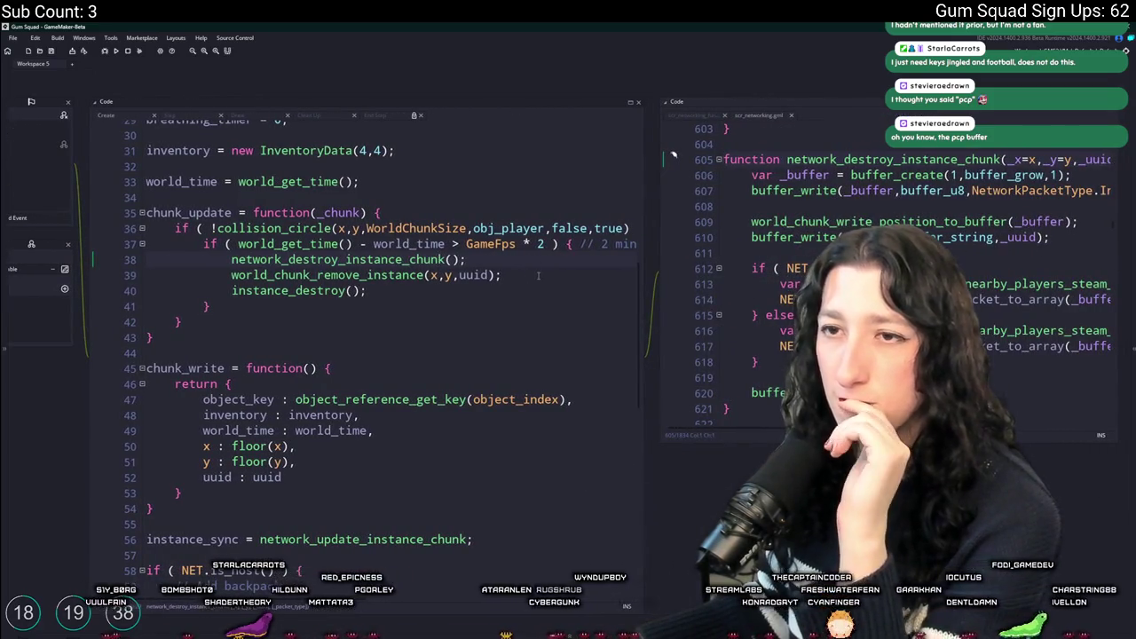
Step: Read through the network_destroy_instance_chunk code in scr_networking_functions
{"action": "left_click", "coordinate": [476, 262]}
{"action": "scroll", "coordinate": [460, 271], "scroll_direction": "down", "scroll_amount": 3}
{"action": "scroll", "coordinate": [458, 276], "scroll_direction": "up", "scroll_amount": 1}
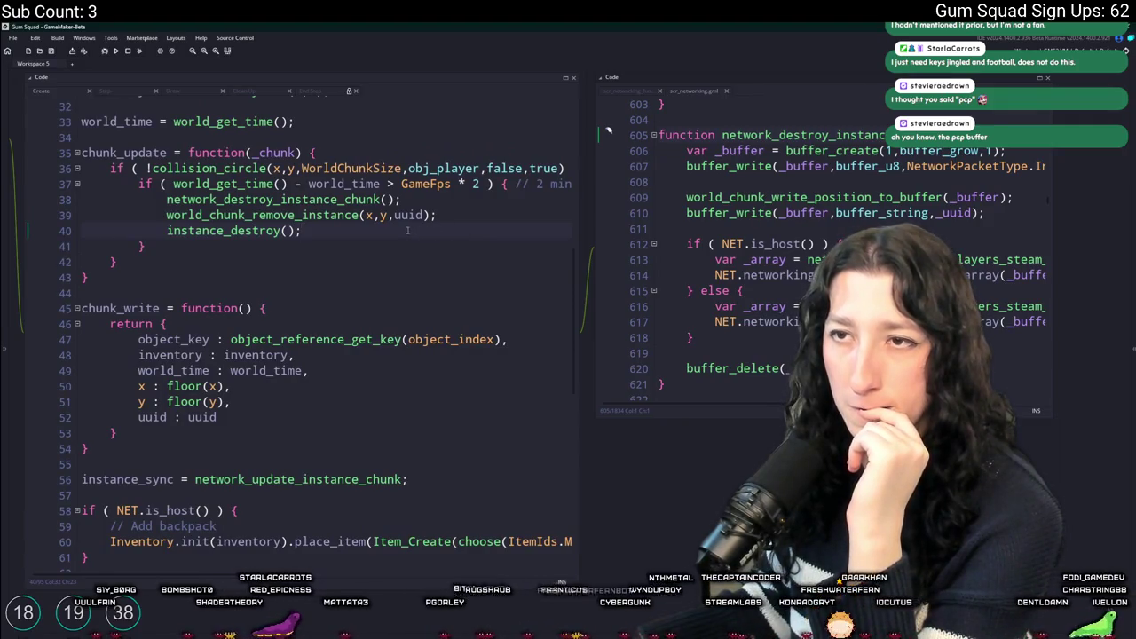
{"action": "scroll", "coordinate": [274, 224], "scroll_direction": "up", "scroll_amount": 1}
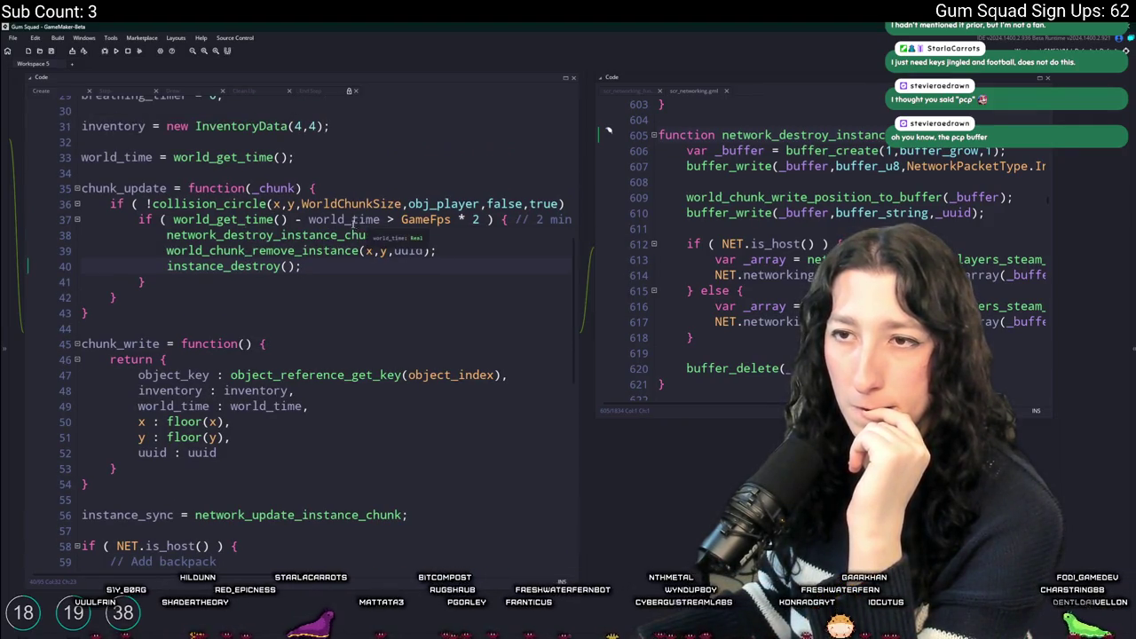
{"action": "scroll", "coordinate": [355, 222], "scroll_direction": "down", "scroll_amount": 3}
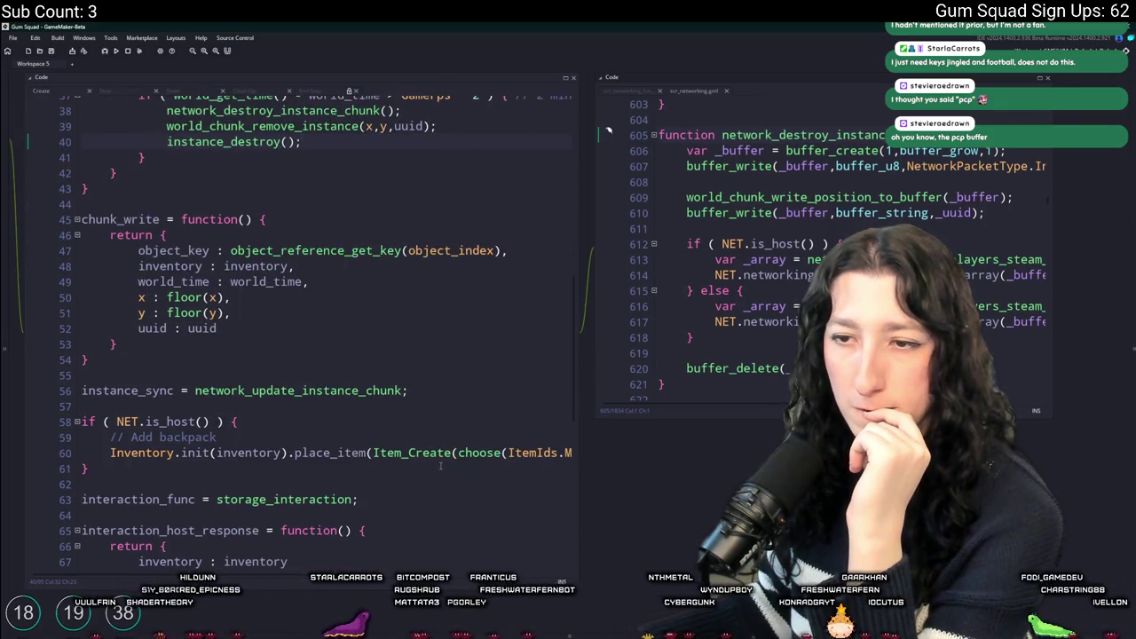
{"action": "scroll", "coordinate": [440, 466], "scroll_direction": "down", "scroll_amount": 2}
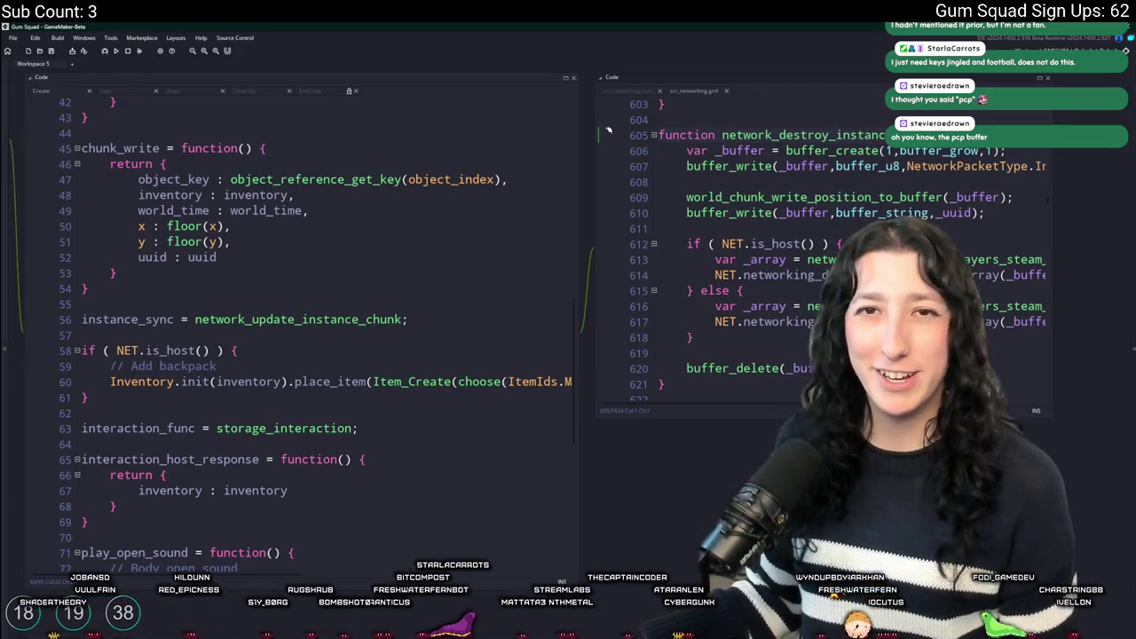
{"action": "scroll", "coordinate": [228, 307], "scroll_direction": "down", "scroll_amount": 3}
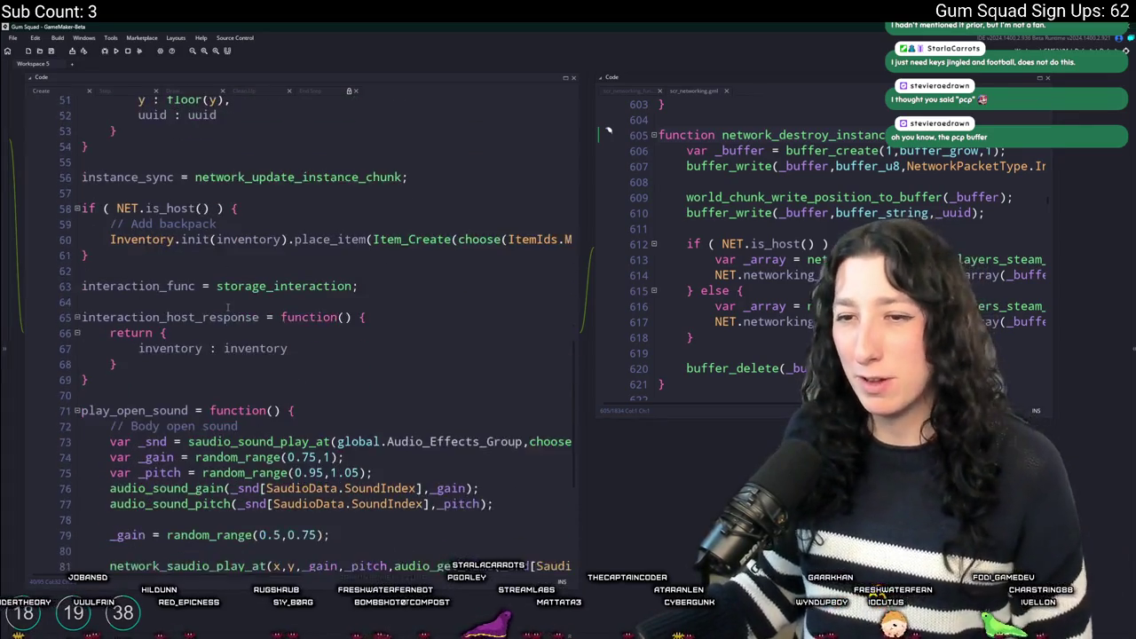
{"action": "scroll", "coordinate": [228, 307], "scroll_direction": "down", "scroll_amount": 5}
{"action": "scroll", "coordinate": [114, 258], "scroll_direction": "up", "scroll_amount": 2}
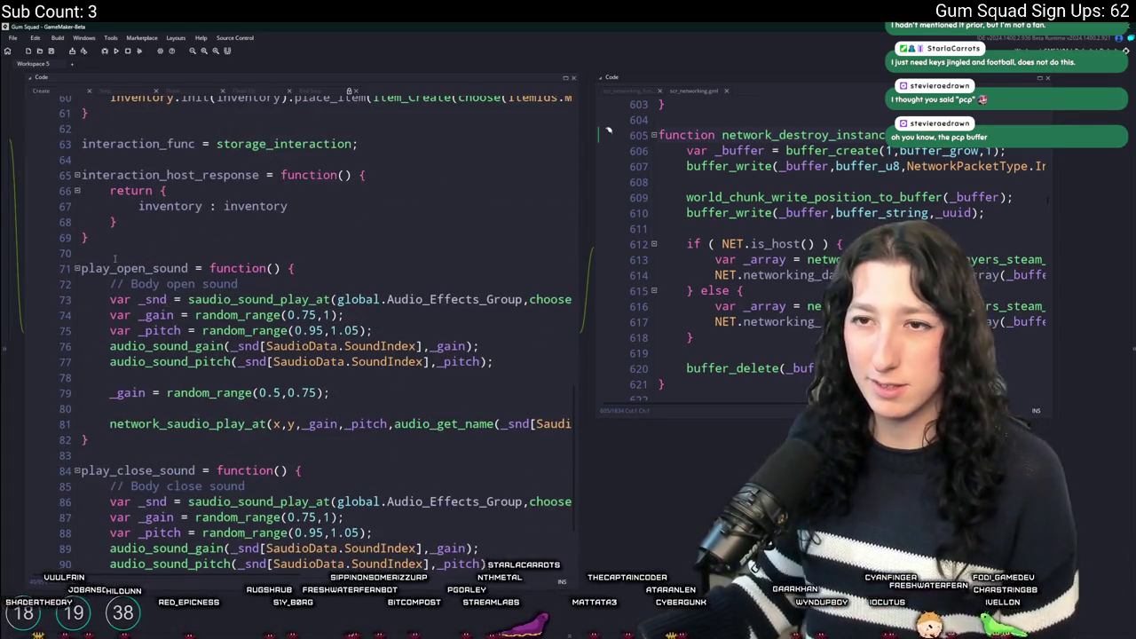
Step: Fold the play_open_sound and play_close_sound functions in the dead body's Create code
{"action": "left_click", "coordinate": [78, 269]}
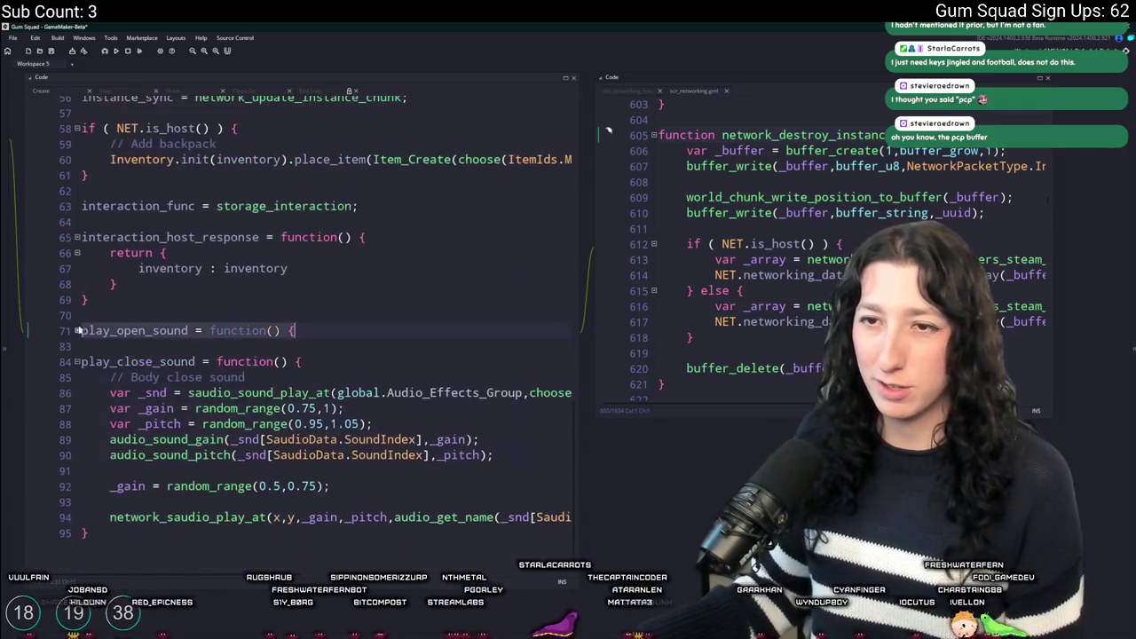
{"action": "left_click", "coordinate": [78, 357]}
{"action": "mouse_move", "coordinate": [1053, 430]}
{"action": "left_mouse_down"}
{"action": "mouse_move", "coordinate": [774, 410]}
{"action": "mouse_move", "coordinate": [1012, 479]}
{"action": "left_mouse_up"}
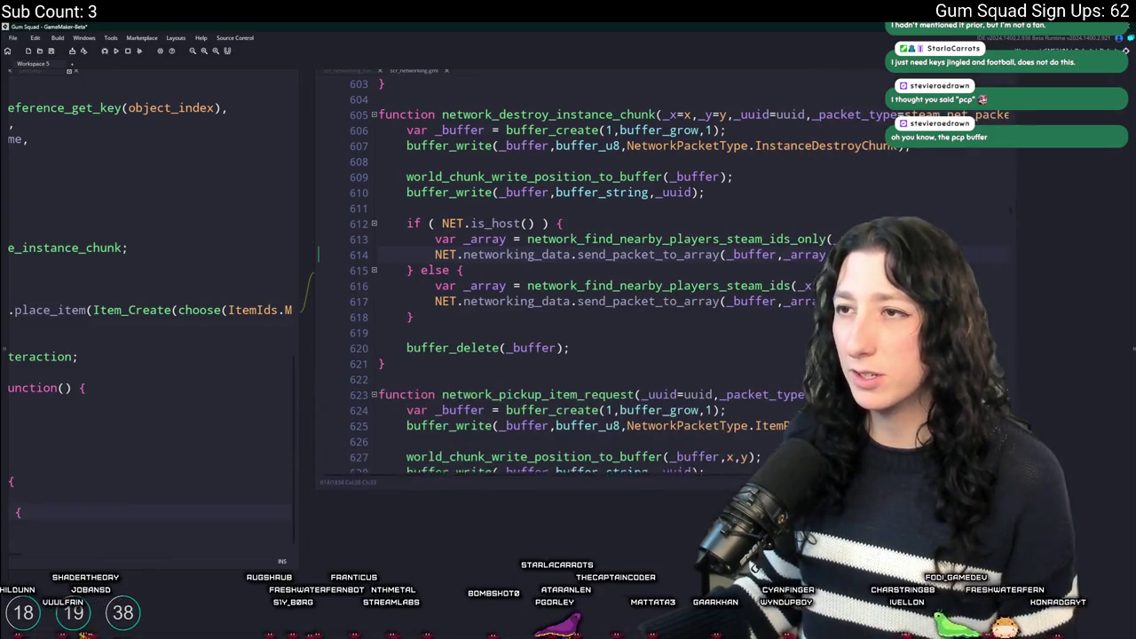
{"action": "scroll", "coordinate": [813, 180], "scroll_direction": "up", "scroll_amount": 1}
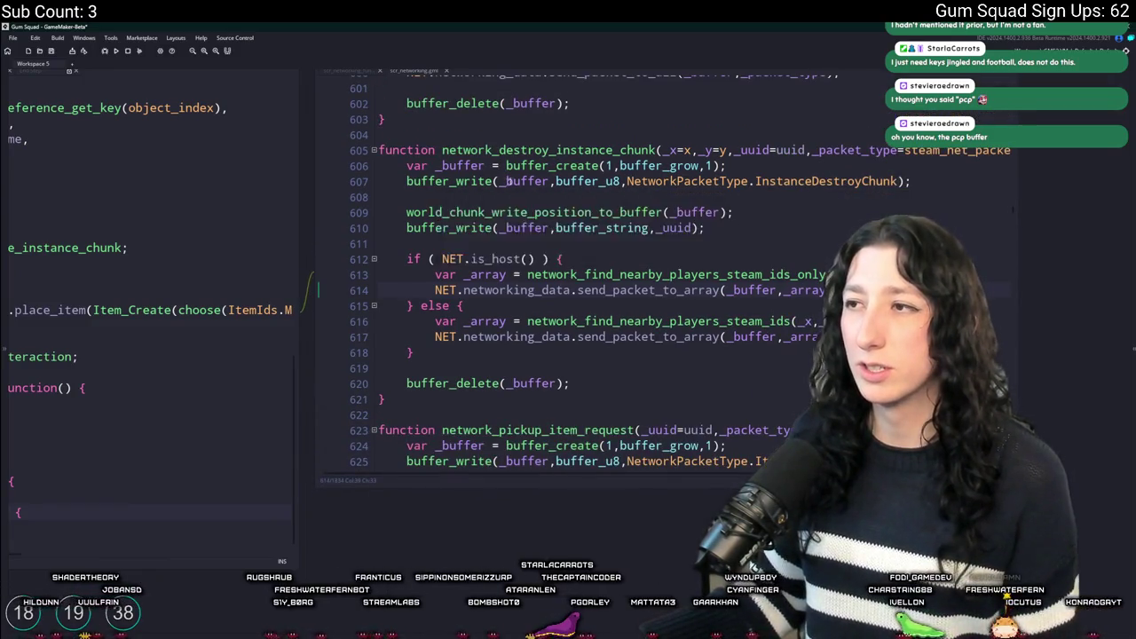
{"action": "left_click_drag", "start_coordinate": [442, 182], "coordinate": [524, 316]}
{"action": "scroll", "coordinate": [527, 306], "scroll_direction": "up", "scroll_amount": 1}
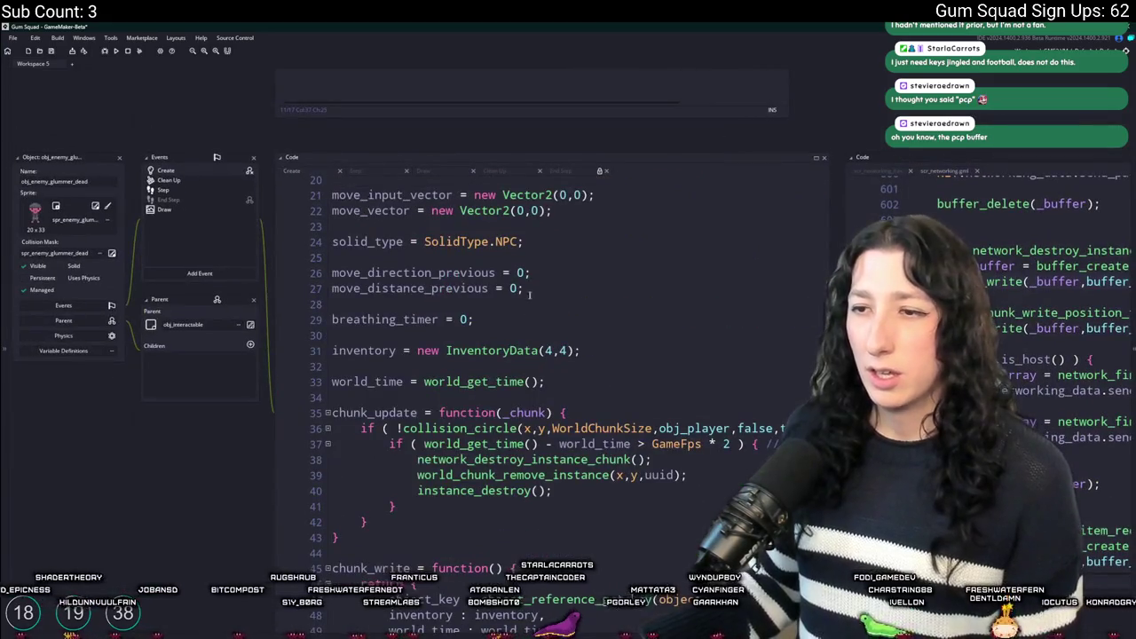
Step: Look up obj_interactable via asset search, view its End Step code, then close it
{"action": "scroll", "coordinate": [536, 299], "scroll_direction": "up", "scroll_amount": 6}
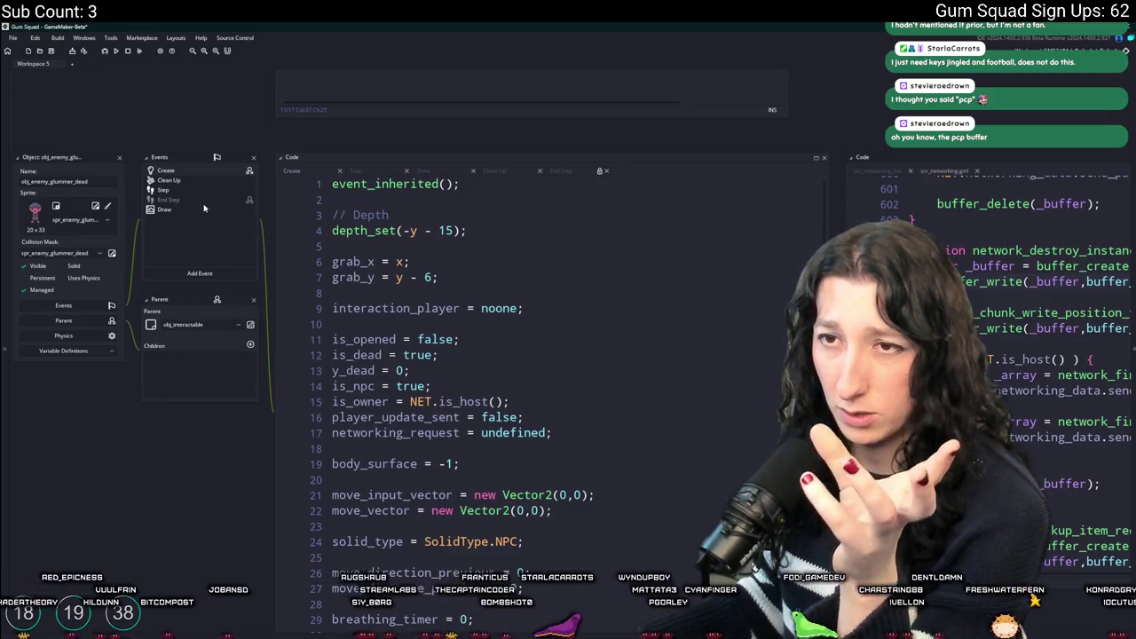
{"action": "key", "text": "ctrl+t"}
{"action": "type", "text": "obj_inter"}
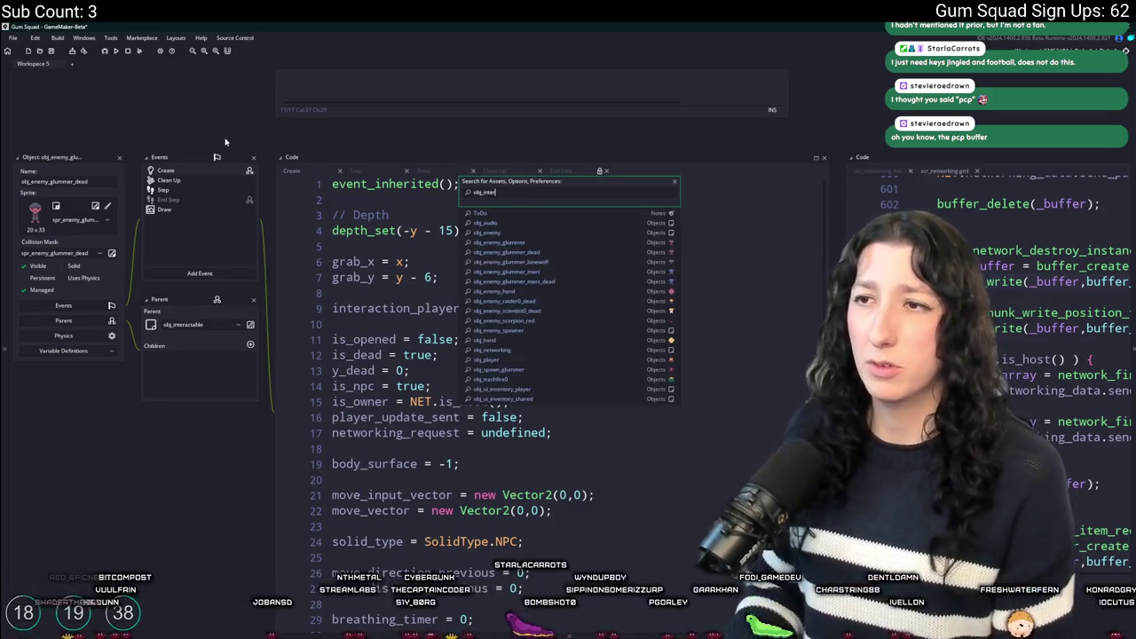
{"action": "type", "text": "actable"}
{"action": "key", "text": "Return"}
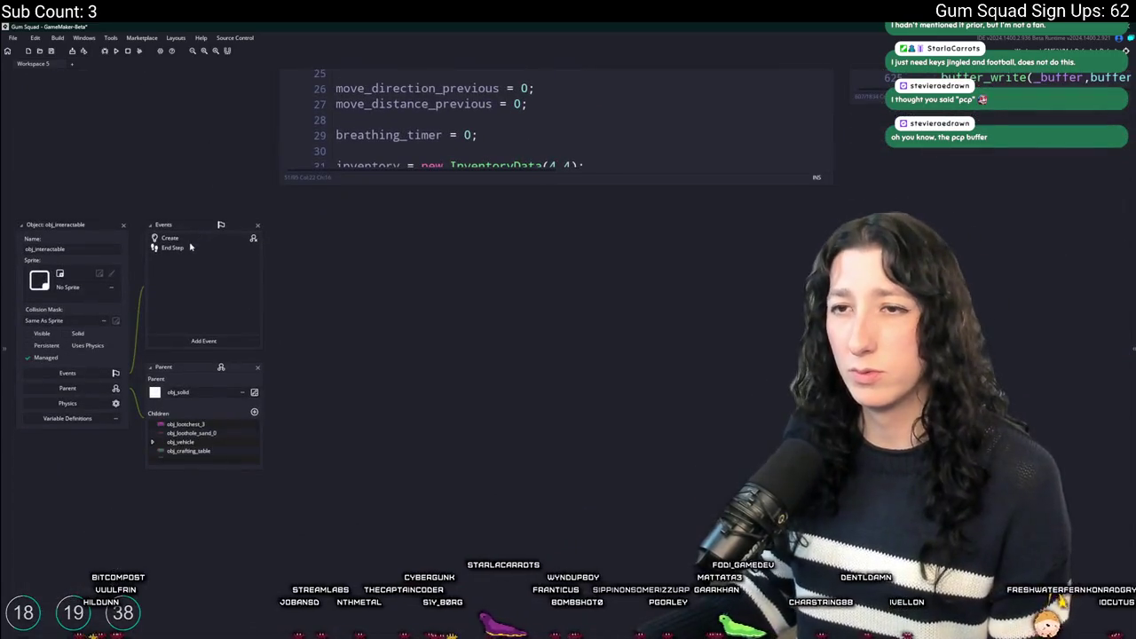
{"action": "left_click", "coordinate": [195, 249]}
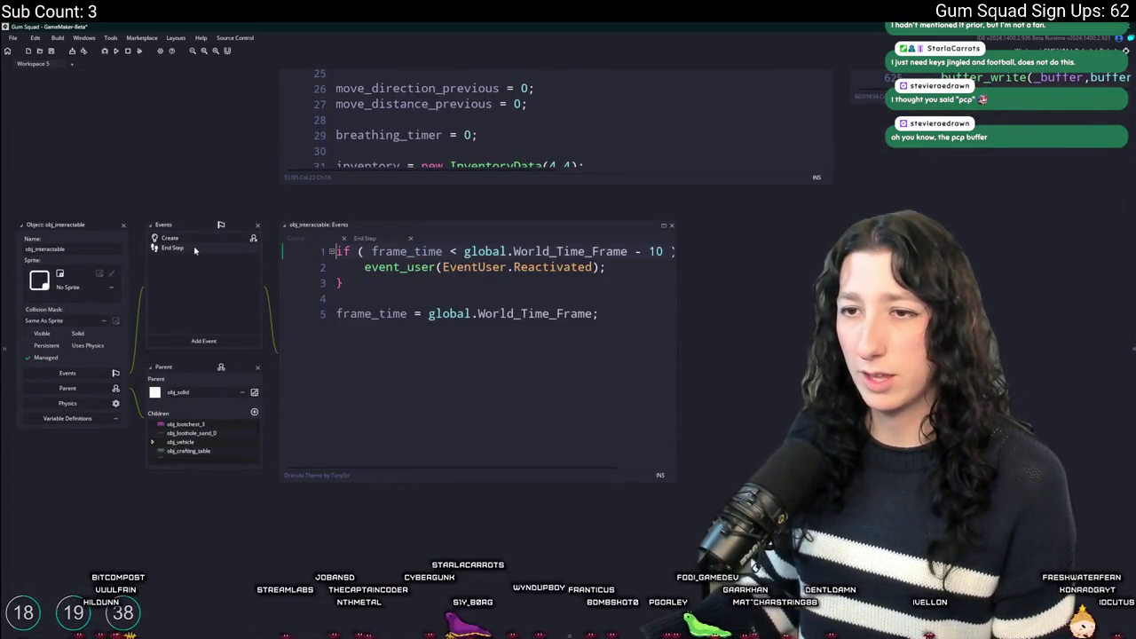
{"action": "left_click", "coordinate": [123, 226]}
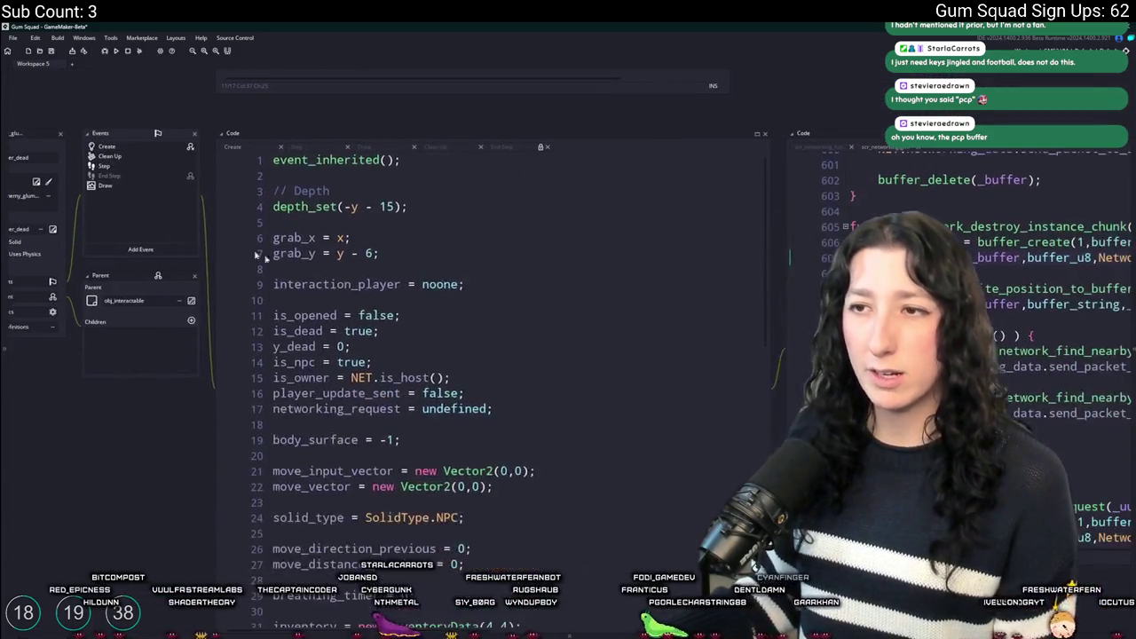
Step: Browse the dead body's Create code and shift the workspace slightly left
{"action": "scroll", "coordinate": [441, 355], "scroll_direction": "down", "scroll_amount": 8}
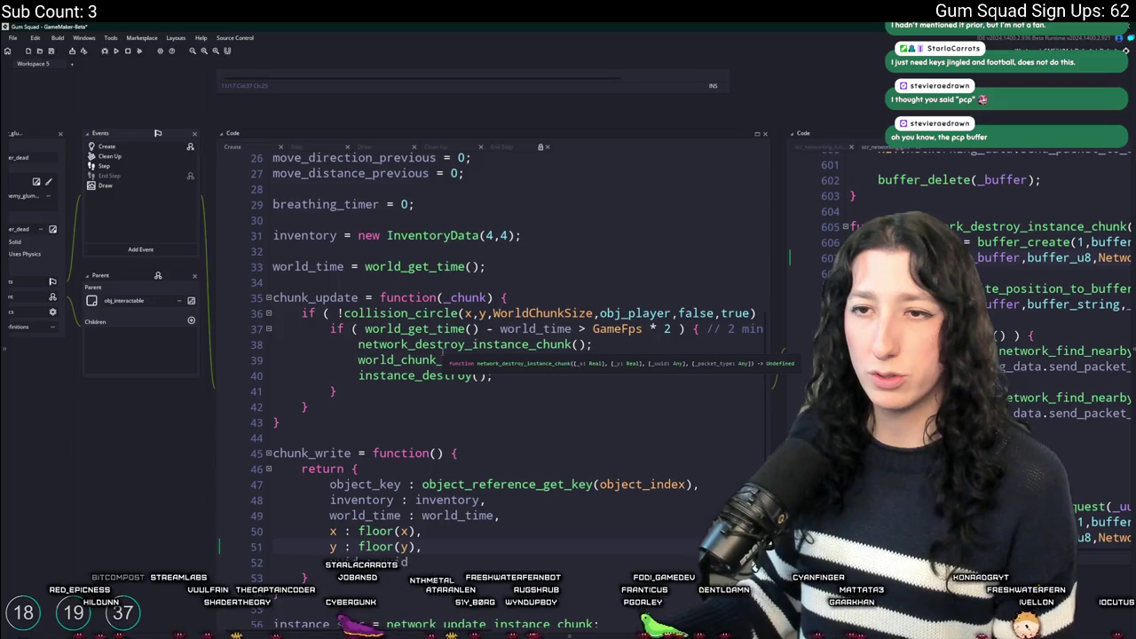
{"action": "scroll", "coordinate": [442, 355], "scroll_direction": "up", "scroll_amount": 8}
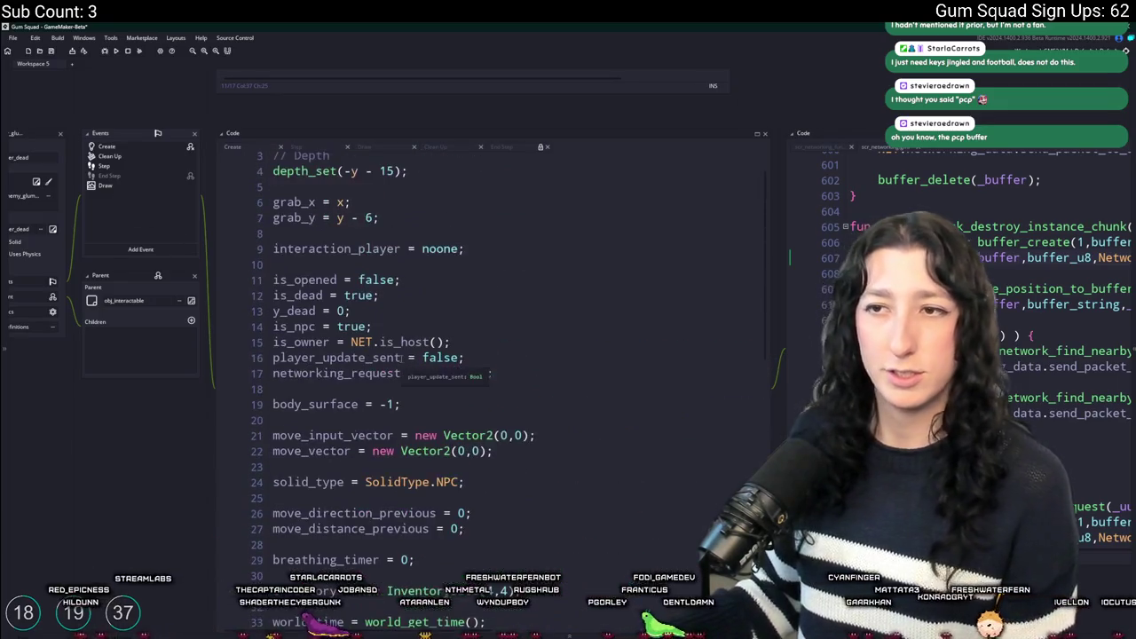
{"action": "scroll", "coordinate": [533, 280], "scroll_direction": "up", "scroll_amount": 1}
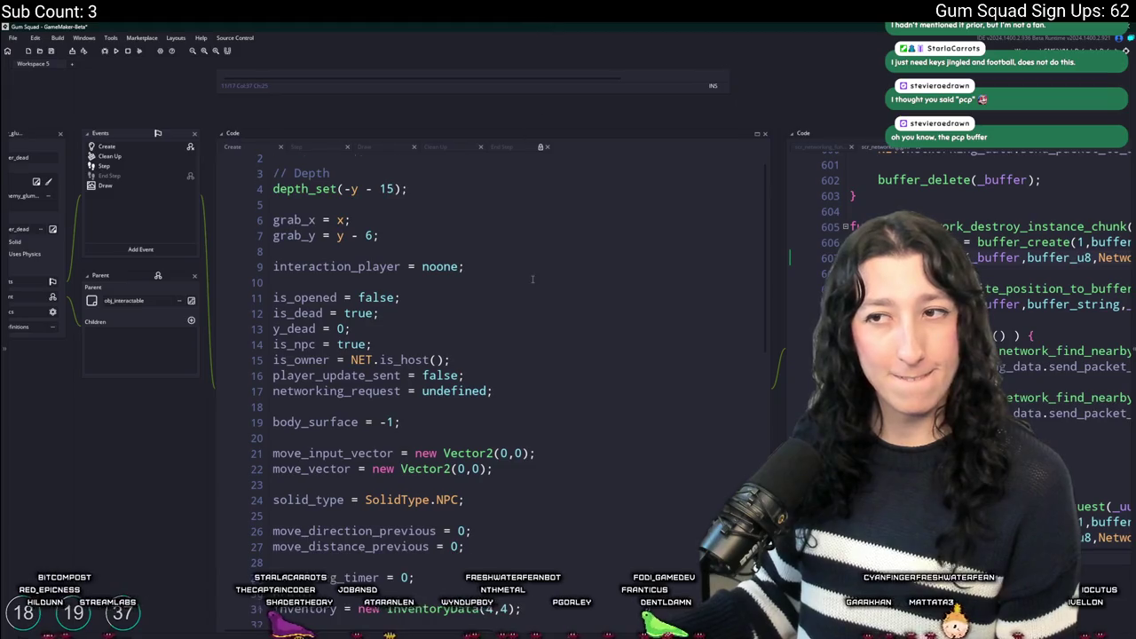
{"action": "scroll", "coordinate": [533, 279], "scroll_direction": "down", "scroll_amount": 15}
{"action": "scroll", "coordinate": [523, 302], "scroll_direction": "up", "scroll_amount": 12}
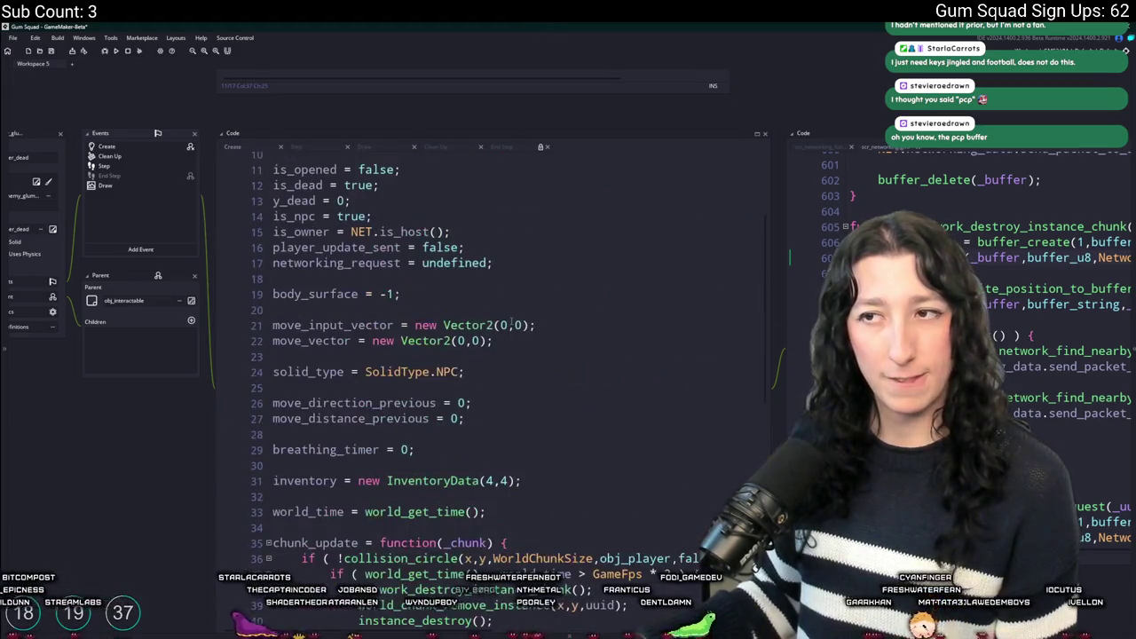
{"action": "scroll", "coordinate": [510, 325], "scroll_direction": "down", "scroll_amount": 12}
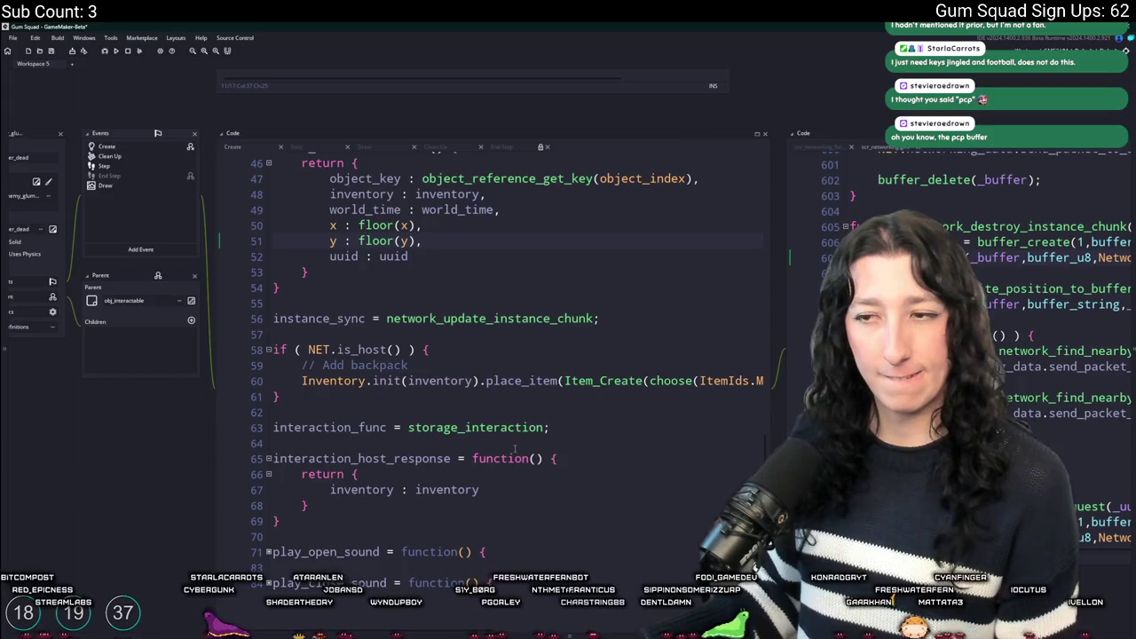
{"action": "mouse_move", "coordinate": [515, 448]}
{"action": "left_mouse_down"}
{"action": "mouse_move", "coordinate": [458, 461]}
{"action": "mouse_move", "coordinate": [486, 432]}
{"action": "left_mouse_up"}
{"action": "left_click", "coordinate": [493, 442]}
Step: Search the dead body's Create code for 'uuid' and review its variable definitions
{"action": "scroll", "coordinate": [471, 353], "scroll_direction": "up", "scroll_amount": 3}
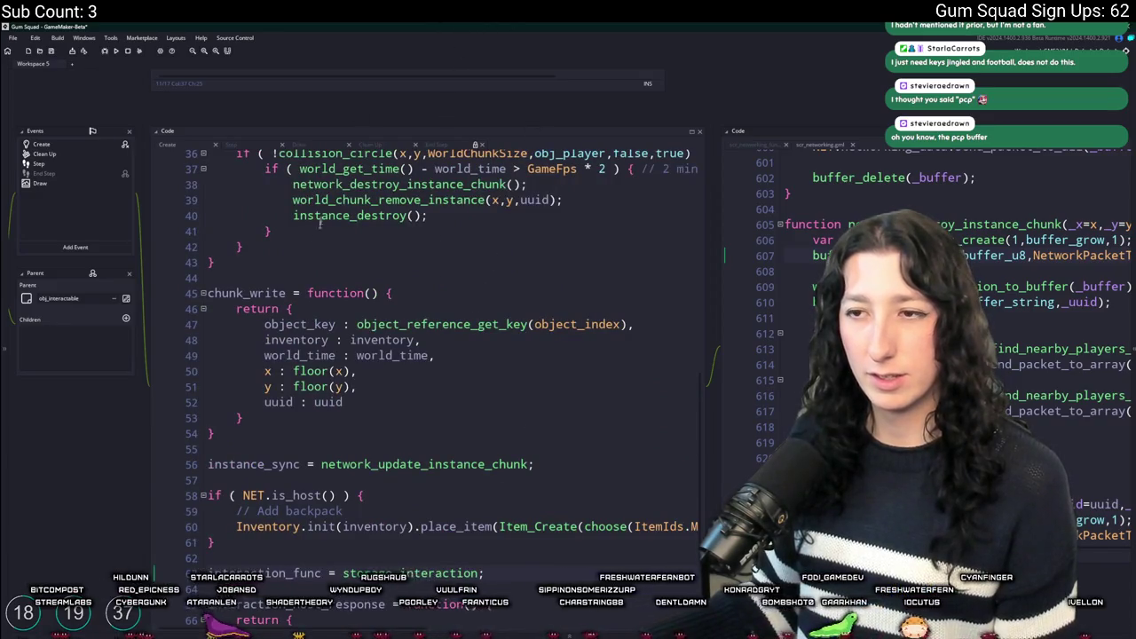
{"action": "scroll", "coordinate": [330, 196], "scroll_direction": "up", "scroll_amount": 7}
{"action": "key", "text": "ctrl+f"}
{"action": "type", "text": "uuid"}
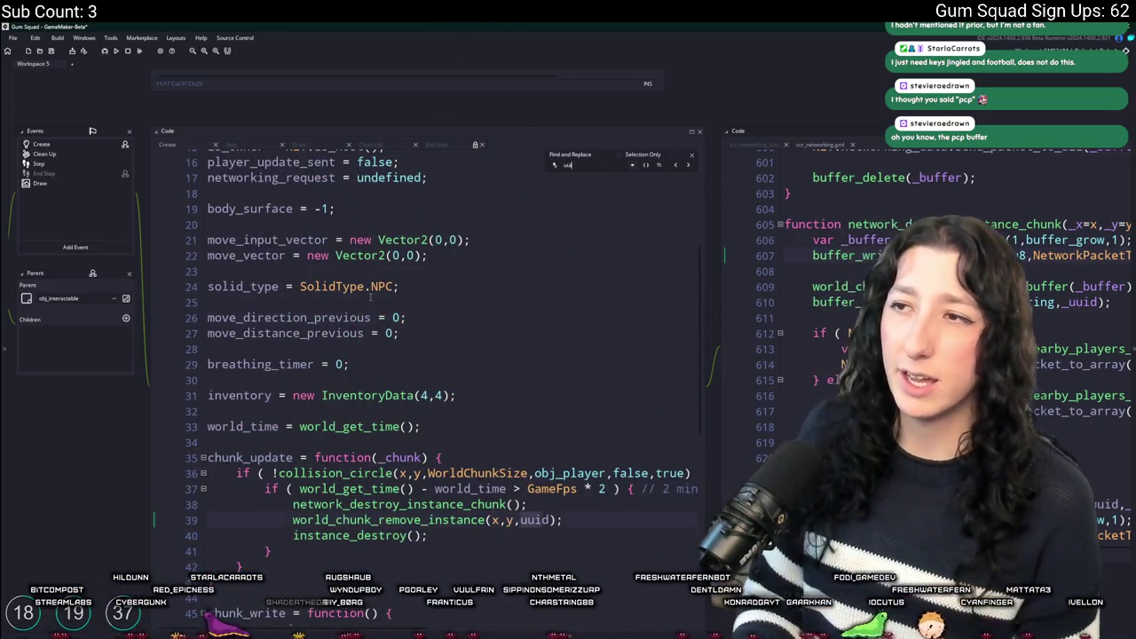
{"action": "key", "text": "Return"}
{"action": "left_click", "coordinate": [691, 154]}
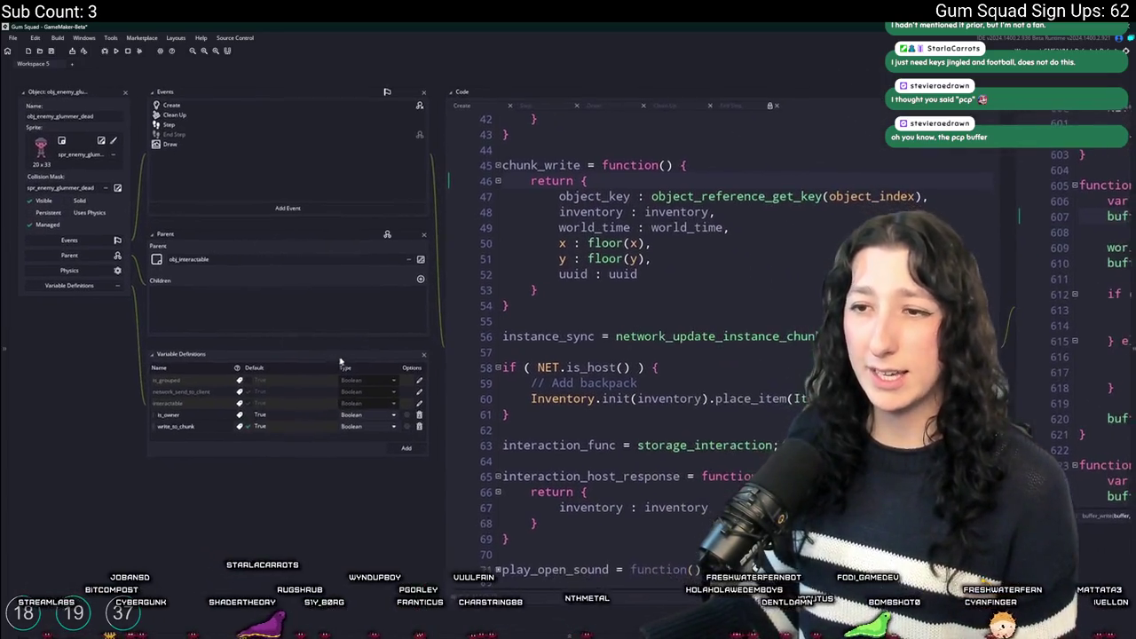
Step: Show the Step event code calling storage_step(false) and visible_when_in_view()
{"action": "scroll", "coordinate": [622, 355], "scroll_direction": "up", "scroll_amount": 4}
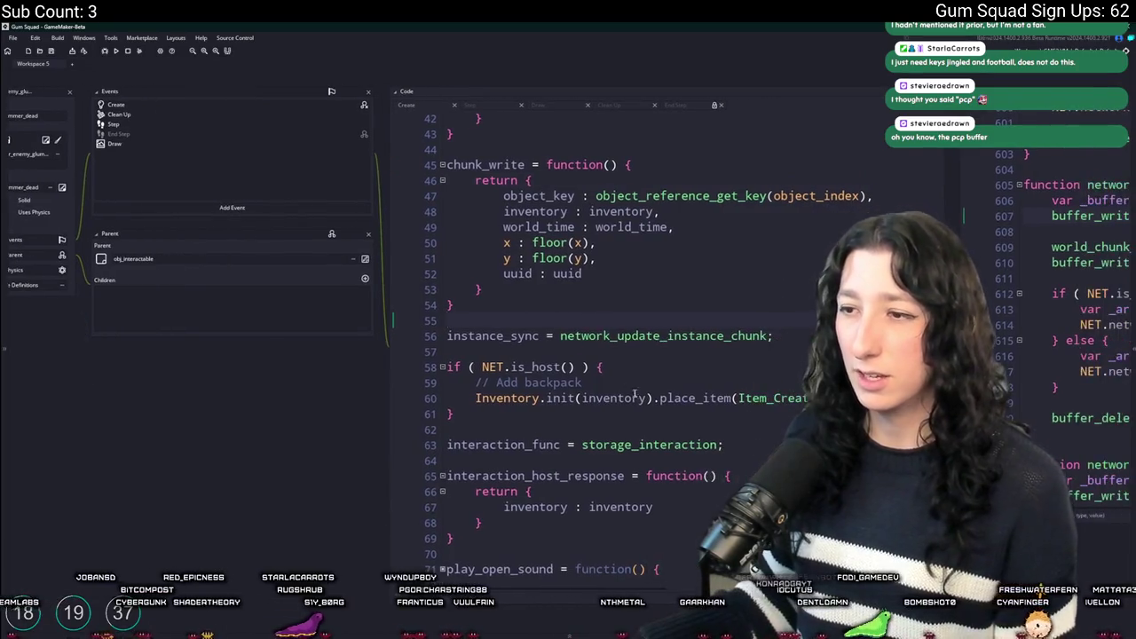
{"action": "scroll", "coordinate": [411, 300], "scroll_direction": "up", "scroll_amount": 10}
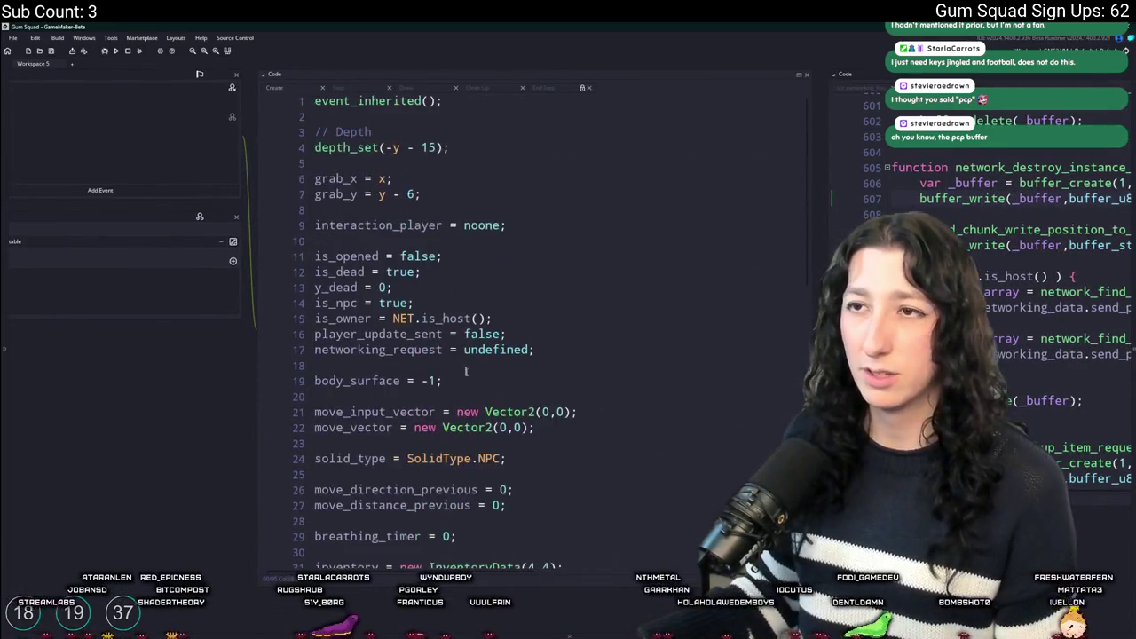
{"action": "left_click", "coordinate": [115, 190]}
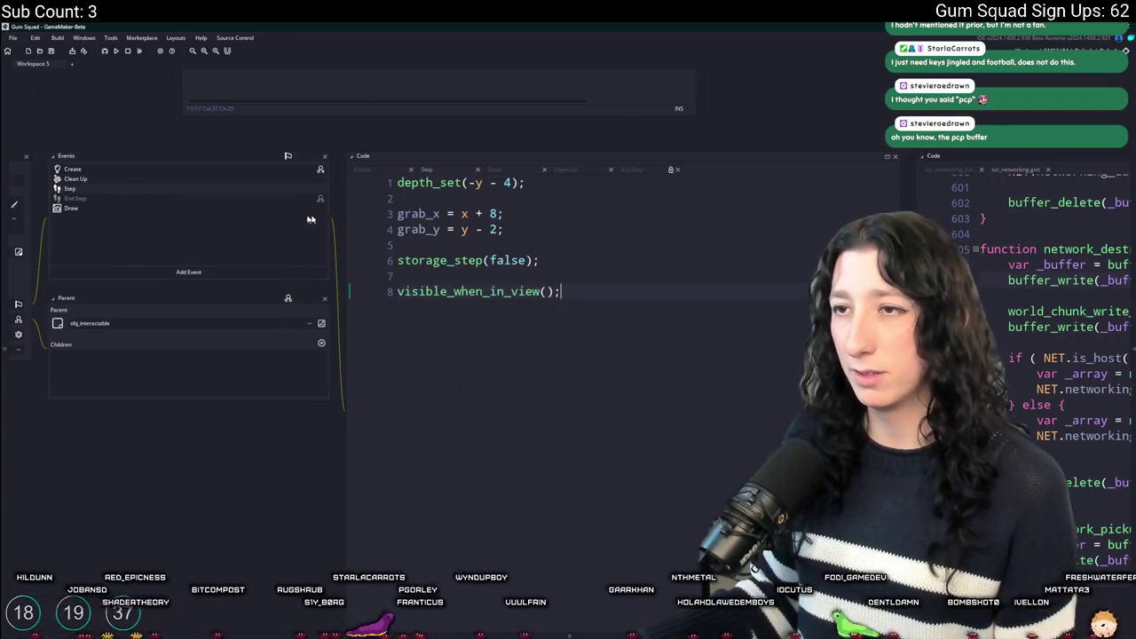
Step: Peek at the storage_step definition, then return to the enemy's Create event code
{"action": "middle_click", "coordinate": [457, 260]}
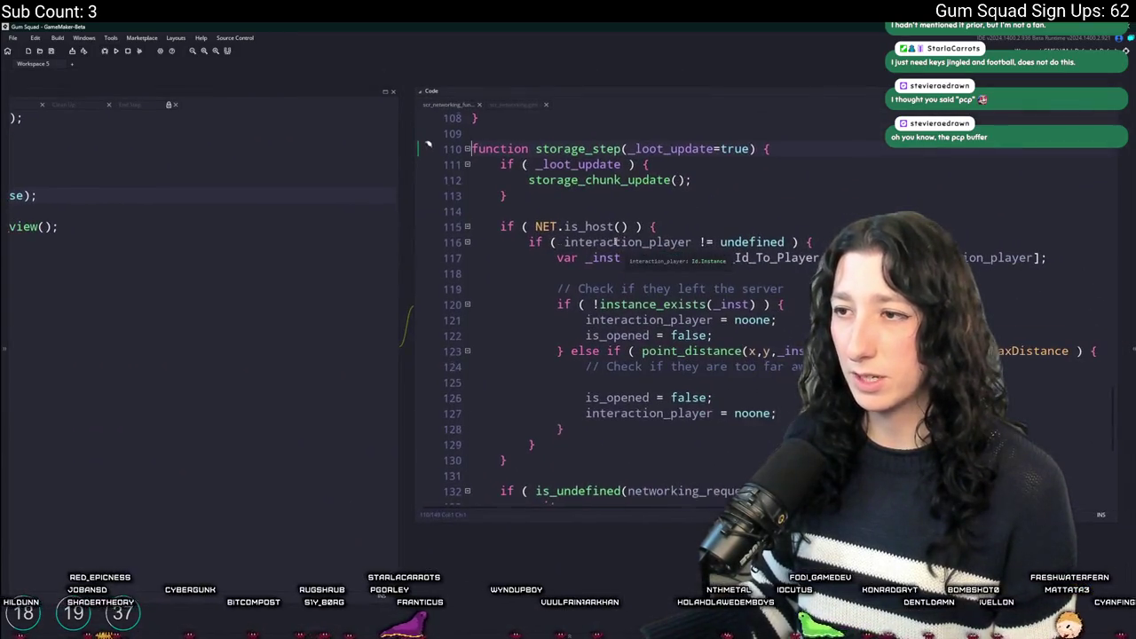
{"action": "middle_click", "coordinate": [519, 104]}
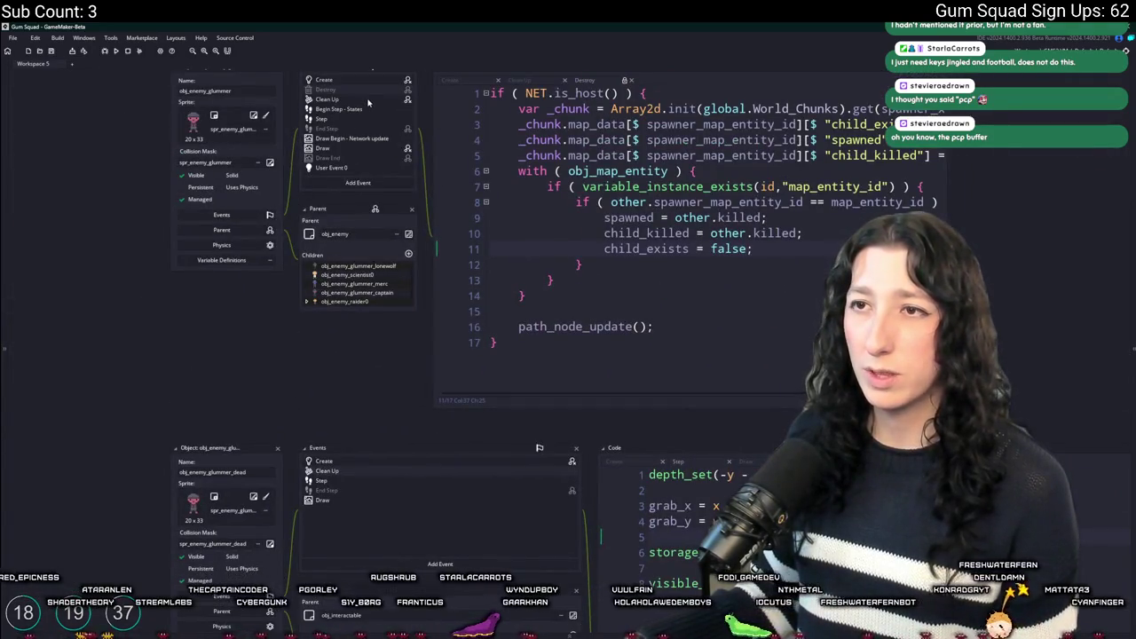
{"action": "left_click", "coordinate": [215, 110]}
Step: Find 'death =' in the Create code and widen the editor to show full lines
{"action": "key", "text": "ctrl+f"}
{"action": "type", "text": "death ="}
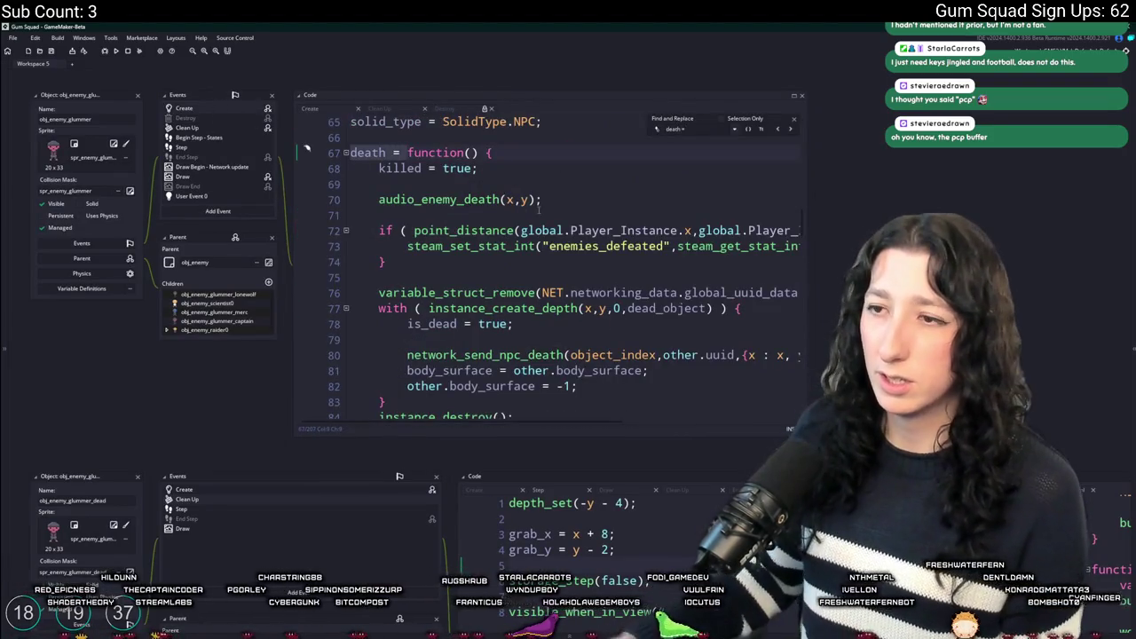
{"action": "left_click", "coordinate": [541, 293]}
{"action": "left_click_drag", "start_coordinate": [675, 203], "coordinate": [968, 203]}
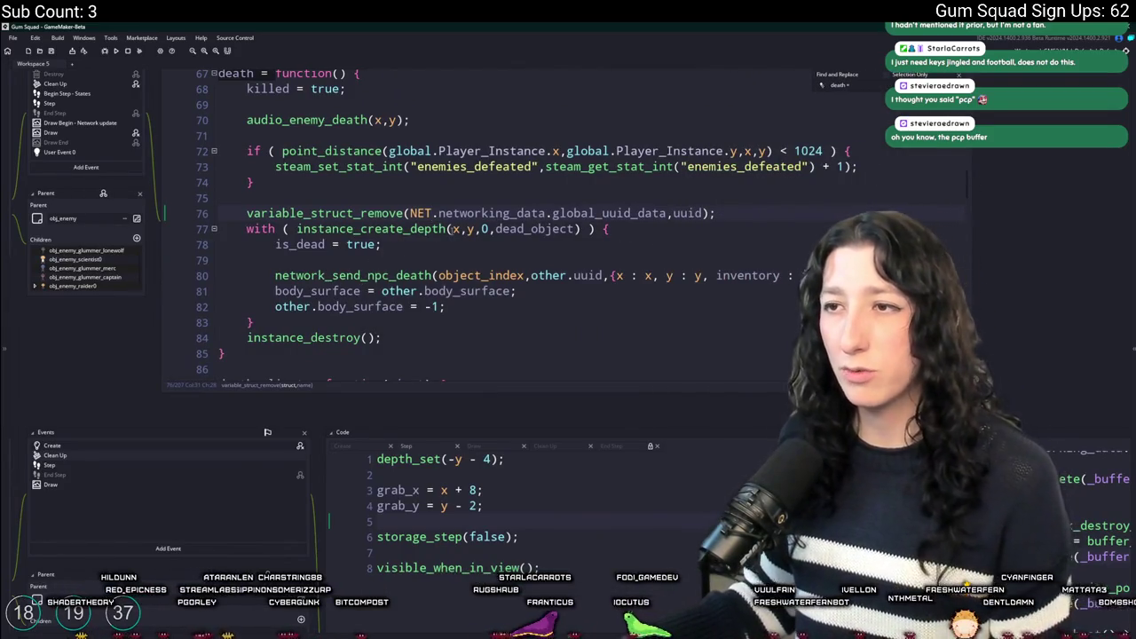
{"action": "key", "text": "Down"}
{"action": "left_click", "coordinate": [362, 276]}
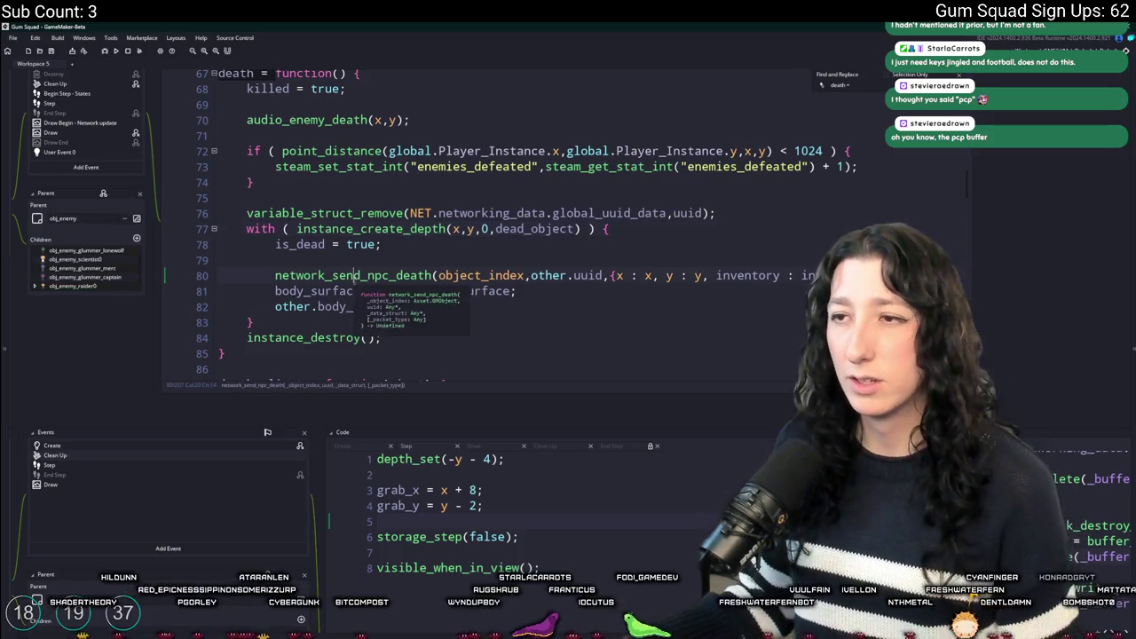
Step: Open the network_send_npc_death definition and inspect the uuid argument on line 76
{"action": "scroll", "coordinate": [325, 302], "scroll_direction": "up", "scroll_amount": 2}
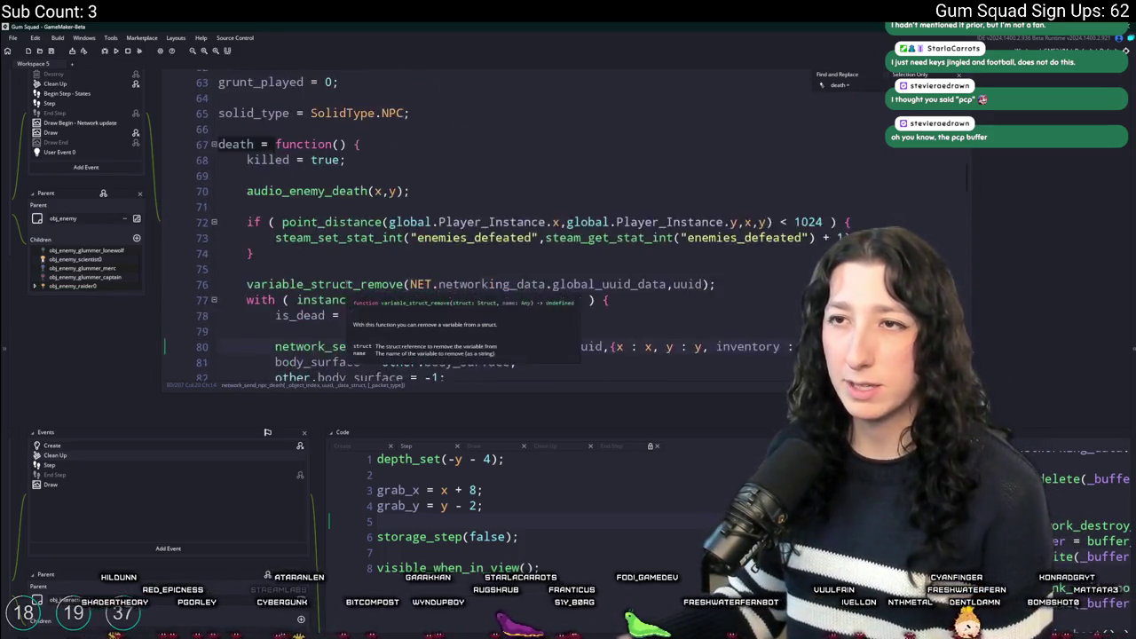
{"action": "middle_click", "coordinate": [312, 327]}
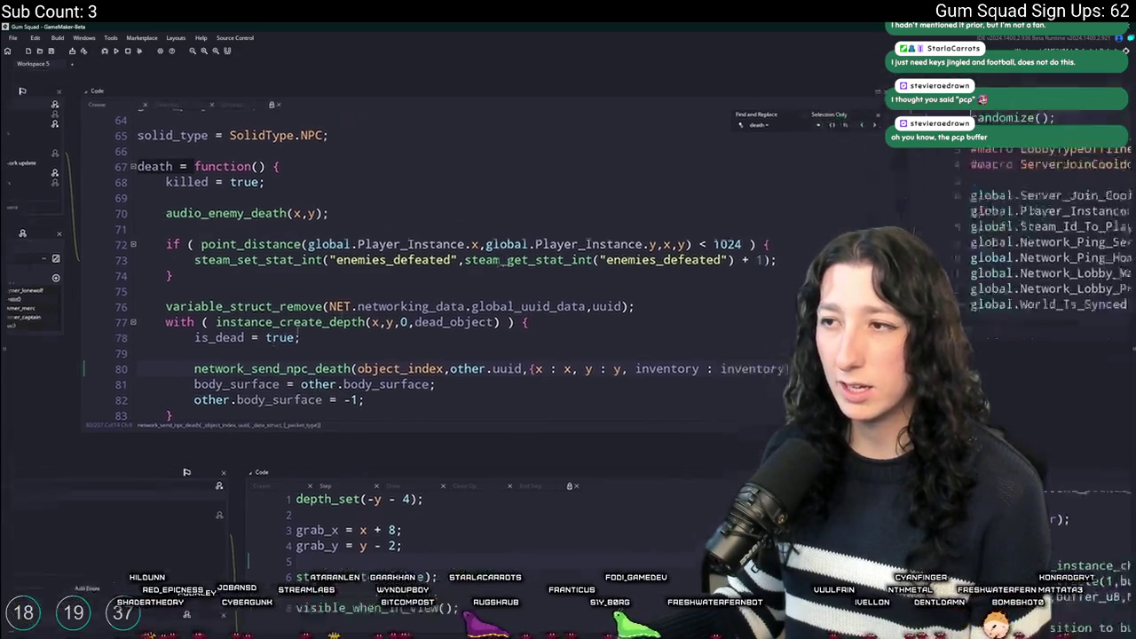
{"action": "left_click", "coordinate": [300, 331]}
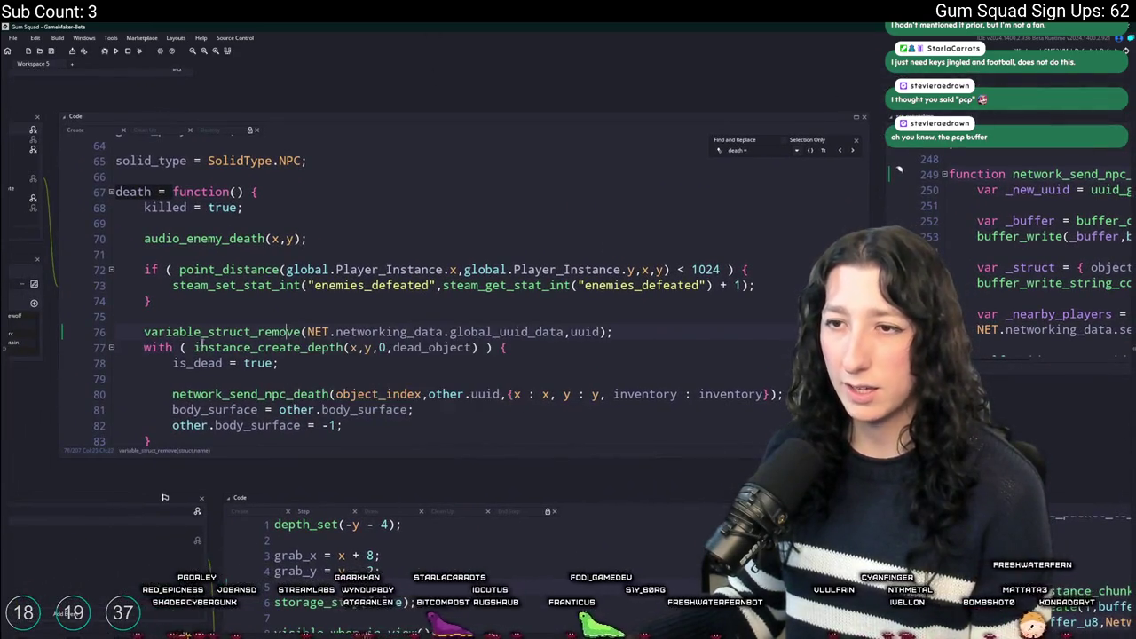
{"action": "key", "text": "Down"}
{"action": "scroll", "coordinate": [322, 318], "scroll_direction": "down", "scroll_amount": 2}
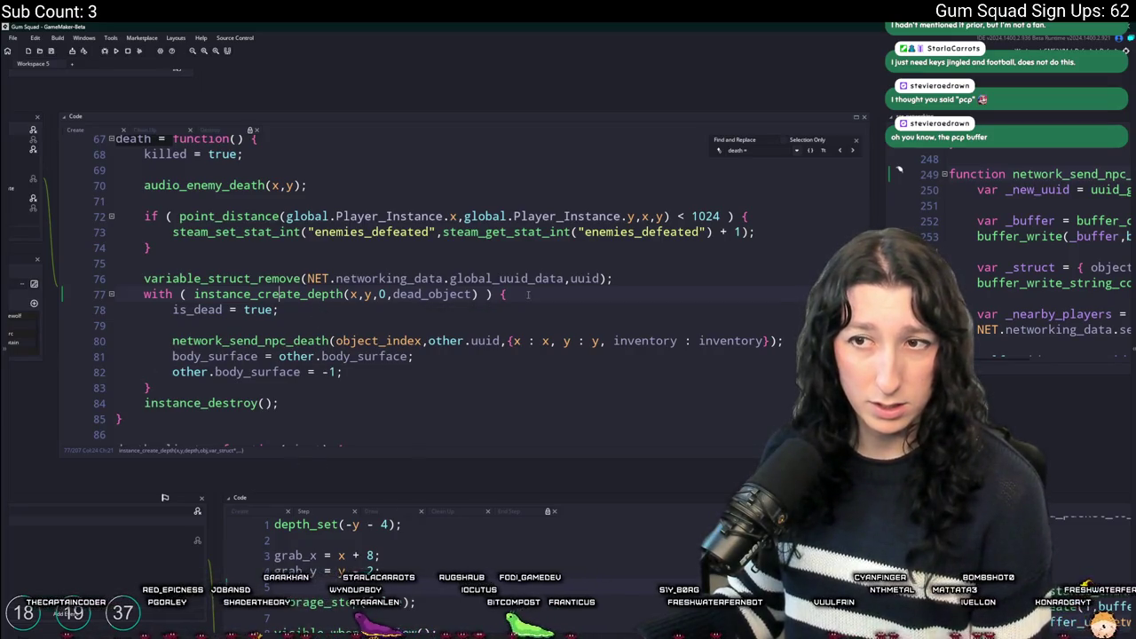
{"action": "double_click", "coordinate": [586, 279]}
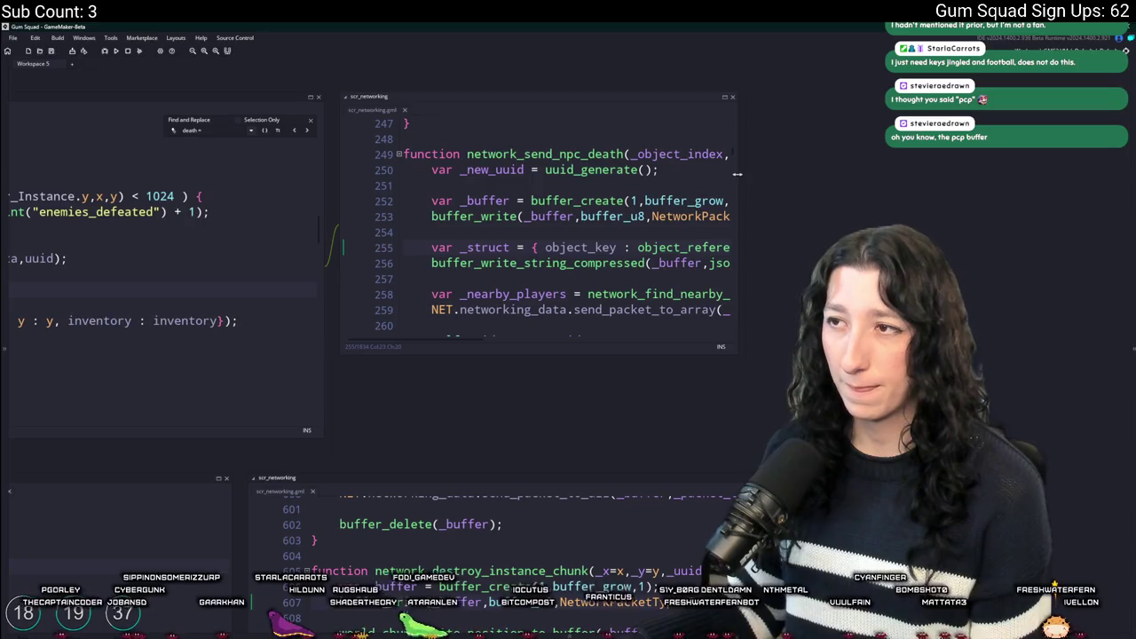
Step: Widen the scr_networking window and centre it in the workspace
{"action": "left_click_drag", "start_coordinate": [737, 175], "coordinate": [983, 177]}
{"action": "scroll", "coordinate": [834, 132], "scroll_direction": "down", "scroll_amount": 1}
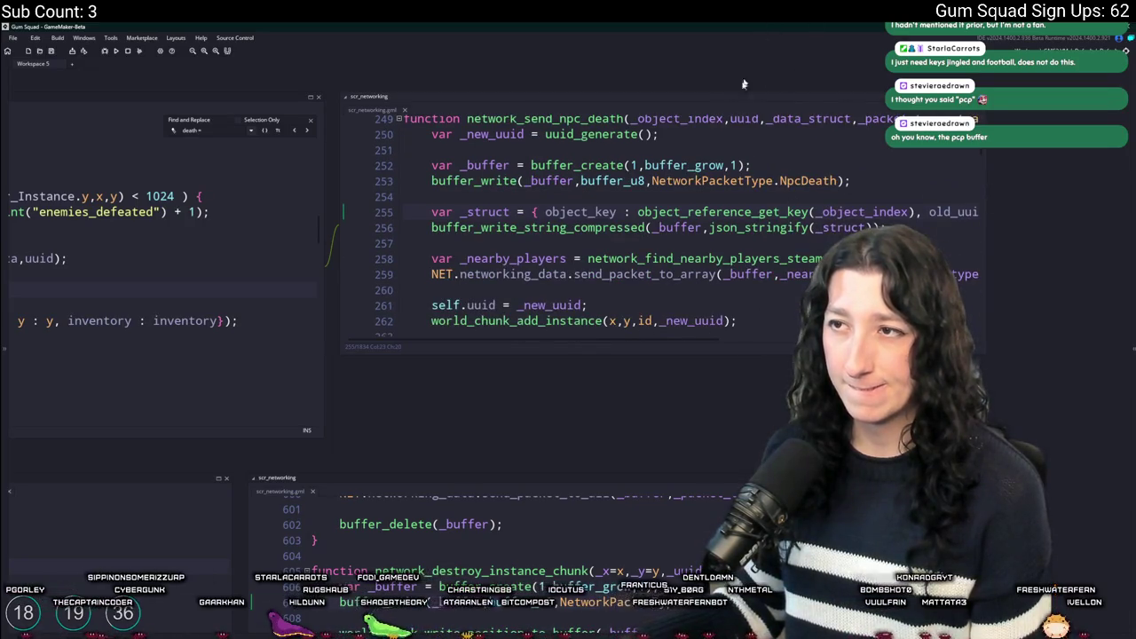
{"action": "scroll", "coordinate": [746, 133], "scroll_direction": "down", "scroll_amount": 1}
{"action": "scroll", "coordinate": [754, 275], "scroll_direction": "down", "scroll_amount": 1}
{"action": "mouse_move", "coordinate": [545, 262]}
{"action": "left_mouse_down"}
{"action": "mouse_move", "coordinate": [639, 302]}
{"action": "mouse_move", "coordinate": [621, 317]}
{"action": "mouse_move", "coordinate": [985, 282]}
{"action": "left_mouse_up"}
{"action": "scroll", "coordinate": [986, 286], "scroll_direction": "down", "scroll_amount": 1}
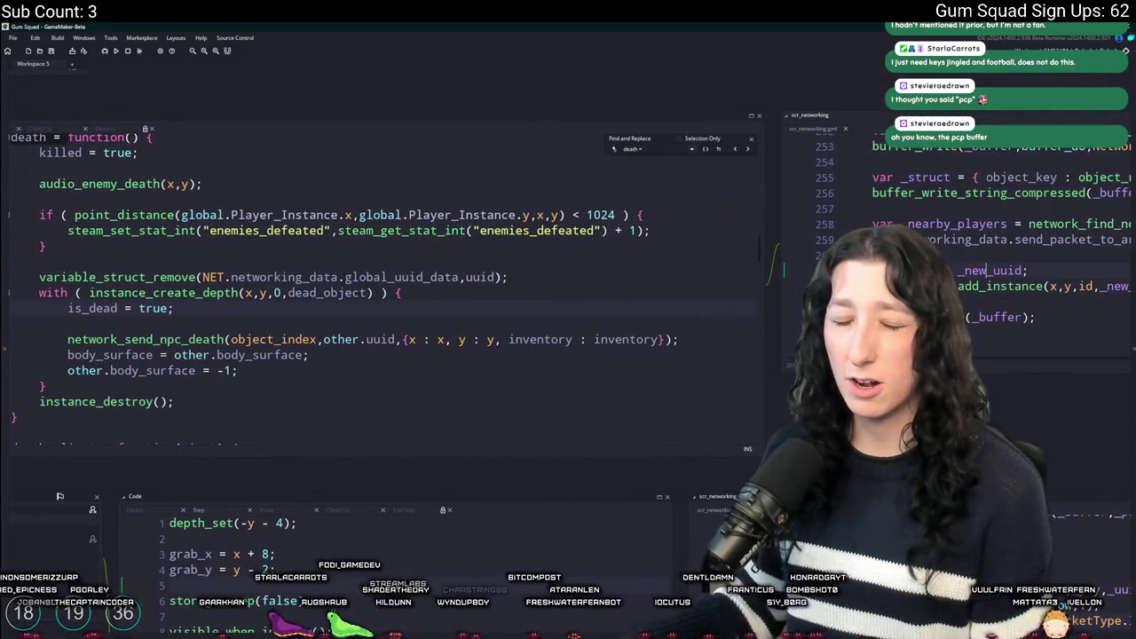
{"action": "left_click_drag", "start_coordinate": [1102, 260], "coordinate": [695, 276]}
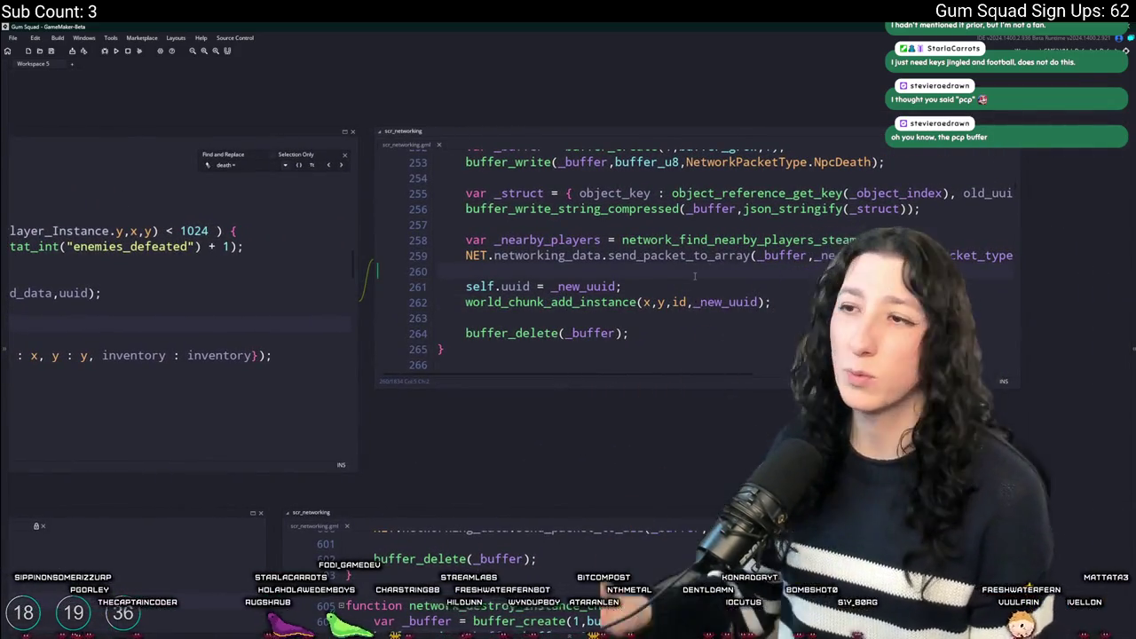
Step: Jump to the world_chunk_add_instance definition from line 262 with F12
{"action": "left_click", "coordinate": [605, 302]}
{"action": "scroll", "coordinate": [602, 305], "scroll_direction": "up", "scroll_amount": 3}
{"action": "scroll", "coordinate": [596, 307], "scroll_direction": "down", "scroll_amount": 1}
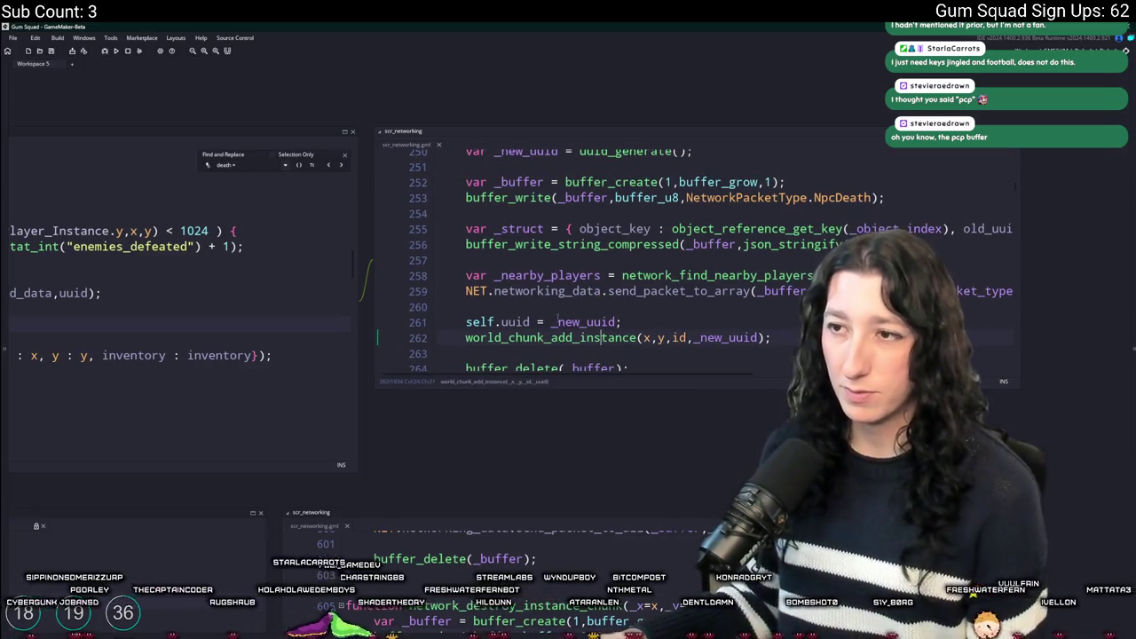
{"action": "scroll", "coordinate": [560, 344], "scroll_direction": "up", "scroll_amount": 3}
{"action": "scroll", "coordinate": [559, 343], "scroll_direction": "down", "scroll_amount": 2}
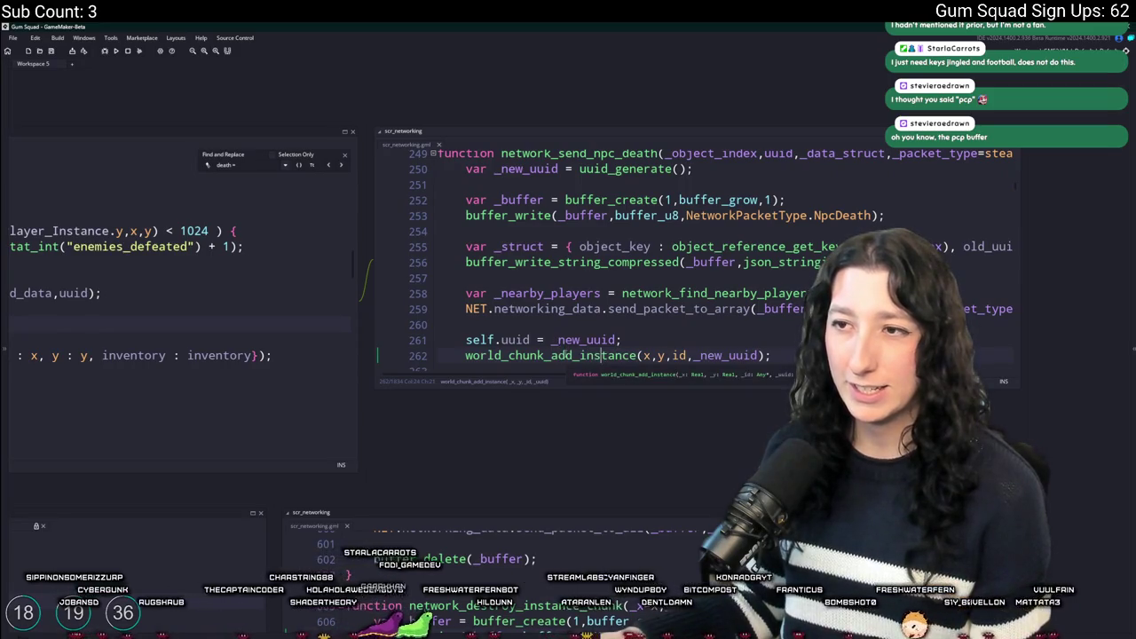
{"action": "key", "text": "F12"}
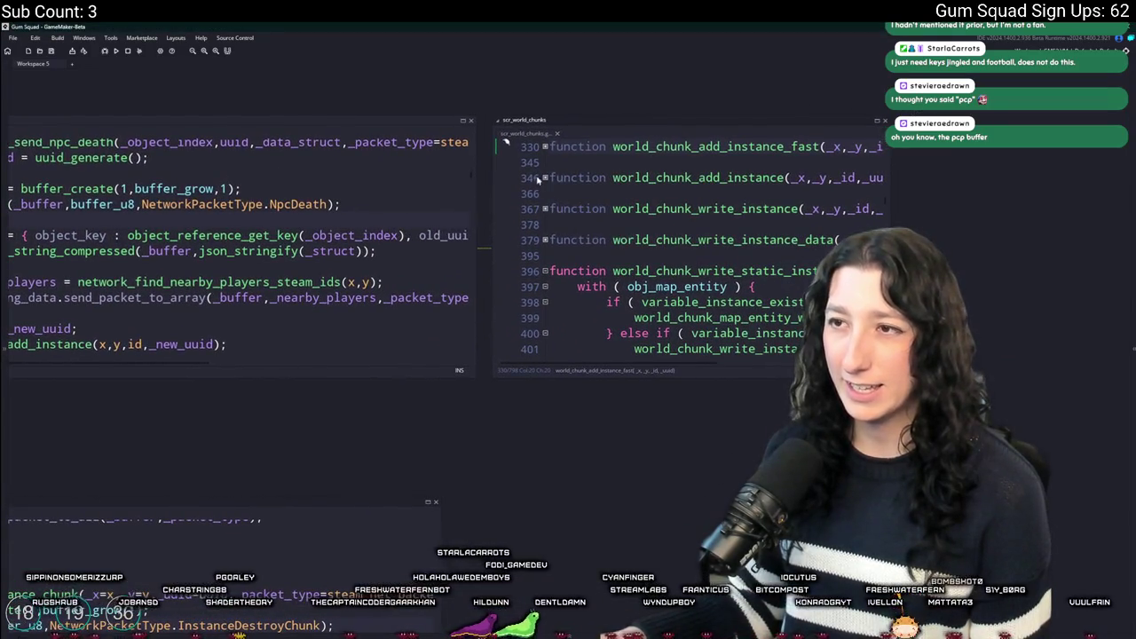
Step: Expand the folded world_chunk_add_instance function and enlarge the scr_world_chunks window
{"action": "left_click", "coordinate": [544, 177]}
{"action": "scroll", "coordinate": [622, 266], "scroll_direction": "down", "scroll_amount": 2}
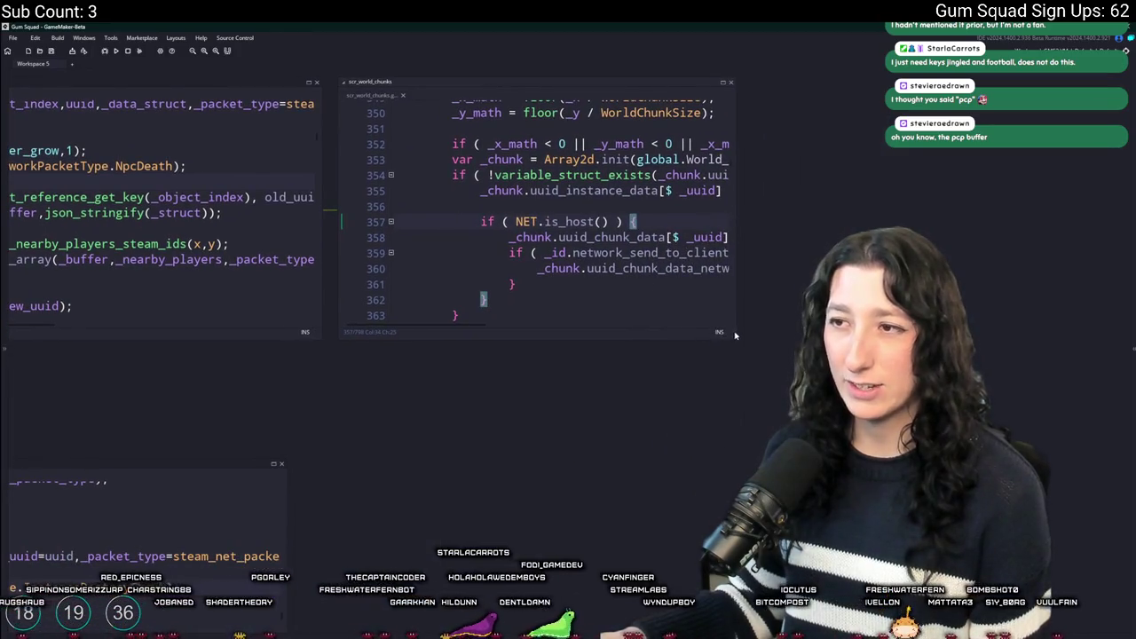
{"action": "left_click_drag", "start_coordinate": [743, 340], "coordinate": [1019, 368]}
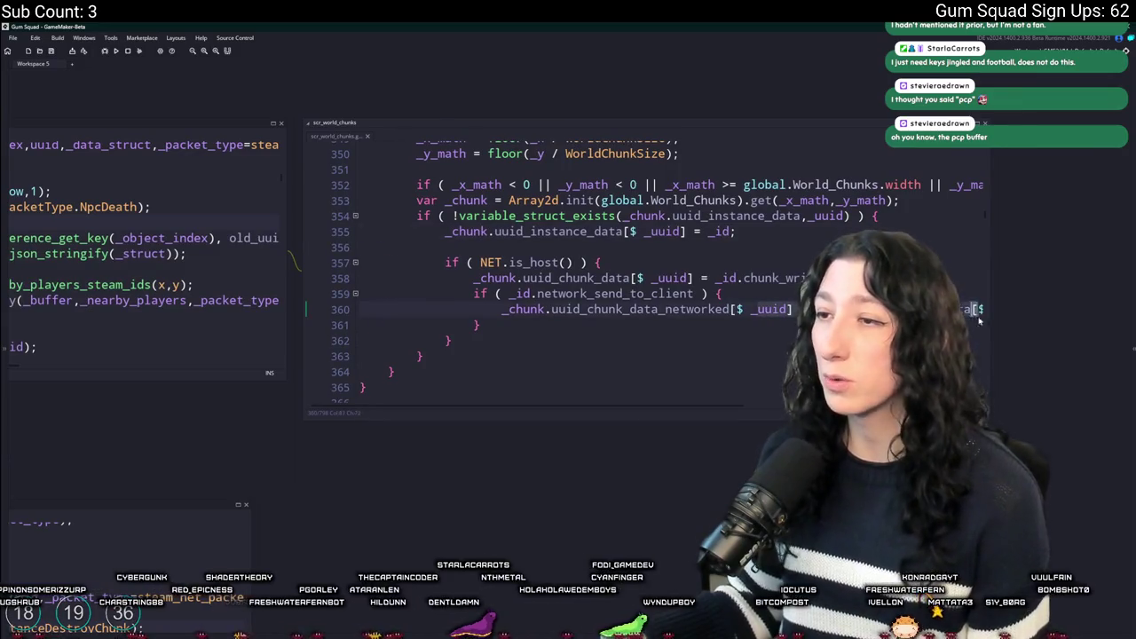
{"action": "scroll", "coordinate": [975, 311], "scroll_direction": "right", "scroll_amount": 2}
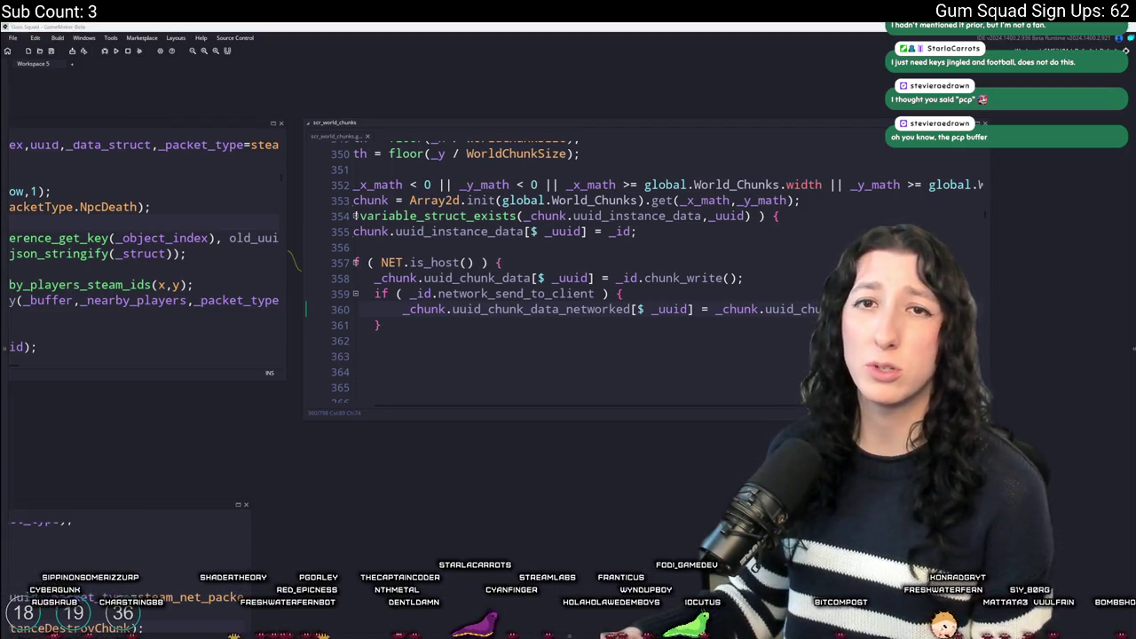
{"action": "left_click_drag", "start_coordinate": [479, 246], "coordinate": [730, 290]}
Step: Close the scr_world_chunks and scr_networking windows and the search bar
{"action": "left_click", "coordinate": [618, 181]}
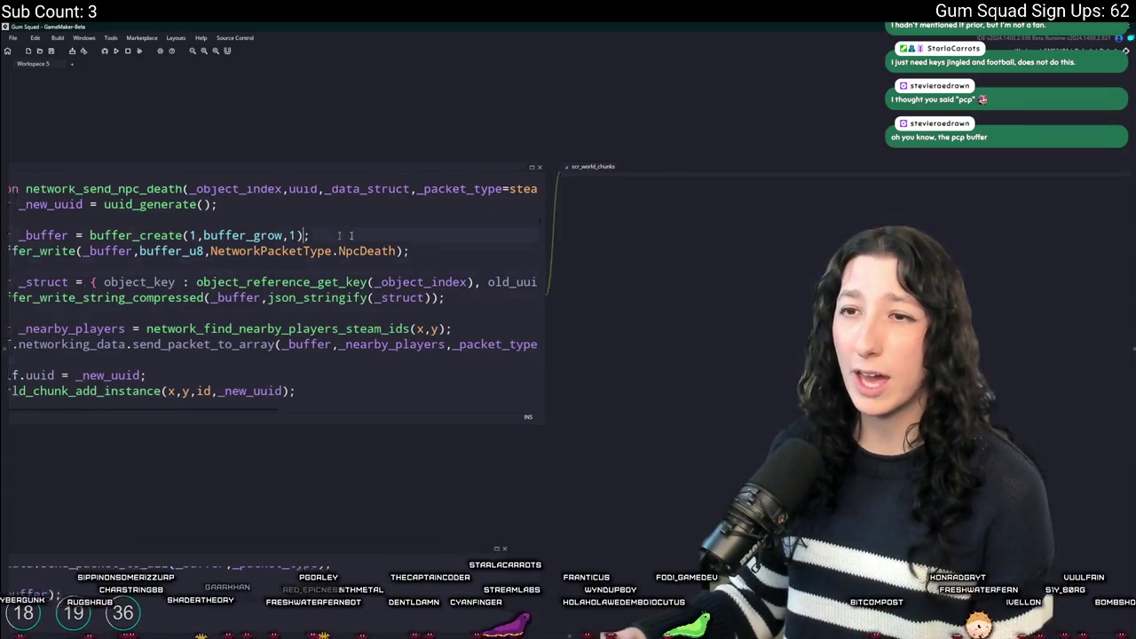
{"action": "left_click", "coordinate": [688, 143]}
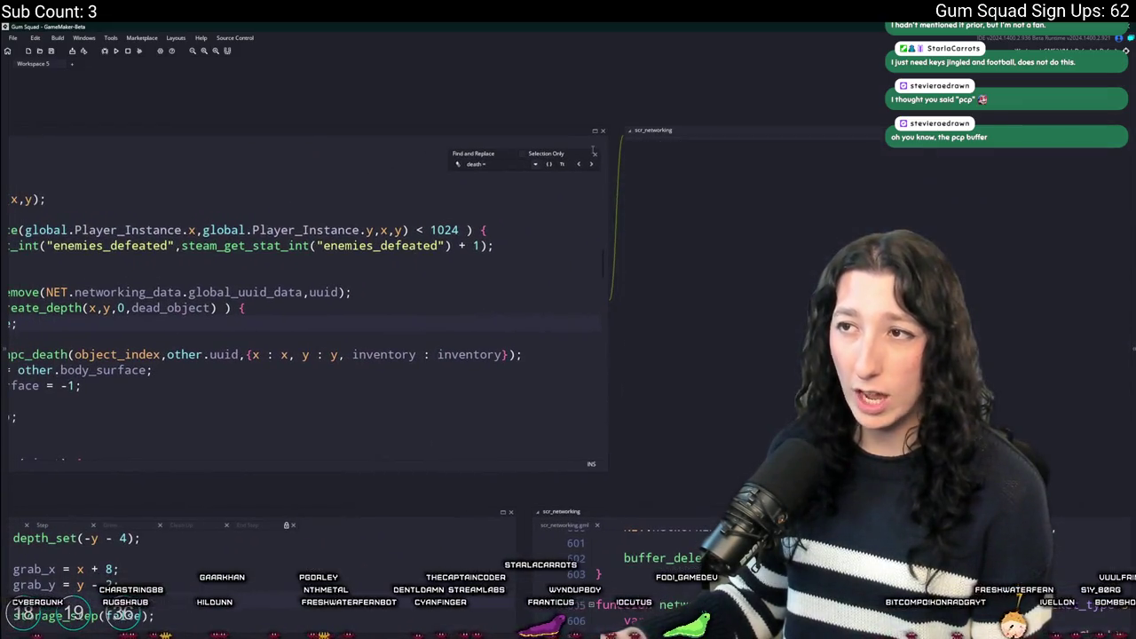
{"action": "left_click", "coordinate": [595, 154]}
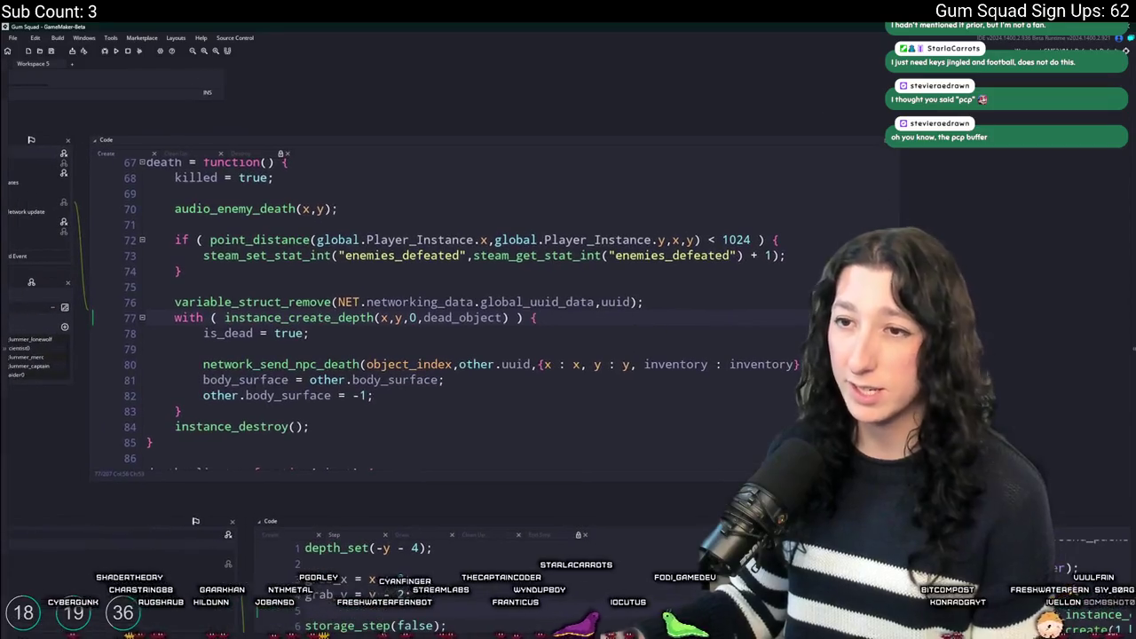
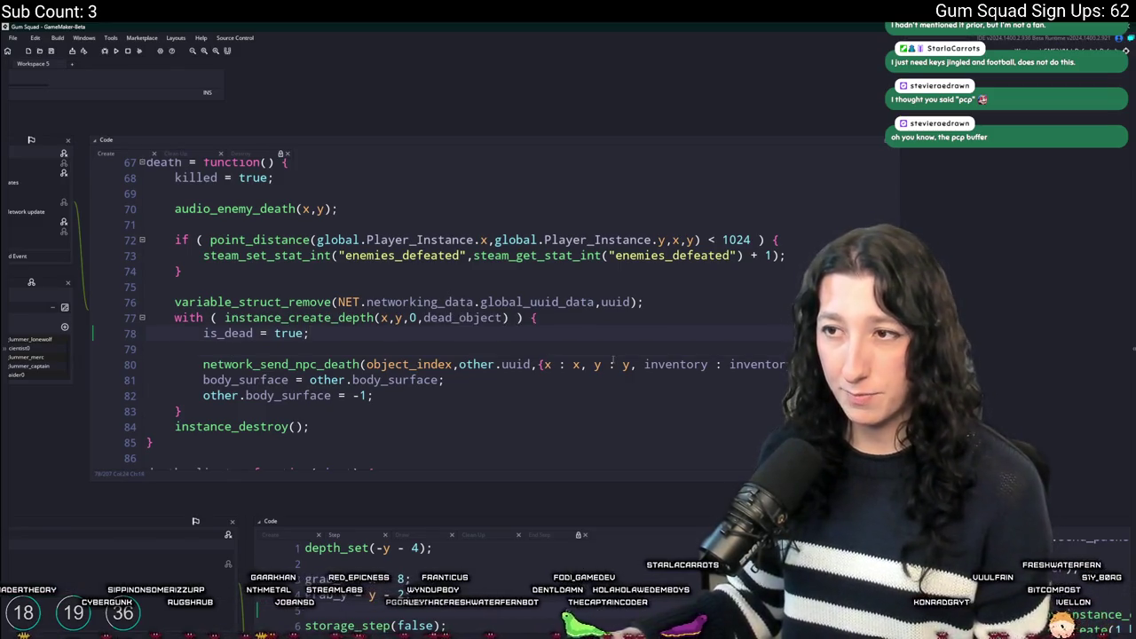
Step: From the death code at line 79, open the network_send_npc_death definition in scr_networking
{"action": "scroll", "coordinate": [503, 395], "scroll_direction": "up", "scroll_amount": 3}
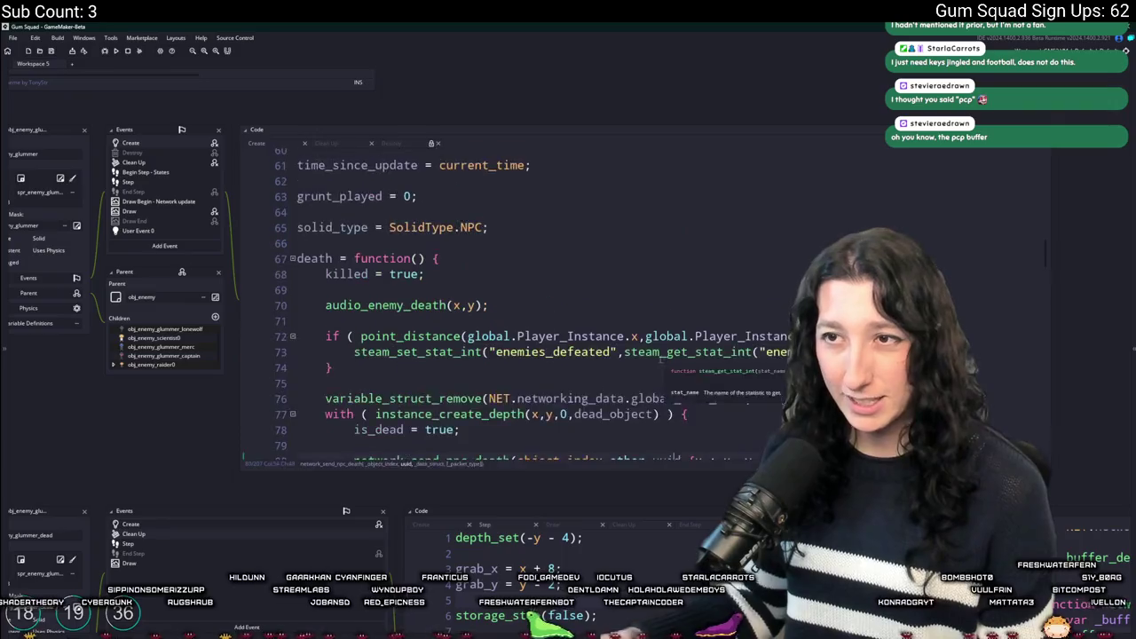
{"action": "scroll", "coordinate": [649, 369], "scroll_direction": "down", "scroll_amount": 7}
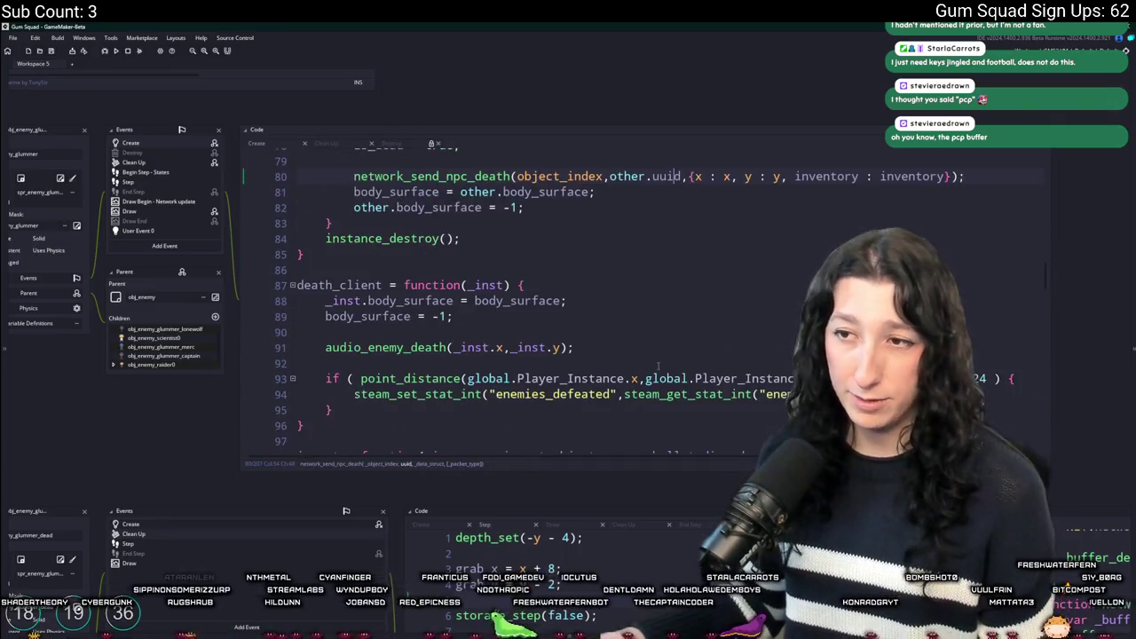
{"action": "scroll", "coordinate": [541, 323], "scroll_direction": "up", "scroll_amount": 3}
{"action": "scroll", "coordinate": [541, 323], "scroll_direction": "down", "scroll_amount": 4}
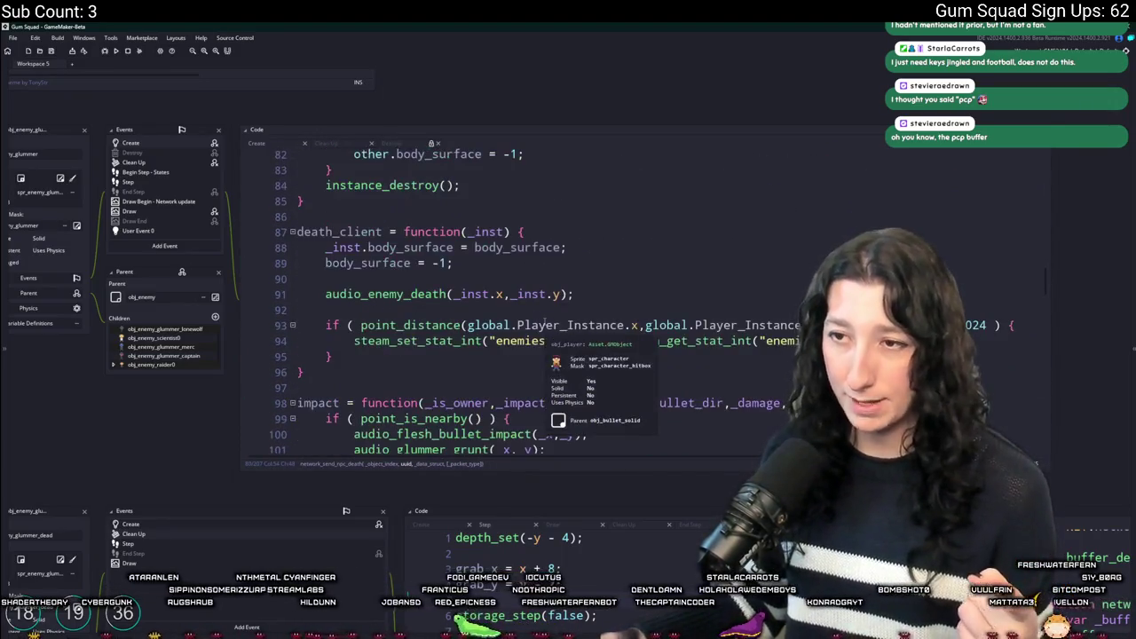
{"action": "scroll", "coordinate": [541, 323], "scroll_direction": "up", "scroll_amount": 3}
{"action": "scroll", "coordinate": [545, 284], "scroll_direction": "up", "scroll_amount": 2}
{"action": "left_click", "coordinate": [545, 285]}
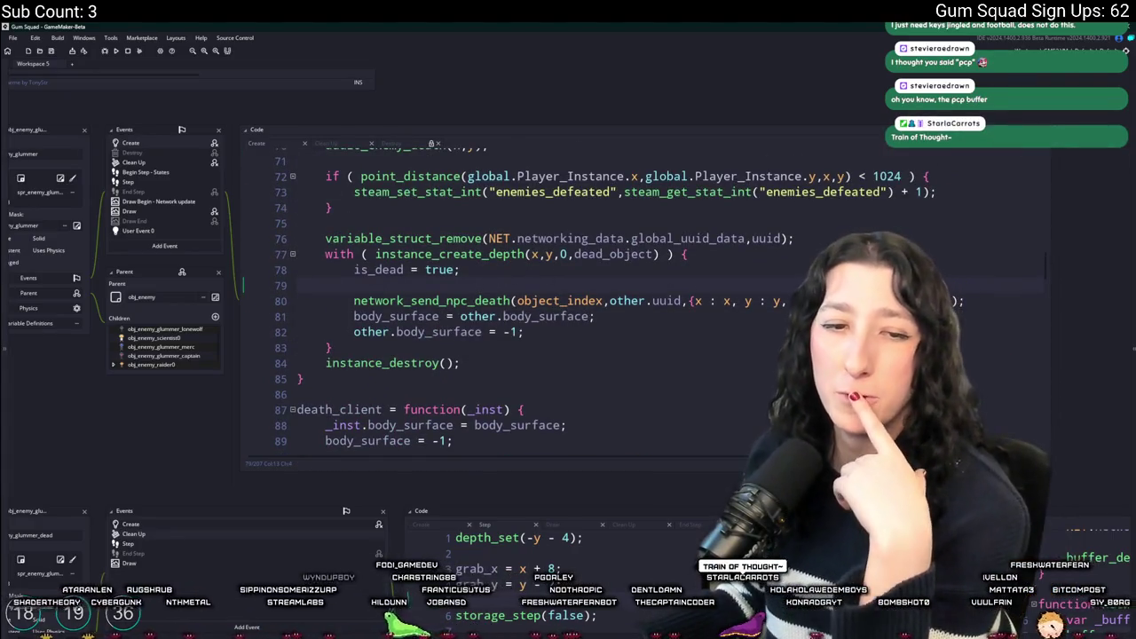
{"action": "middle_click", "coordinate": [435, 301]}
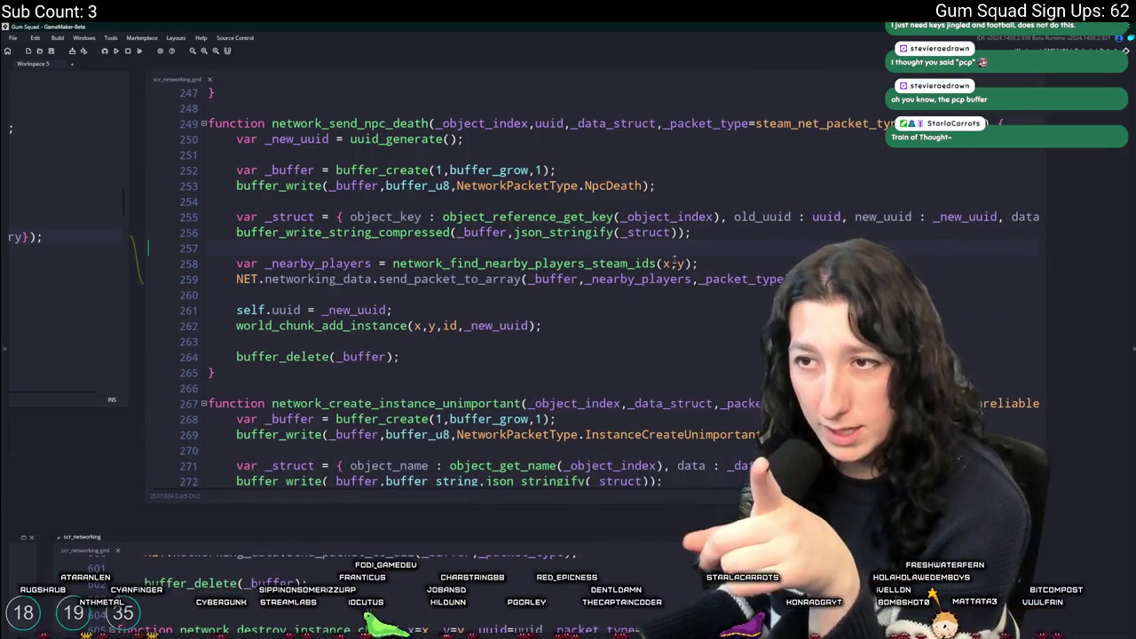
Step: Jump from the world_chunk_add_instance call on line 262 to its definition in scr_world_chunks
{"action": "scroll", "coordinate": [673, 263], "scroll_direction": "down", "scroll_amount": 1}
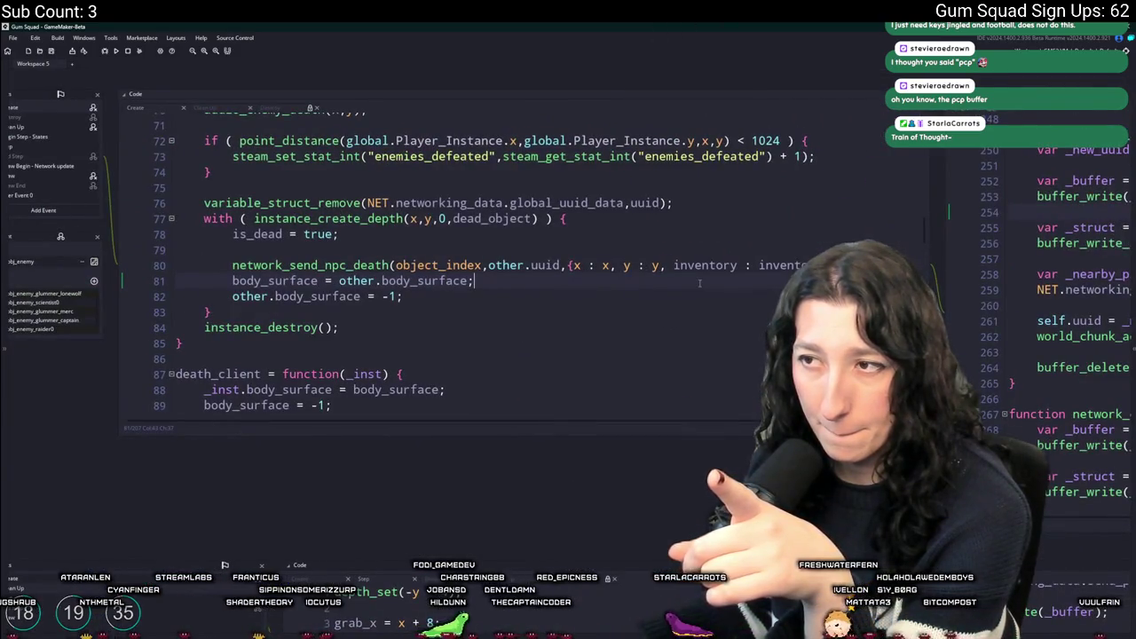
{"action": "key", "text": "ctrl+Tab"}
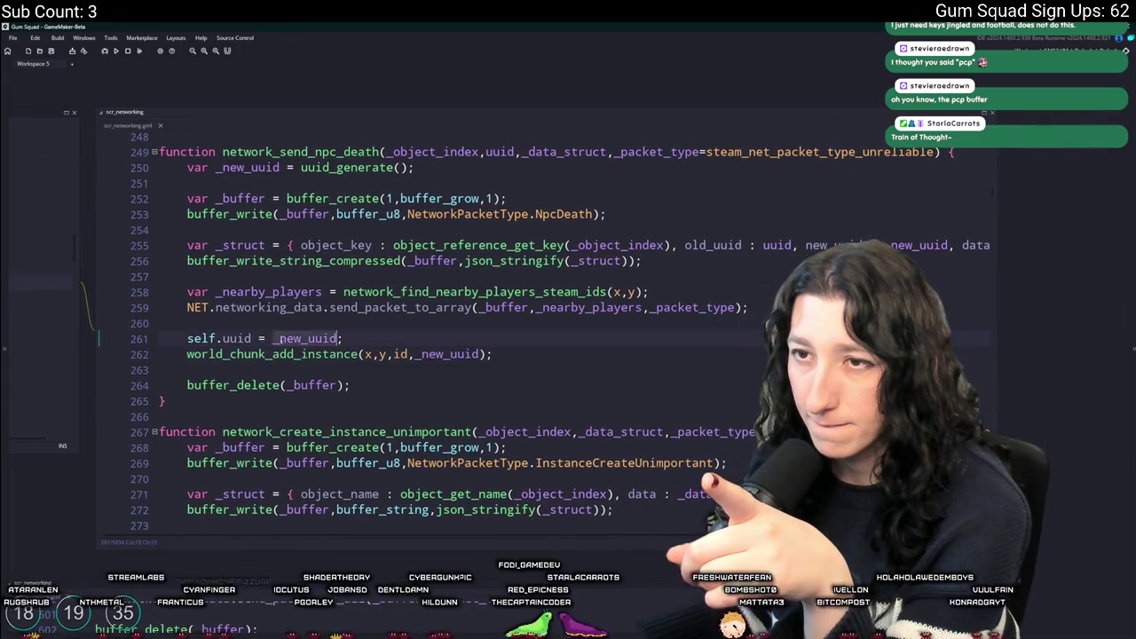
{"action": "left_click", "coordinate": [492, 355]}
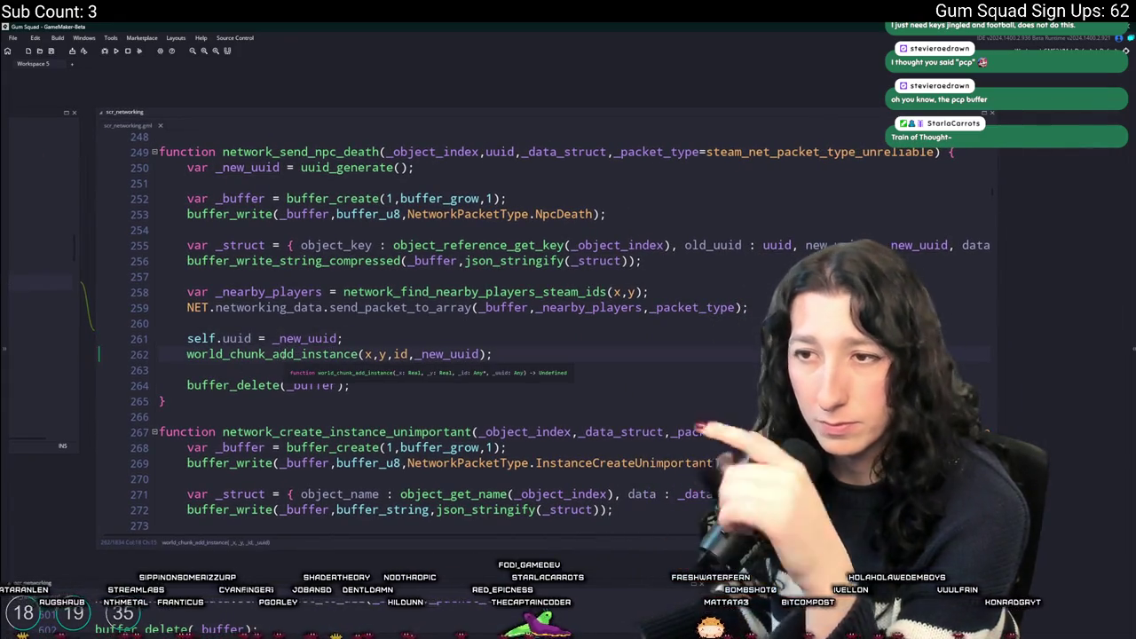
{"action": "key", "text": "F12"}
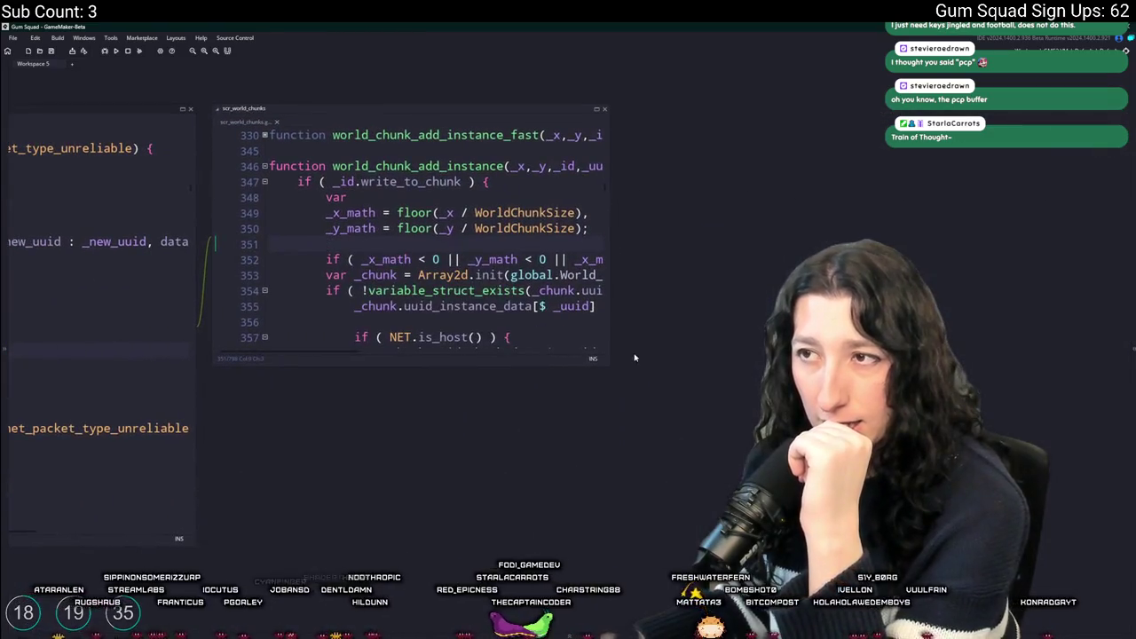
Step: Find all uses of uuid_chunk_data_networked, view the line 118 match, then return to the glummer editors
{"action": "left_click_drag", "start_coordinate": [609, 367], "coordinate": [1028, 502]}
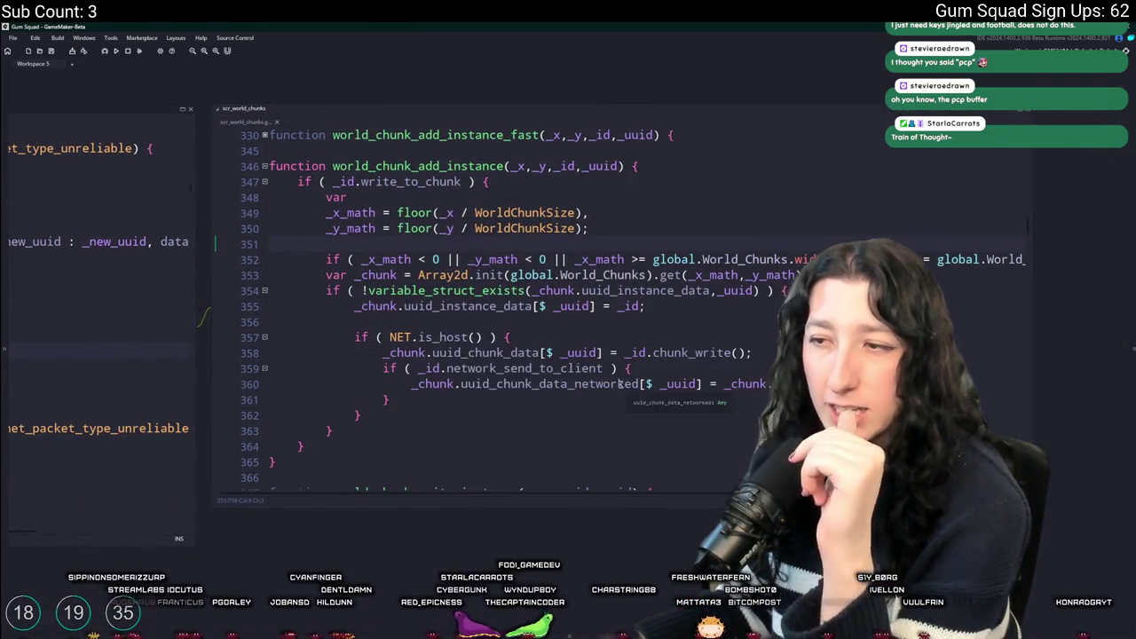
{"action": "double_click", "coordinate": [549, 383]}
{"action": "key", "text": "ctrl+f"}
{"action": "left_click", "coordinate": [231, 141]}
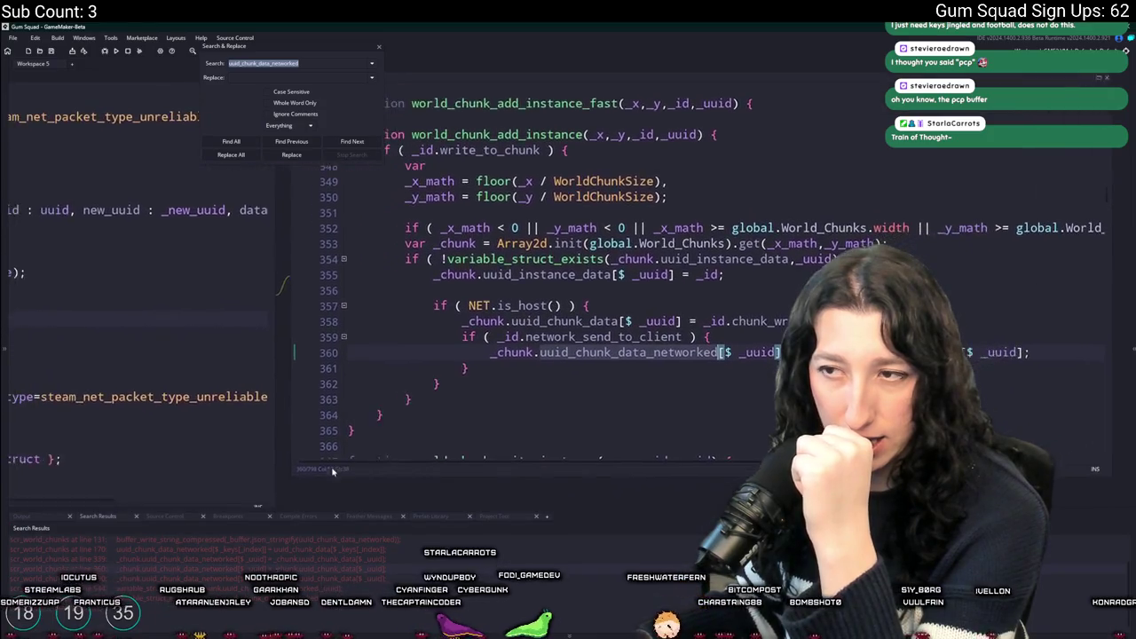
{"action": "double_click", "coordinate": [269, 549]}
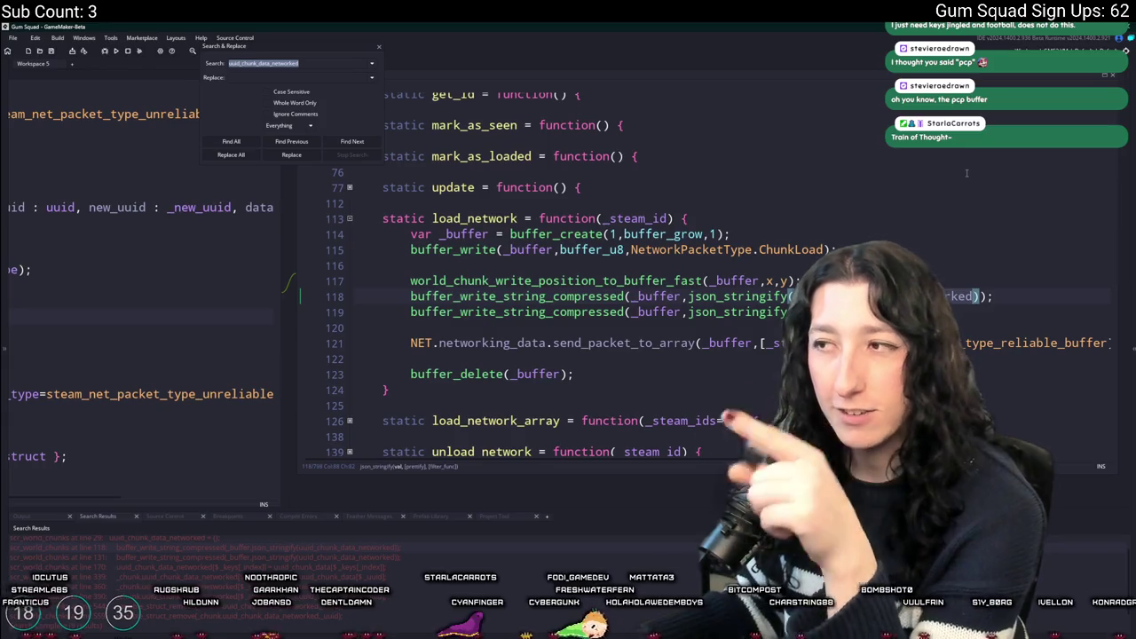
{"action": "left_click", "coordinate": [379, 46]}
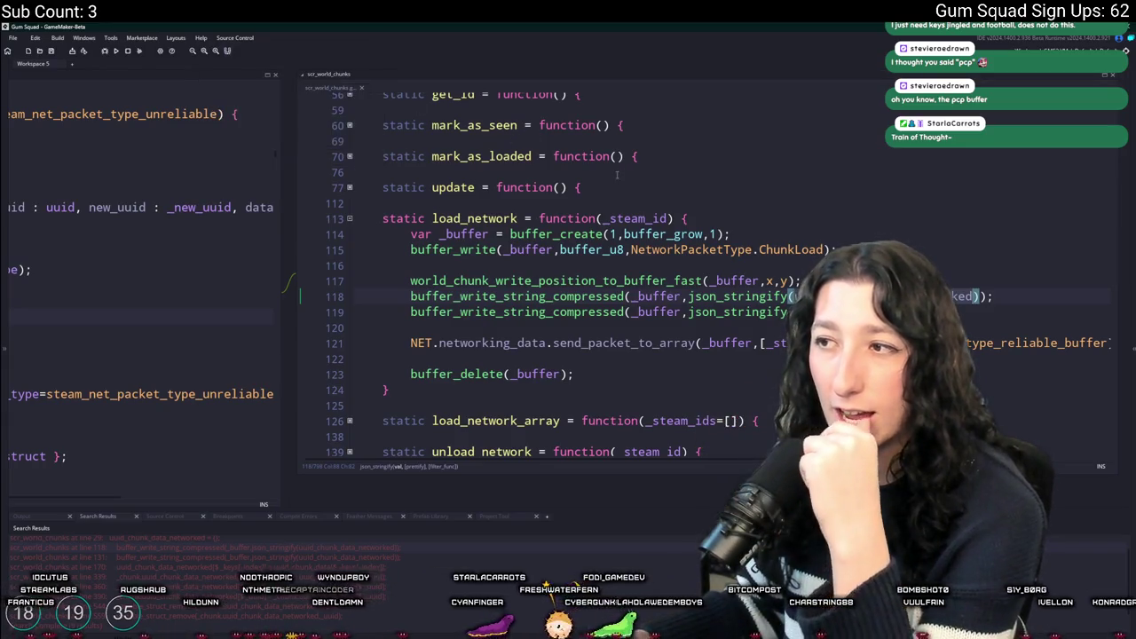
{"action": "key", "text": "ctrl+Tab"}
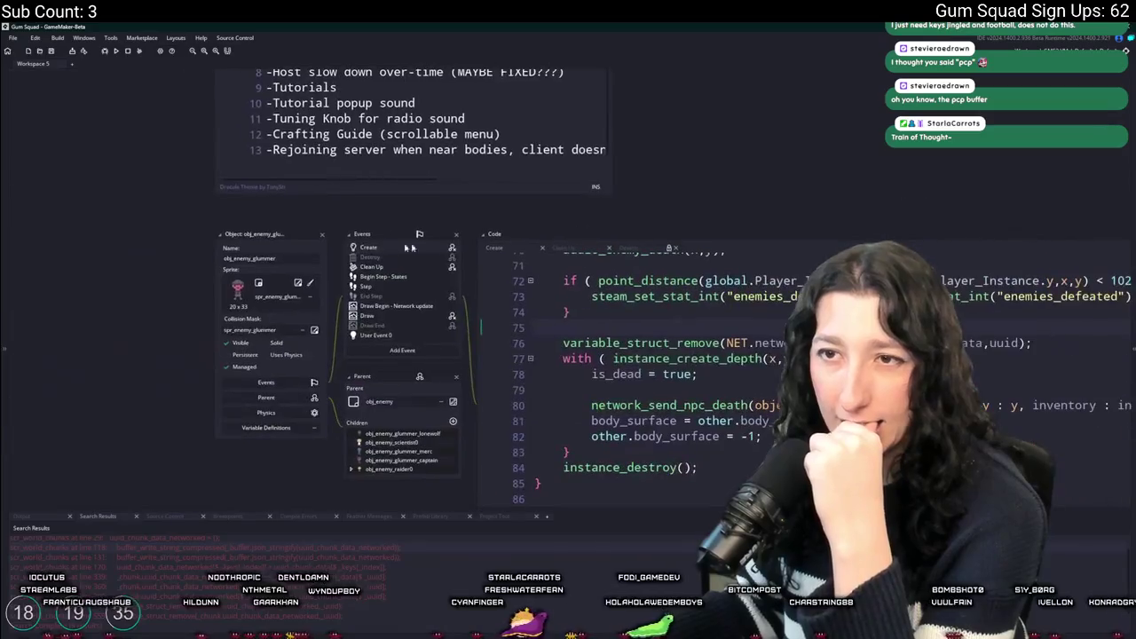
Step: Open obj_enemy_raider0_dead's Create code and arrange its window beside the object and events panels
{"action": "key", "text": "ctrl+Tab"}
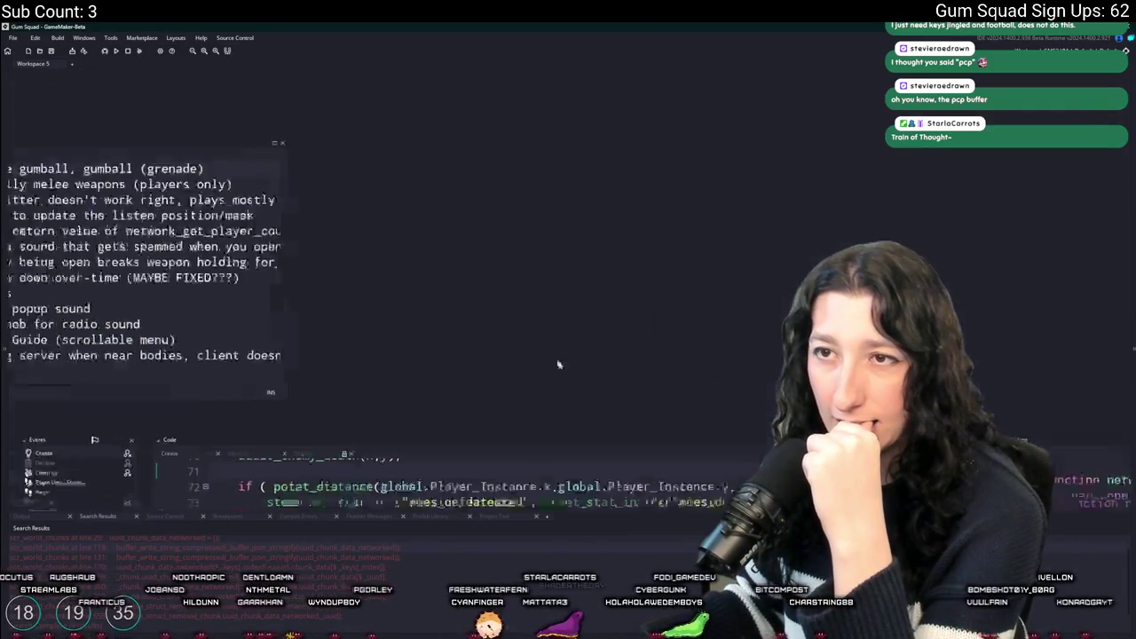
{"action": "type", "text": "ead"}
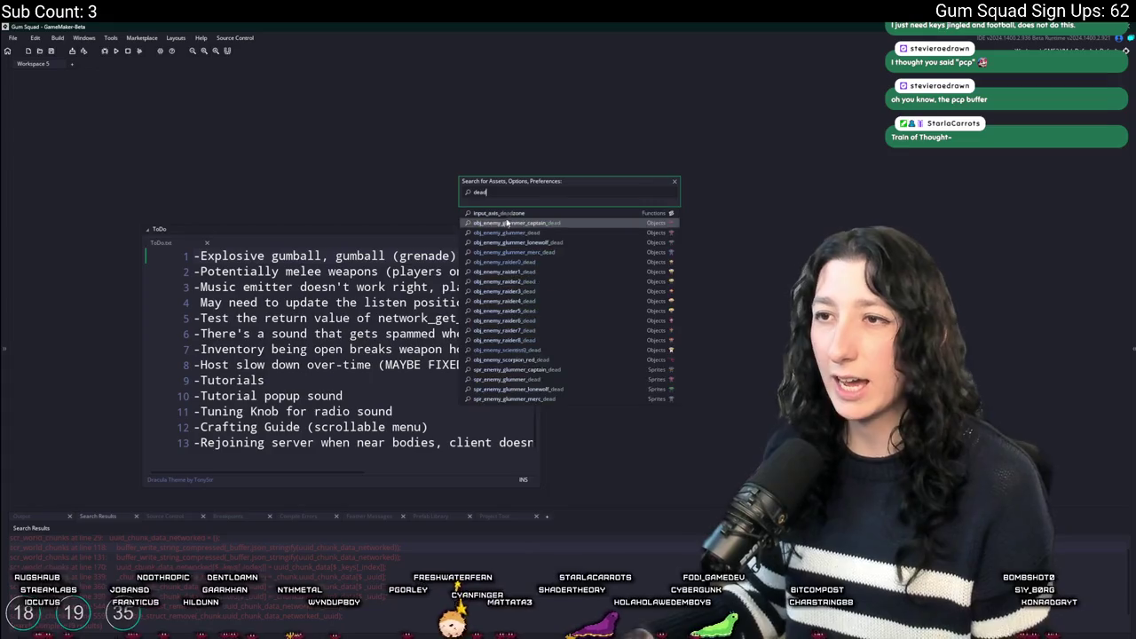
{"action": "left_click", "coordinate": [542, 264]}
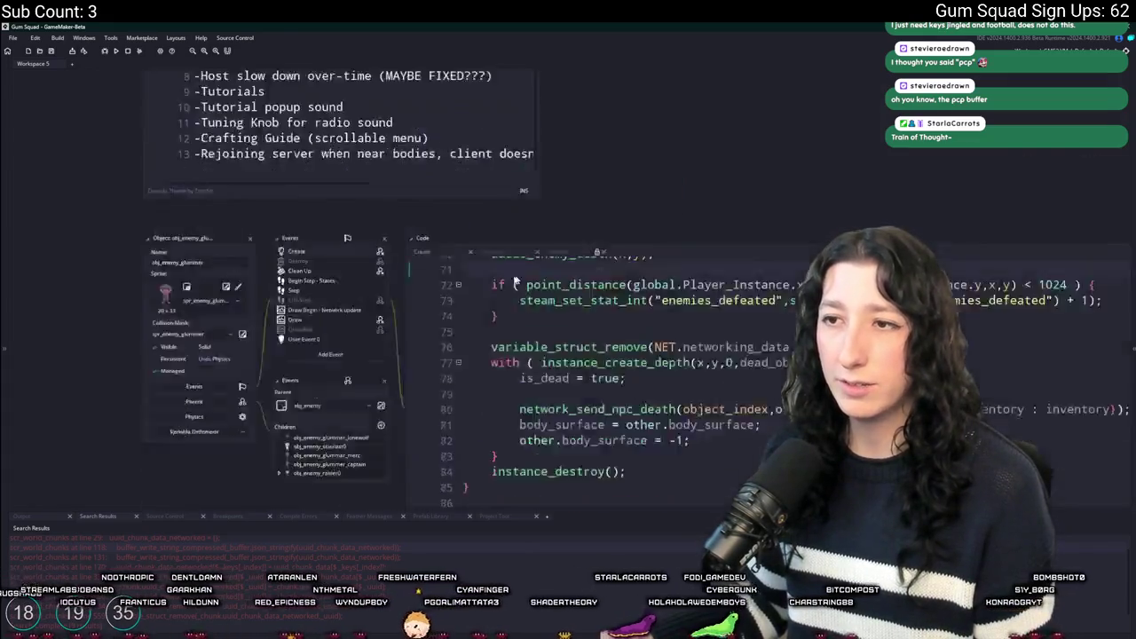
{"action": "double_click", "coordinate": [317, 178]}
{"action": "scroll", "coordinate": [595, 266], "scroll_direction": "down", "scroll_amount": 10}
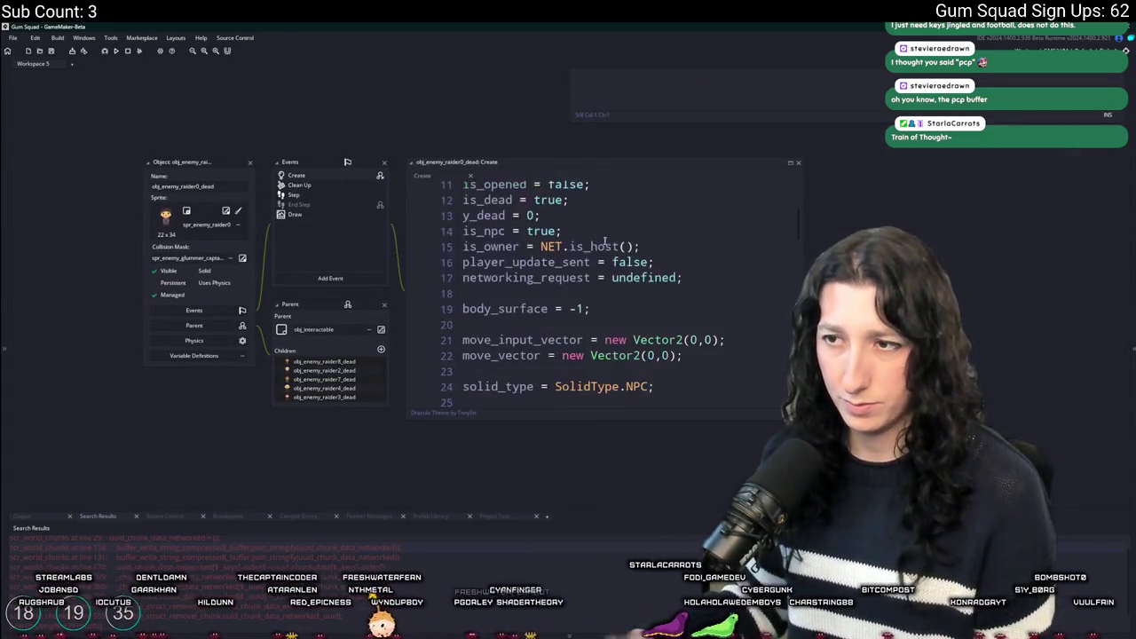
{"action": "left_click_drag", "start_coordinate": [595, 271], "coordinate": [332, 194]}
{"action": "scroll", "coordinate": [337, 205], "scroll_direction": "down", "scroll_amount": 4}
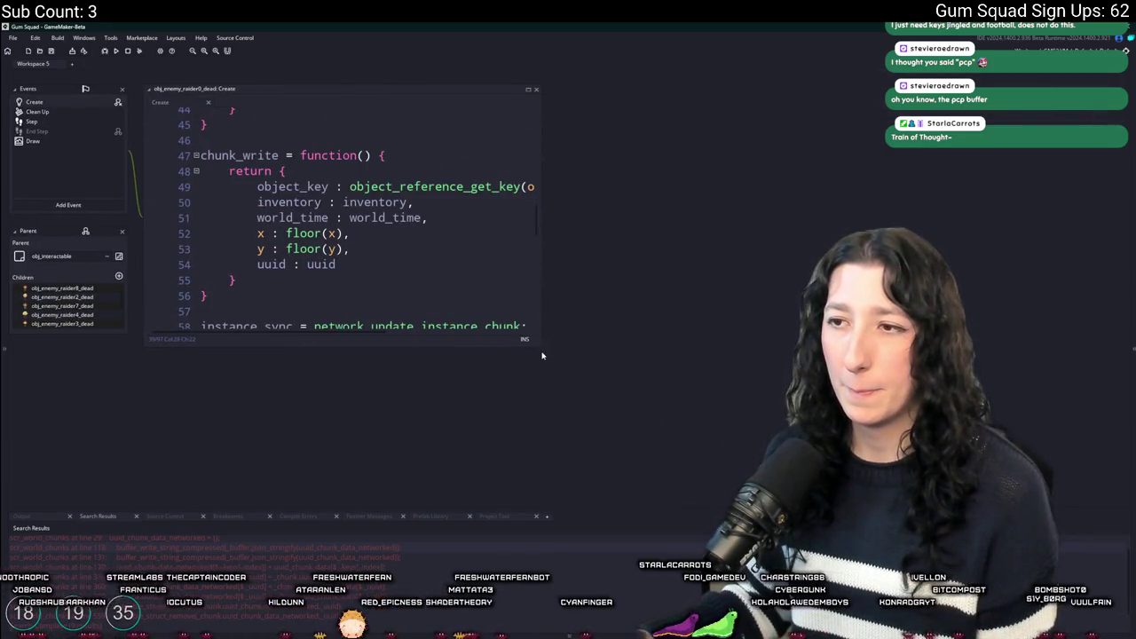
{"action": "left_click_drag", "start_coordinate": [541, 348], "coordinate": [842, 400]}
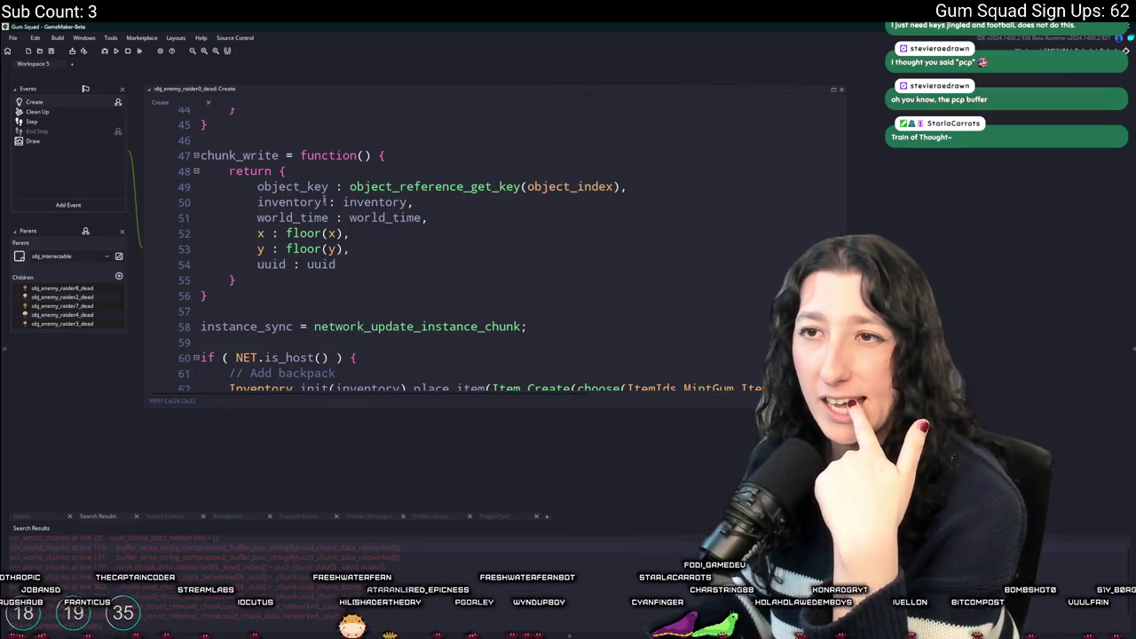
{"action": "left_click_drag", "start_coordinate": [323, 170], "coordinate": [550, 241]}
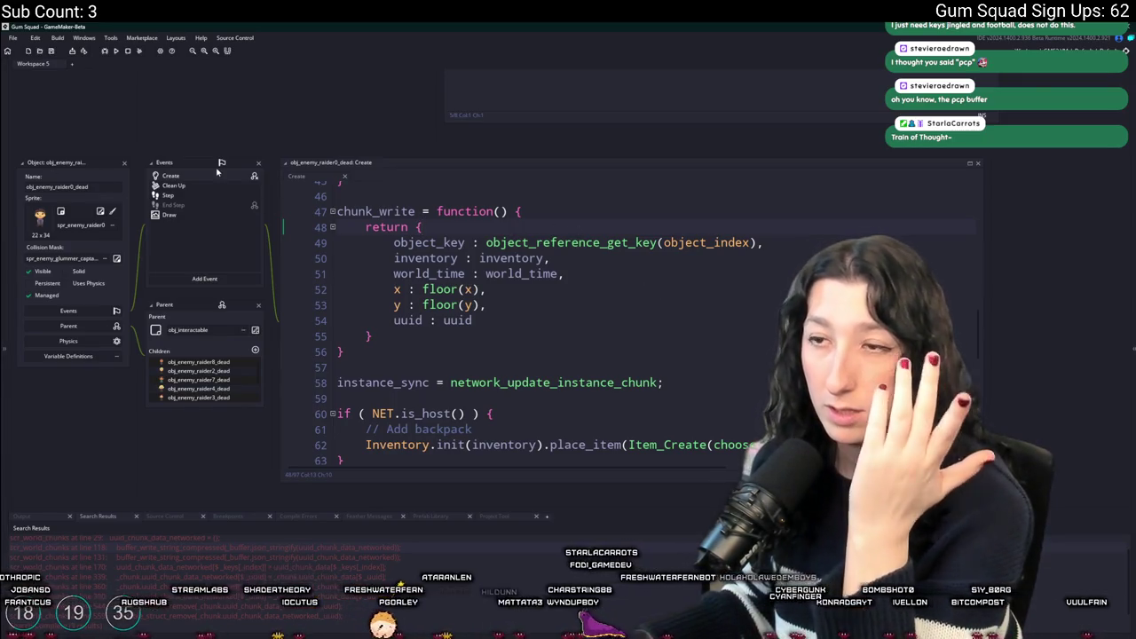
{"action": "mouse_move", "coordinate": [228, 122]}
{"action": "left_mouse_down"}
{"action": "mouse_move", "coordinate": [228, 337]}
{"action": "mouse_move", "coordinate": [298, 342]}
{"action": "left_mouse_up"}
Step: Open the obj_enemy_glummer_dead object through the asset search for 'glummer_dead'
{"action": "key", "text": "ctrl+t"}
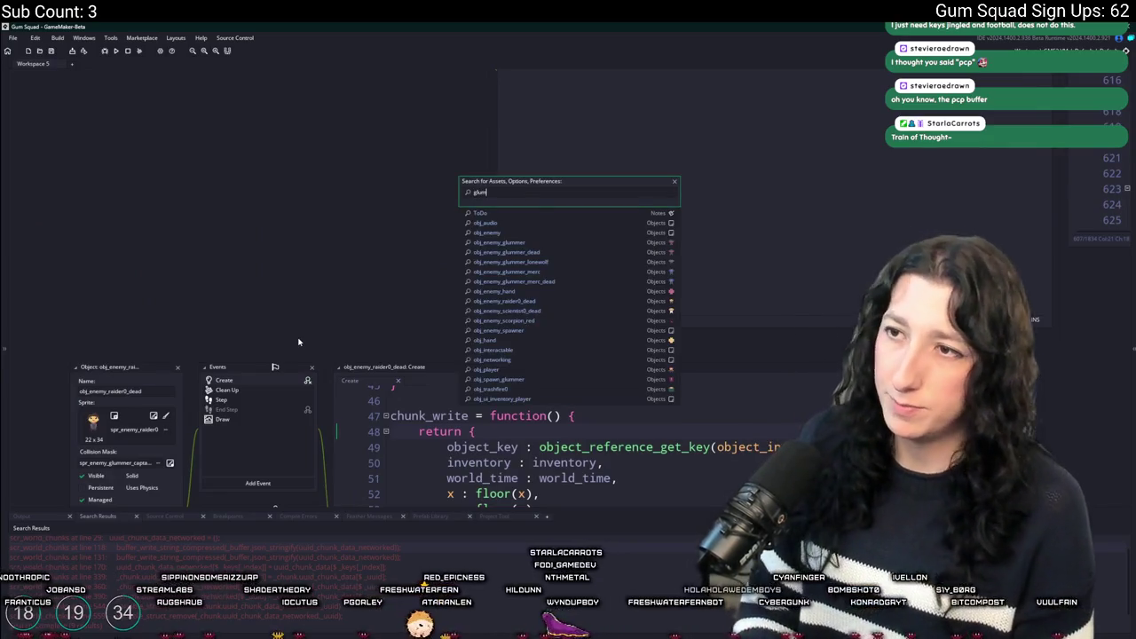
{"action": "type", "text": "glummer_dead"}
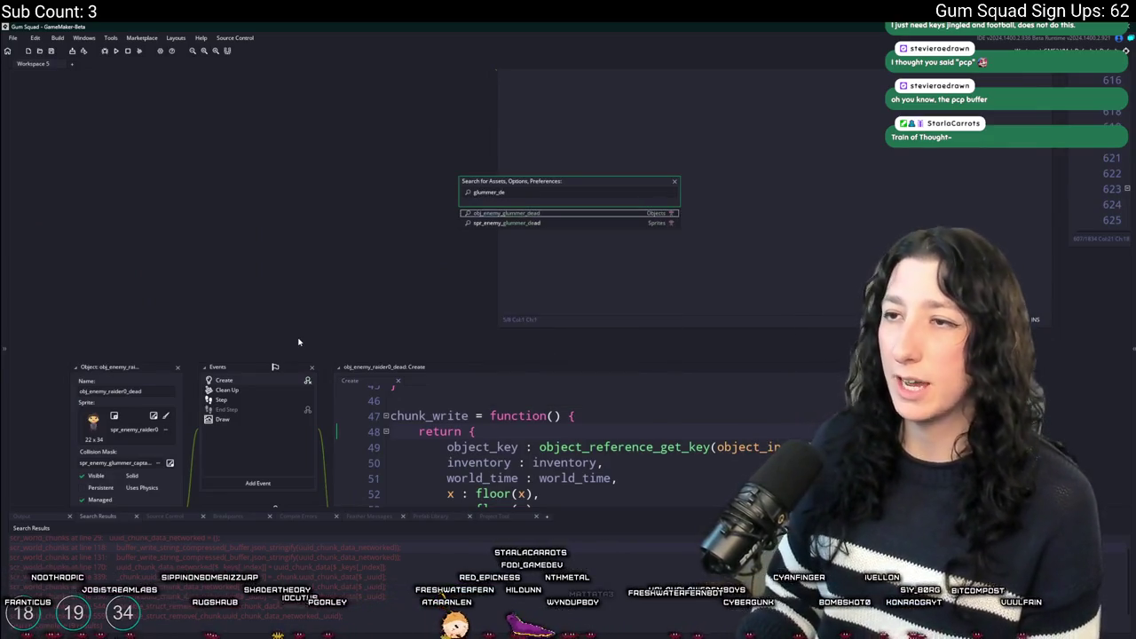
{"action": "key", "text": "Return"}
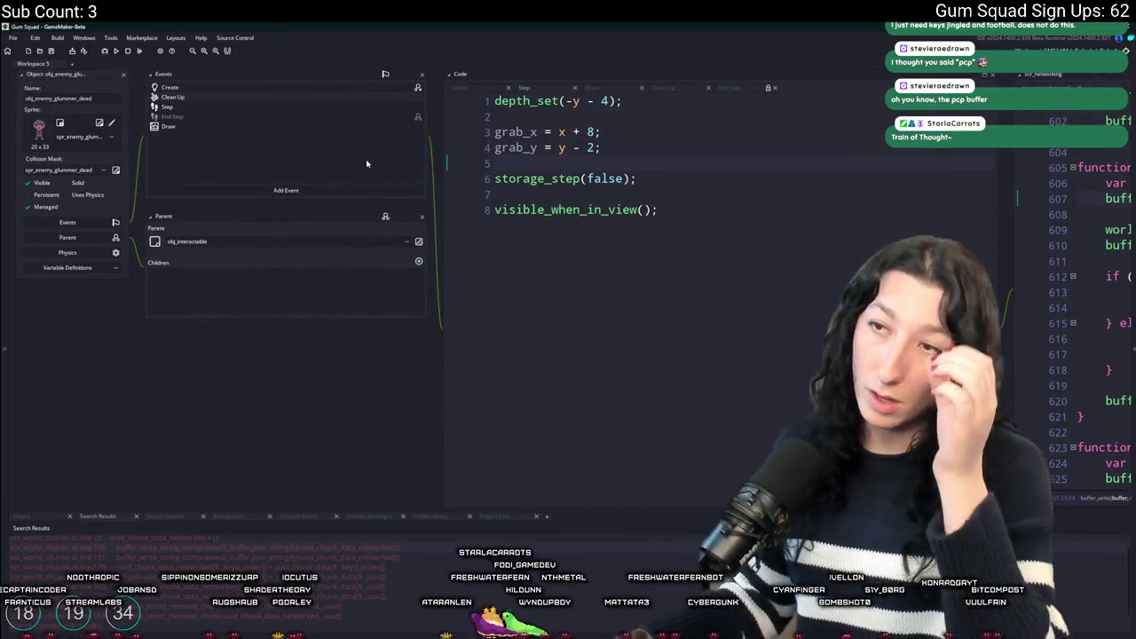
Step: Bring up and read through the dead glummer's Create code
{"action": "left_click", "coordinate": [264, 86]}
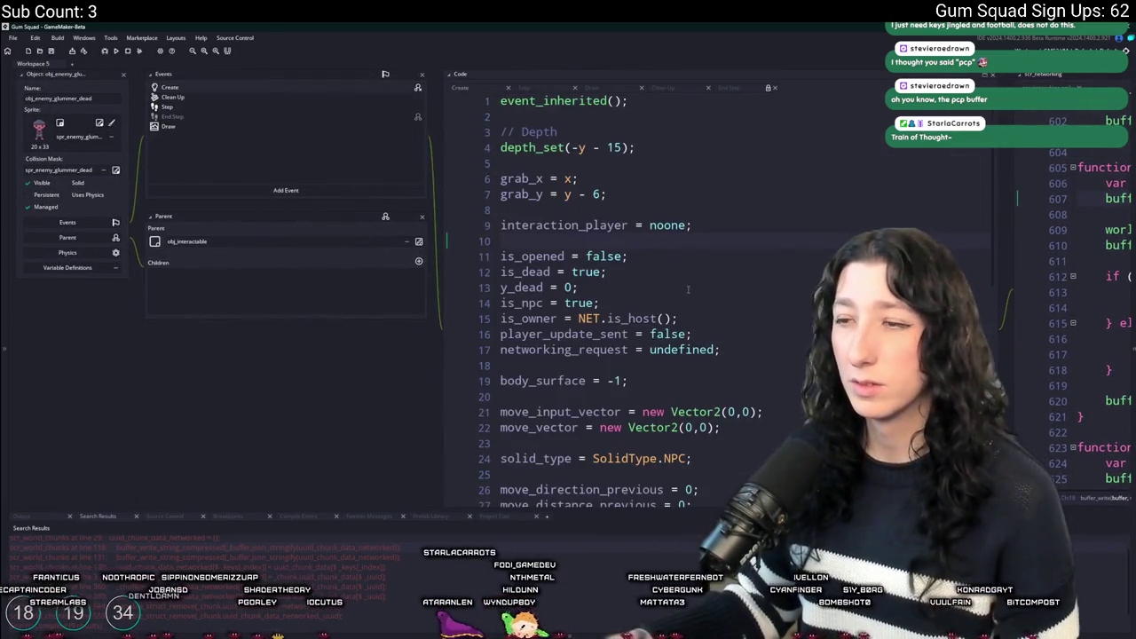
{"action": "left_click", "coordinate": [677, 338]}
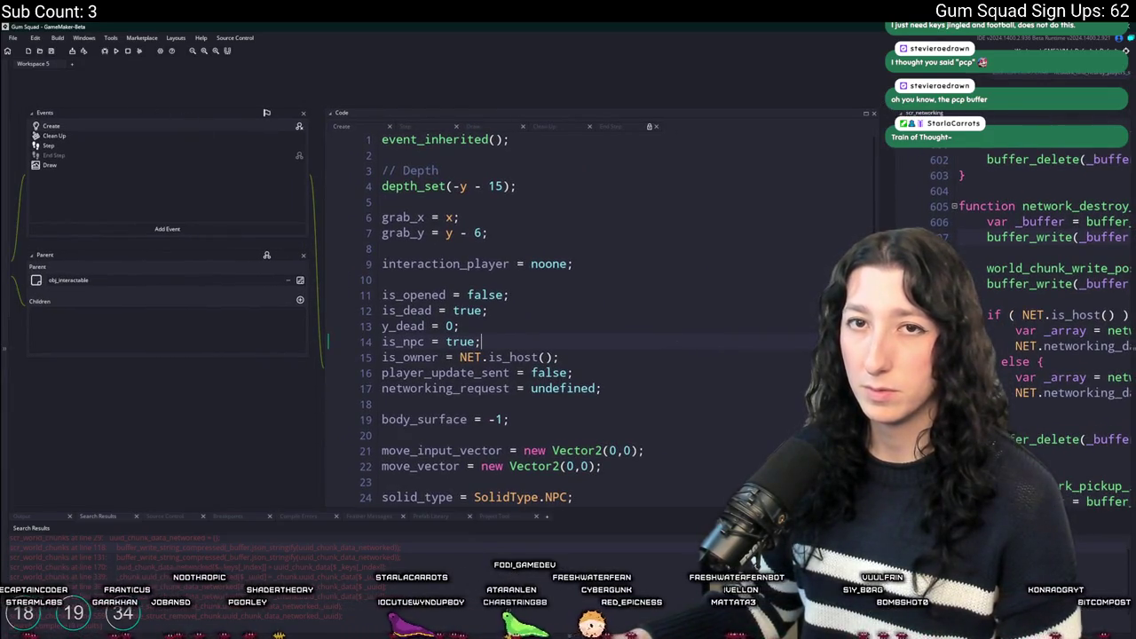
{"action": "scroll", "coordinate": [472, 298], "scroll_direction": "down", "scroll_amount": 6}
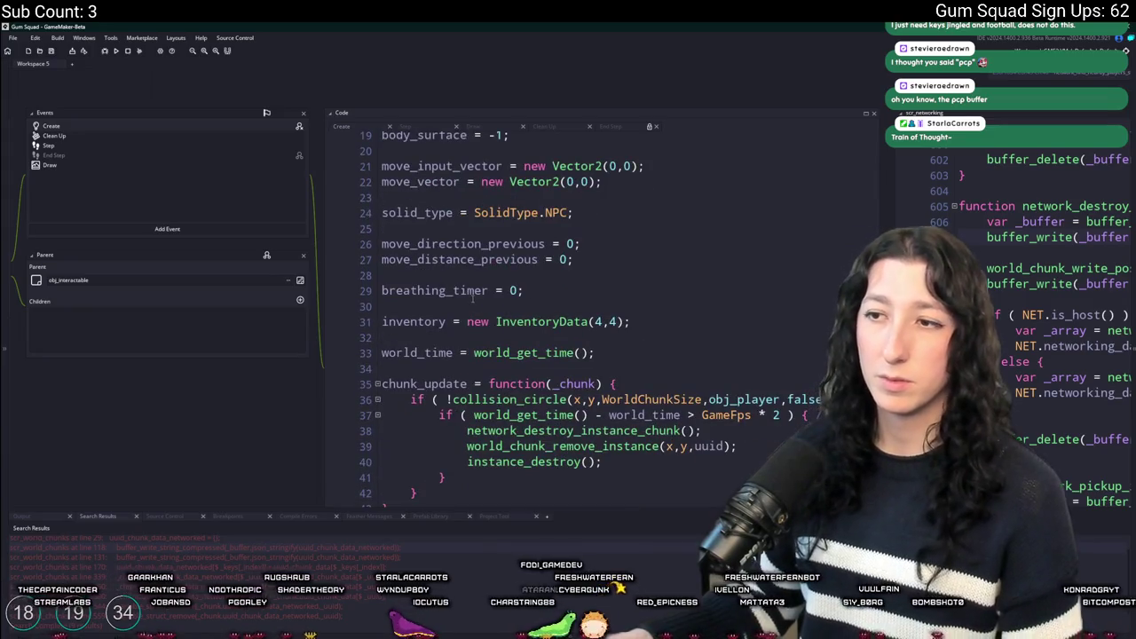
{"action": "scroll", "coordinate": [473, 299], "scroll_direction": "down", "scroll_amount": 7}
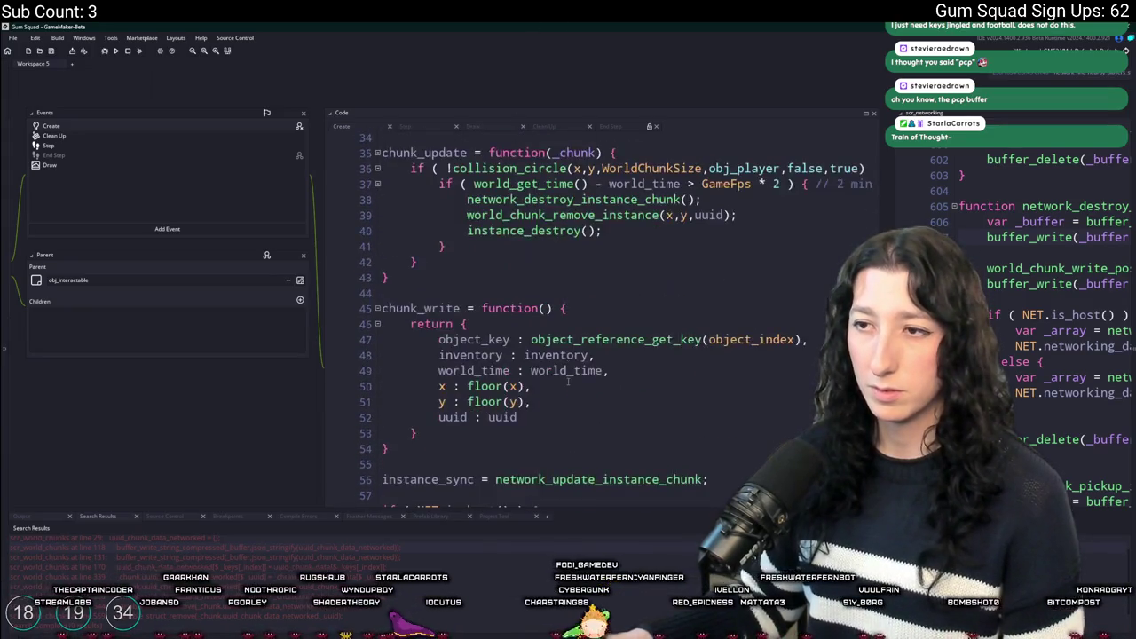
{"action": "scroll", "coordinate": [568, 350], "scroll_direction": "down", "scroll_amount": 2}
{"action": "scroll", "coordinate": [568, 351], "scroll_direction": "up", "scroll_amount": 4}
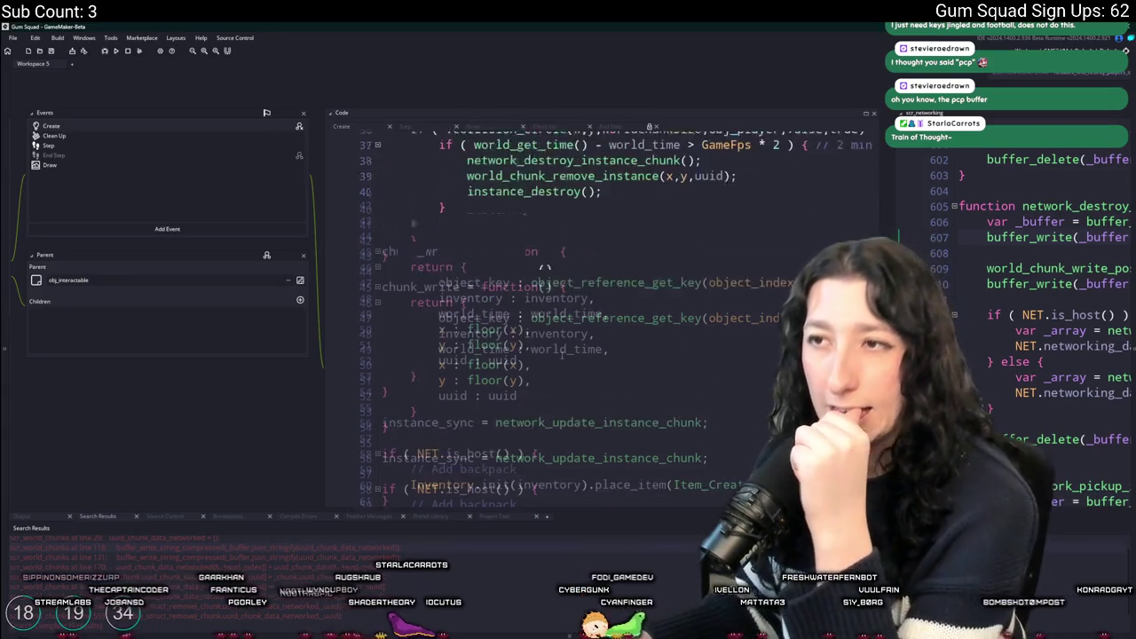
{"action": "scroll", "coordinate": [515, 349], "scroll_direction": "up", "scroll_amount": 2}
Step: Review the network_destroy_instance_chunk code, including the line writing the uuid to the buffer
{"action": "key", "text": "ctrl+Tab"}
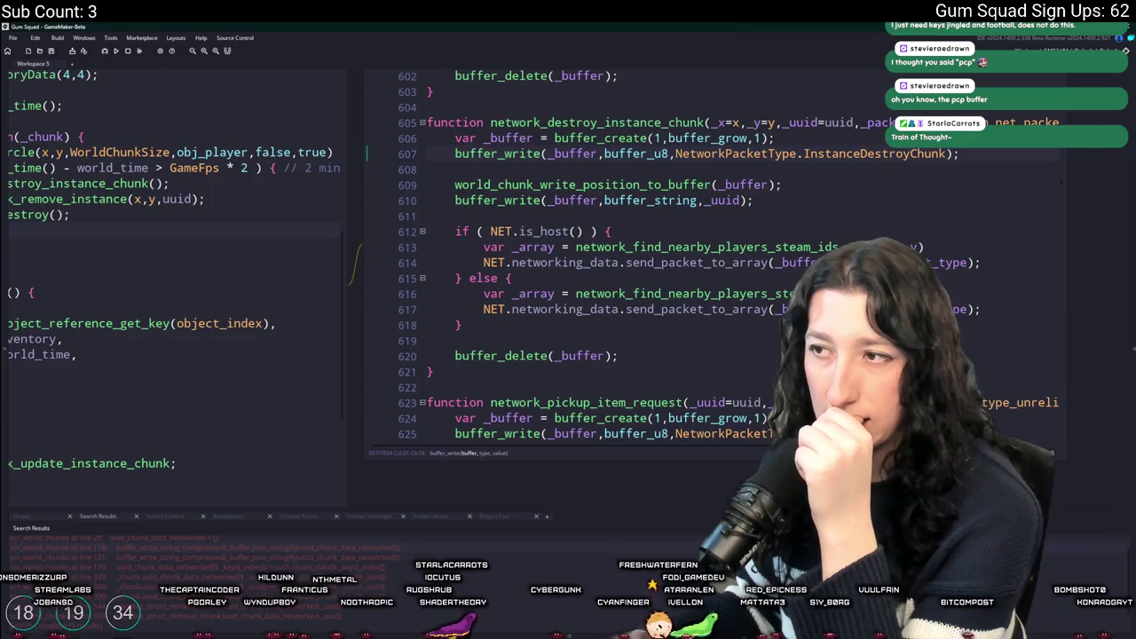
{"action": "left_click", "coordinate": [546, 197]}
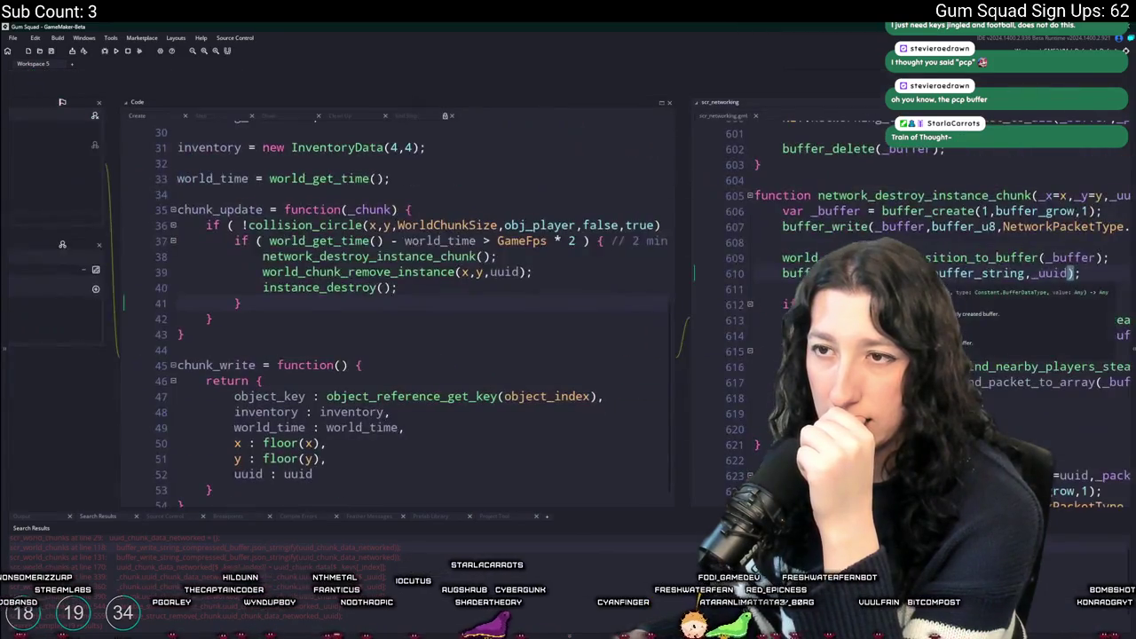
{"action": "scroll", "coordinate": [769, 330], "scroll_direction": "up", "scroll_amount": 4}
{"action": "scroll", "coordinate": [768, 330], "scroll_direction": "up", "scroll_amount": 5}
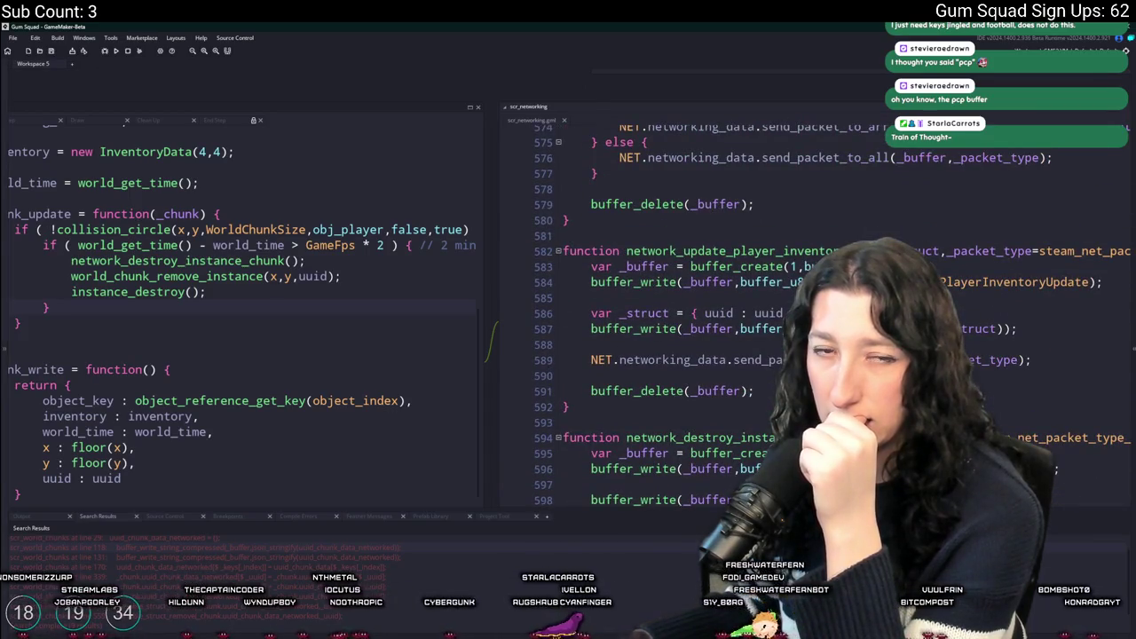
{"action": "left_click", "coordinate": [359, 276]}
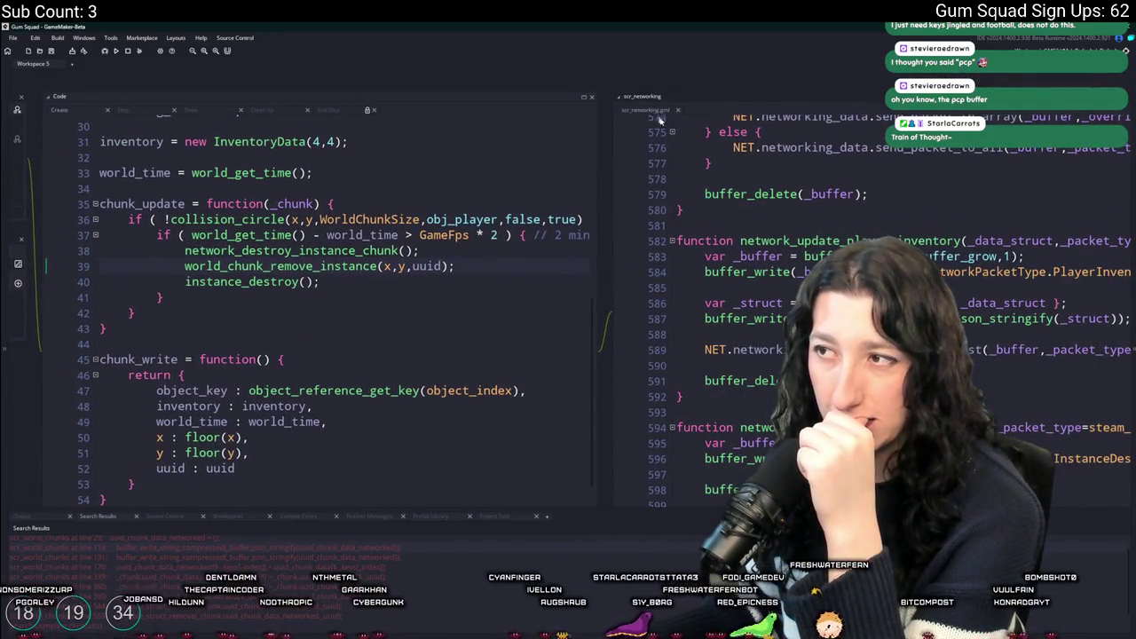
{"action": "scroll", "coordinate": [656, 120], "scroll_direction": "up", "scroll_amount": 6}
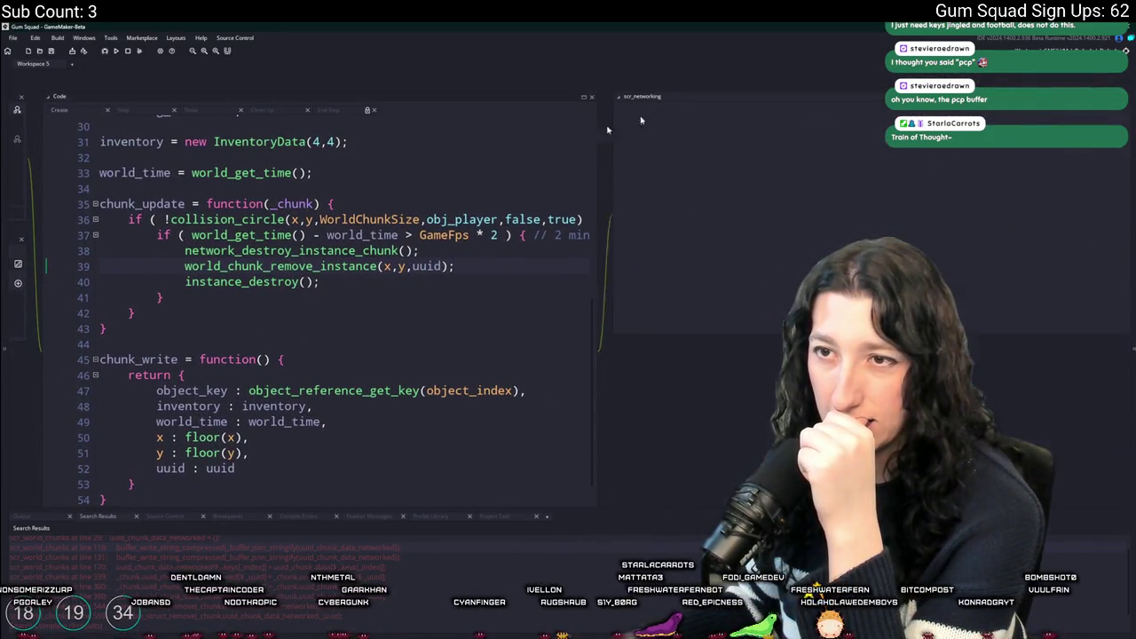
{"action": "left_click", "coordinate": [606, 199]}
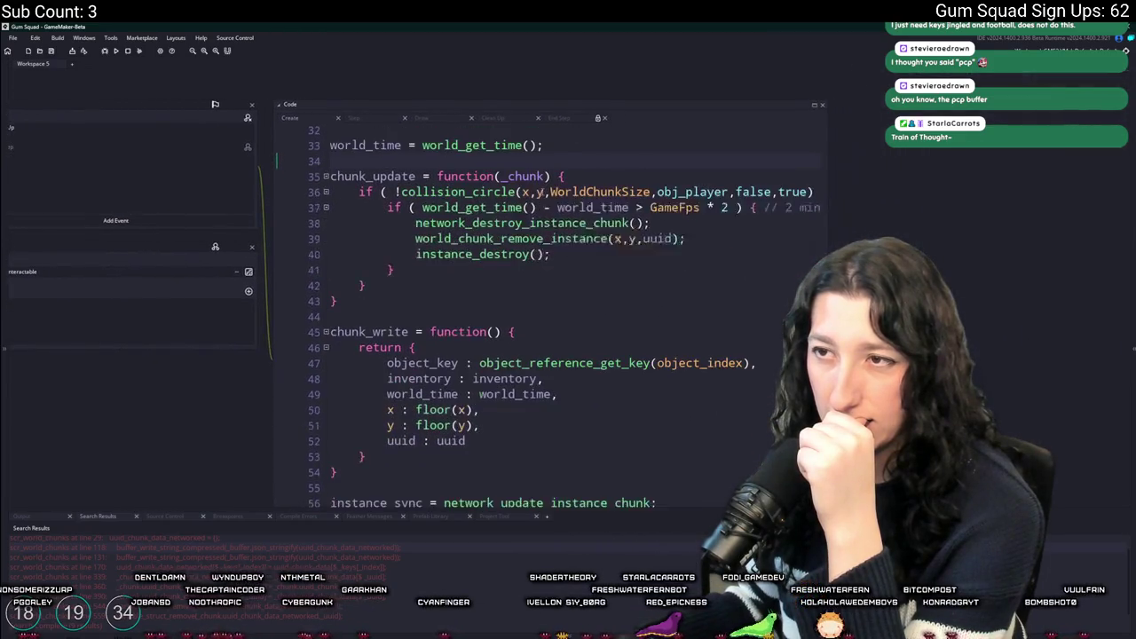
Step: Open the world_chunk_remove_instance definition and enlarge the scr_world_chunks code window
{"action": "mouse_move", "coordinate": [545, 221]}
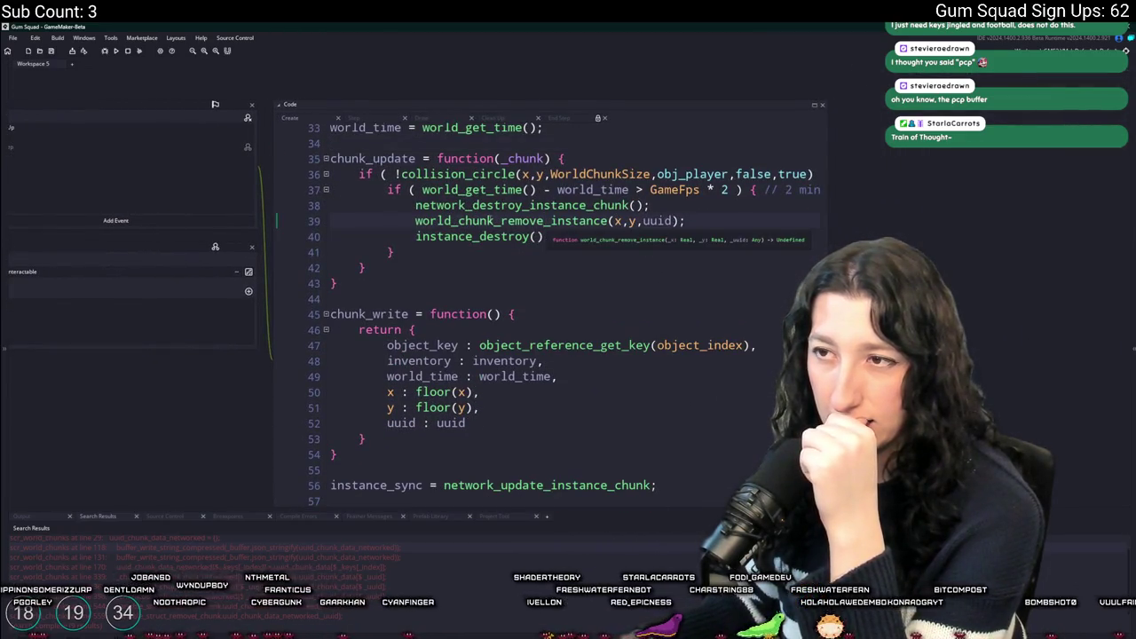
{"action": "middle_click", "coordinate": [490, 221]}
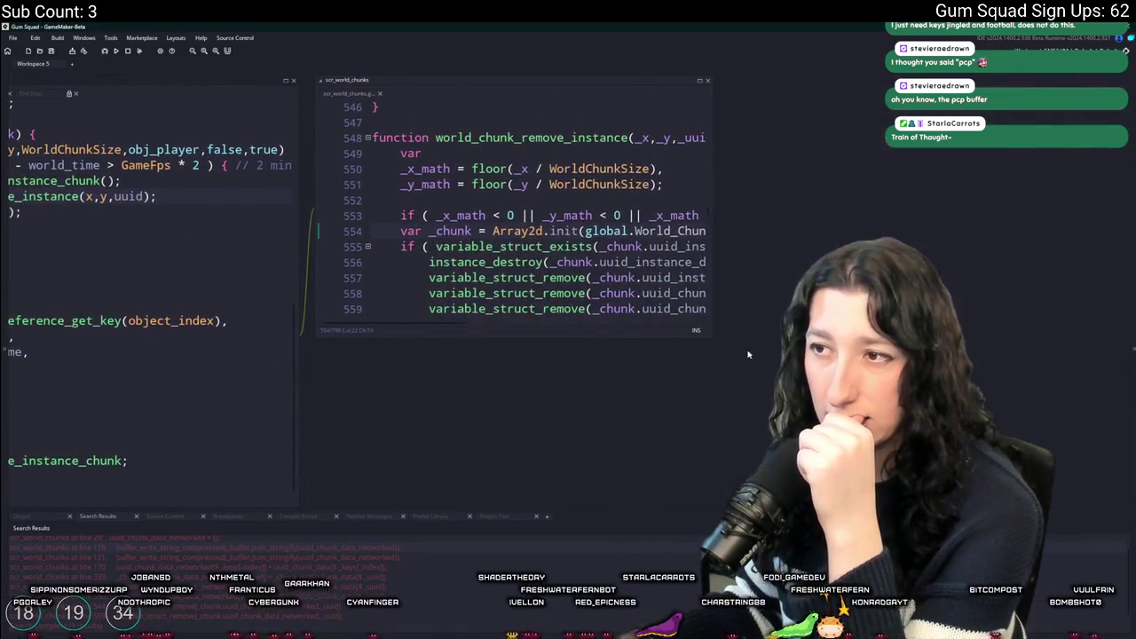
{"action": "left_click_drag", "start_coordinate": [711, 335], "coordinate": [1014, 477]}
{"action": "left_click_drag", "start_coordinate": [223, 235], "coordinate": [569, 262]}
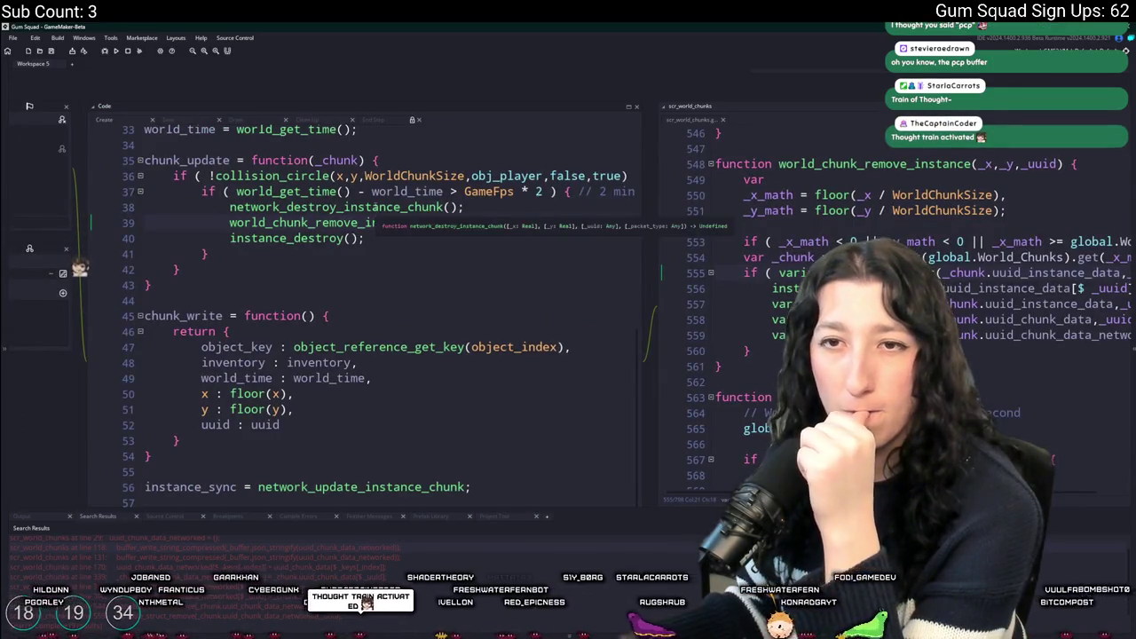
Step: Open the network_destroy_instance_chunk definition and read it around lines 608-609
{"action": "middle_click", "coordinate": [378, 211]}
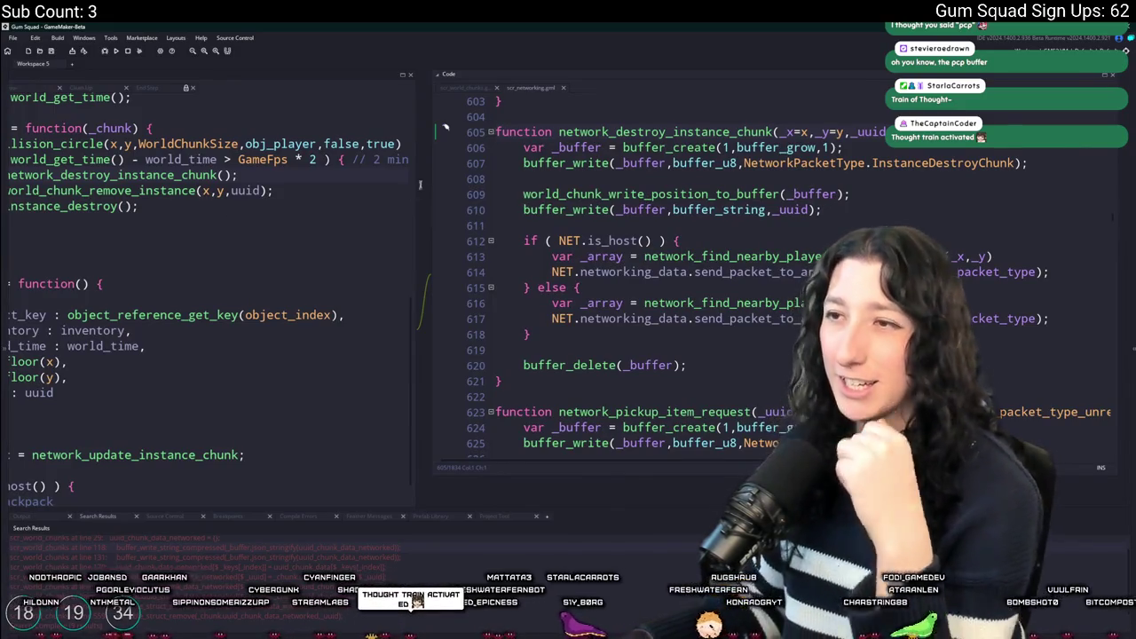
{"action": "left_click", "coordinate": [623, 209]}
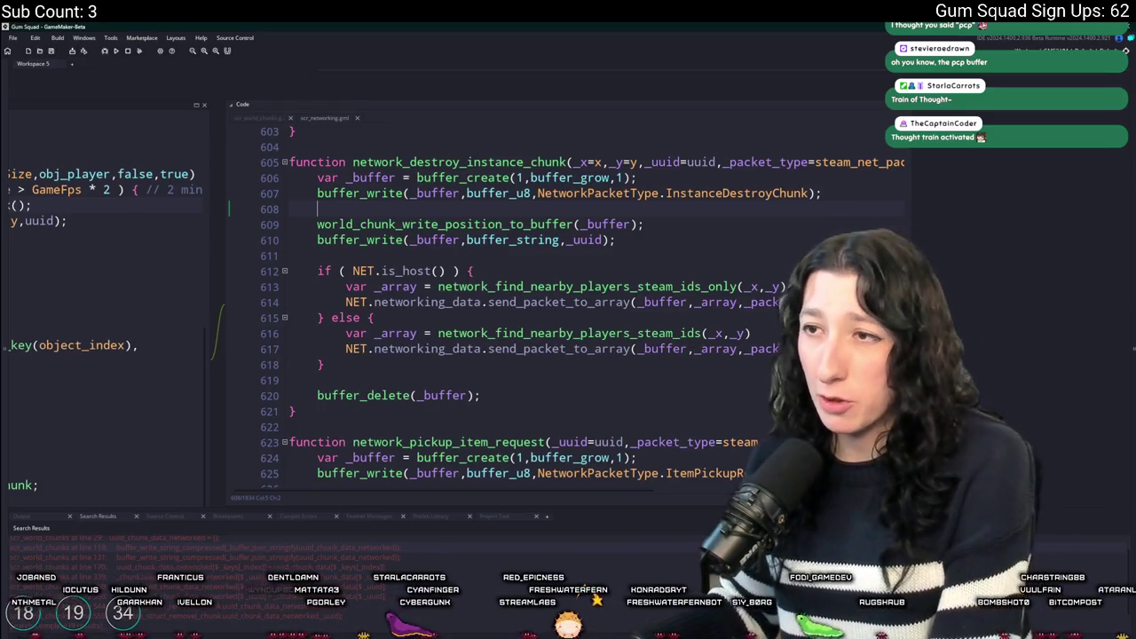
{"action": "left_click", "coordinate": [721, 219]}
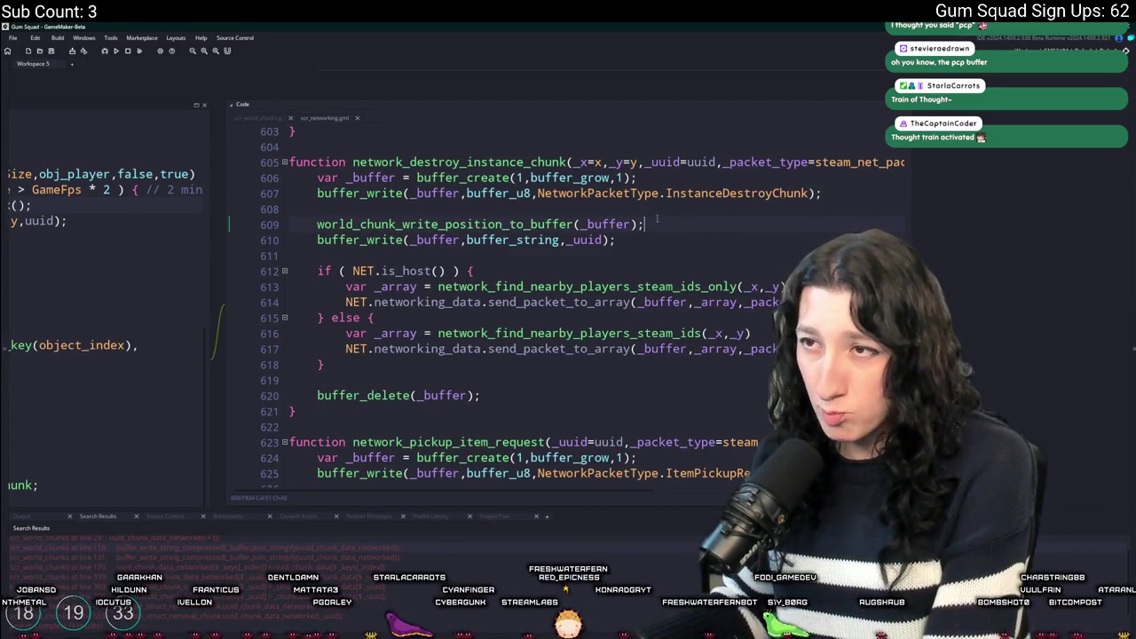
{"action": "scroll", "coordinate": [655, 222], "scroll_direction": "left", "scroll_amount": 5}
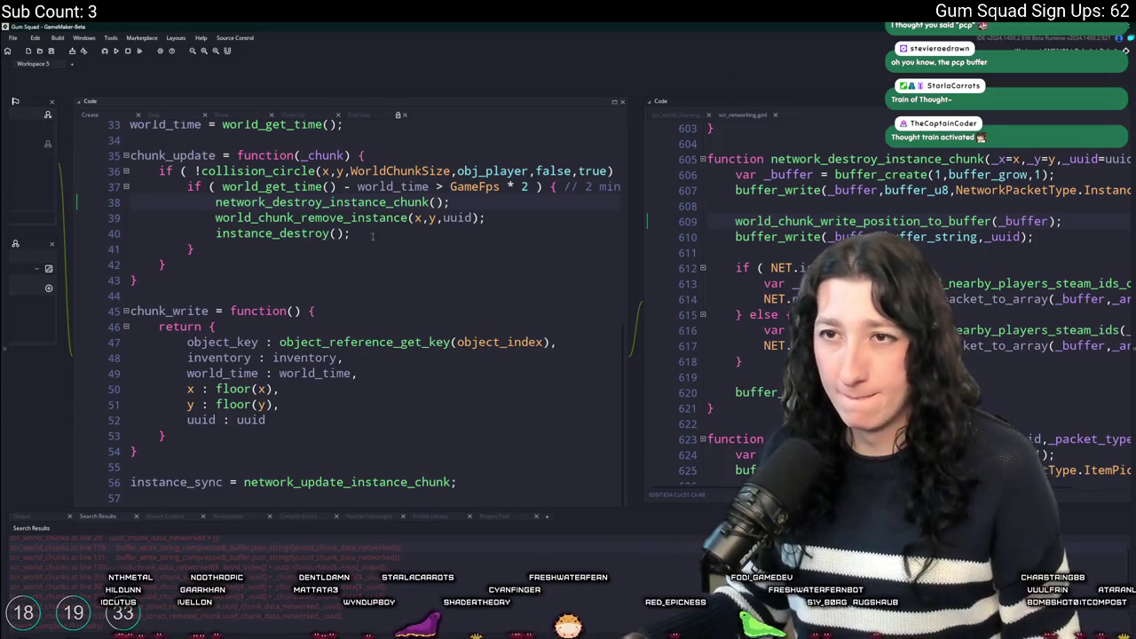
{"action": "scroll", "coordinate": [373, 236], "scroll_direction": "up", "scroll_amount": 3}
{"action": "scroll", "coordinate": [373, 237], "scroll_direction": "left", "scroll_amount": 5}
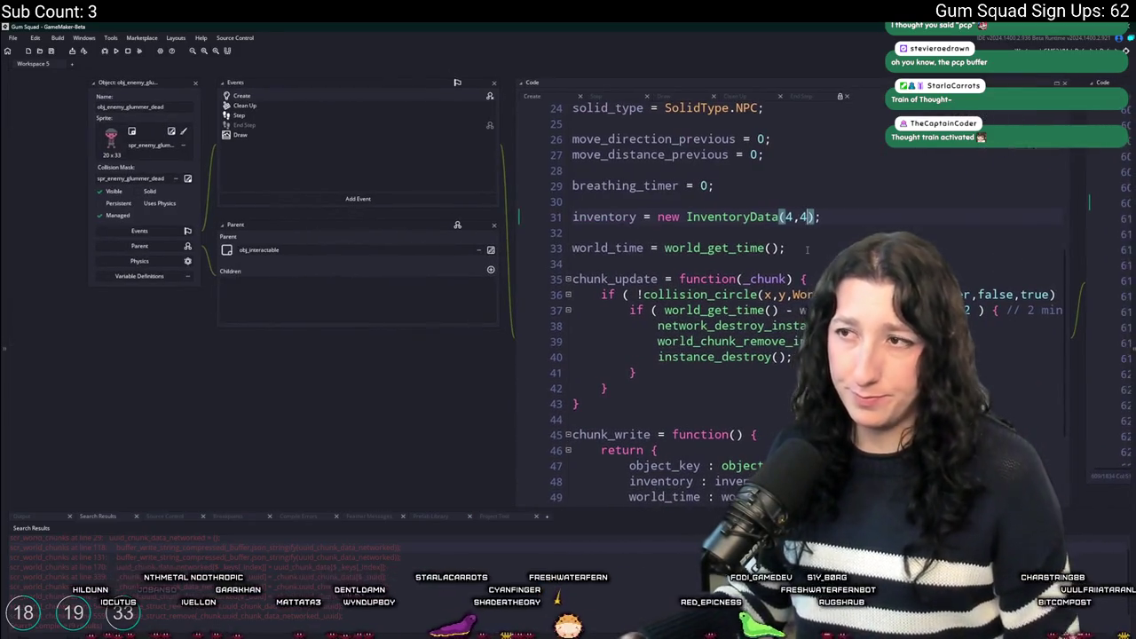
Step: Add a show_message([x,y]); line after line 33 of the dead glummer's Create code
{"action": "key", "text": "Return"}
{"action": "key", "text": "Return"}
{"action": "type", "text": "show_+mes"}
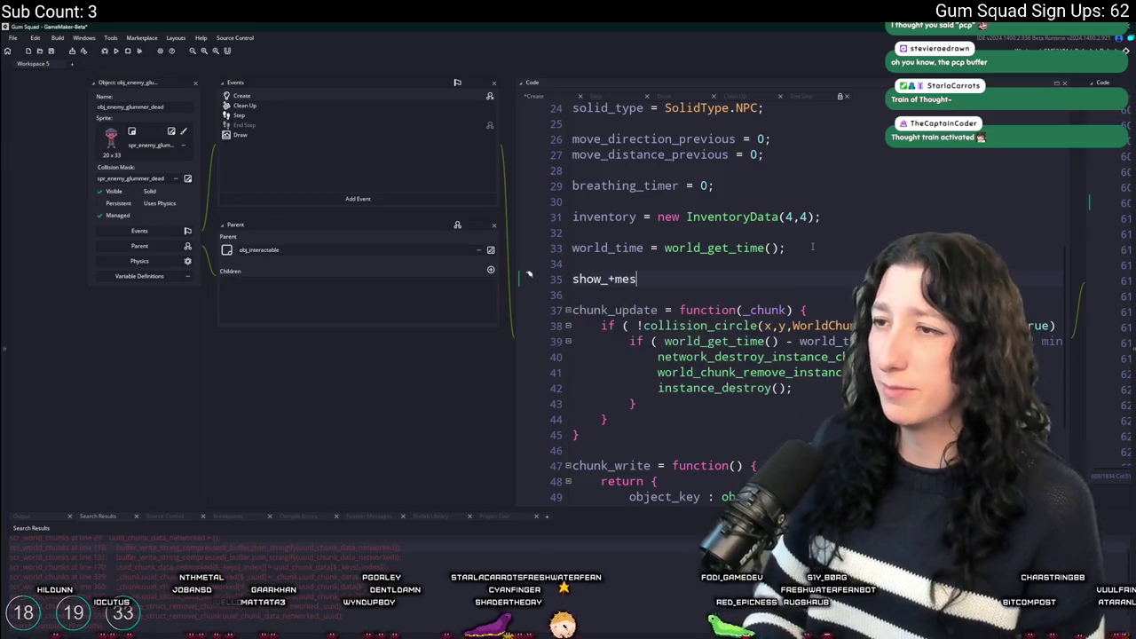
{"action": "key", "text": "BackSpace"}
{"action": "key", "text": "BackSpace"}
{"action": "key", "text": "BackSpace"}
{"action": "type", "text": "messsa"}
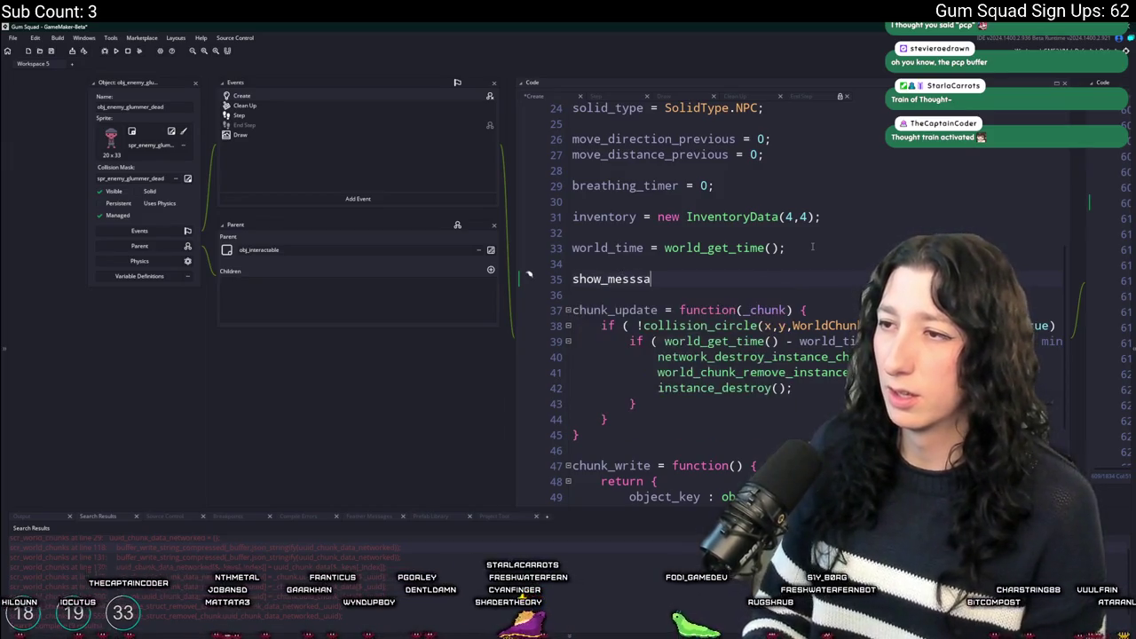
{"action": "type", "text": "age(\""}
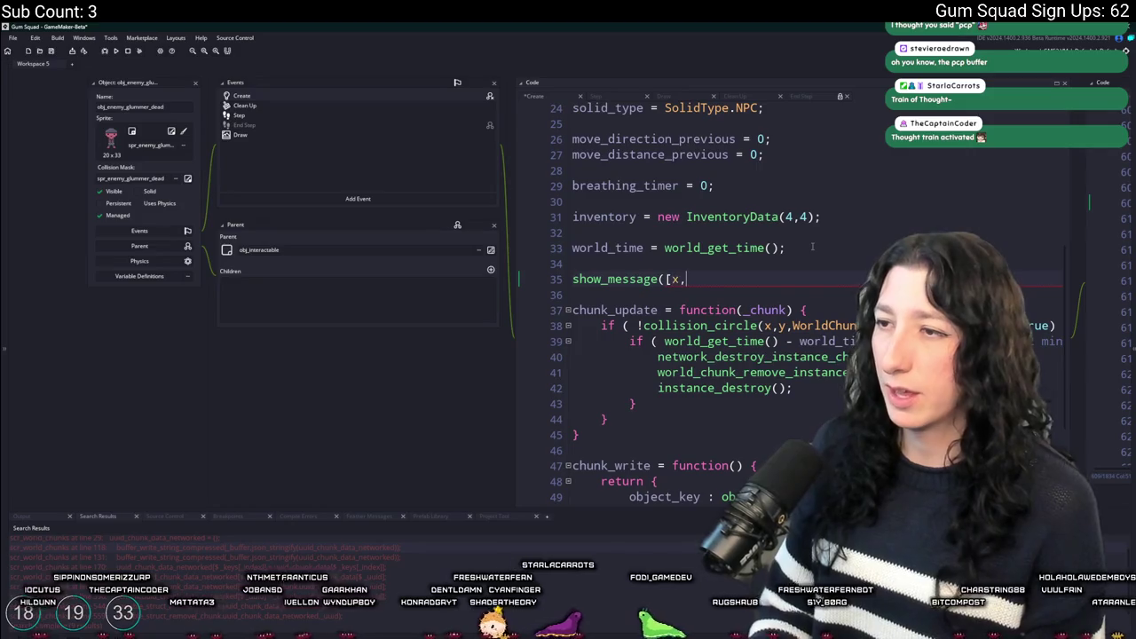
{"action": "type", "text": ",y]);"}
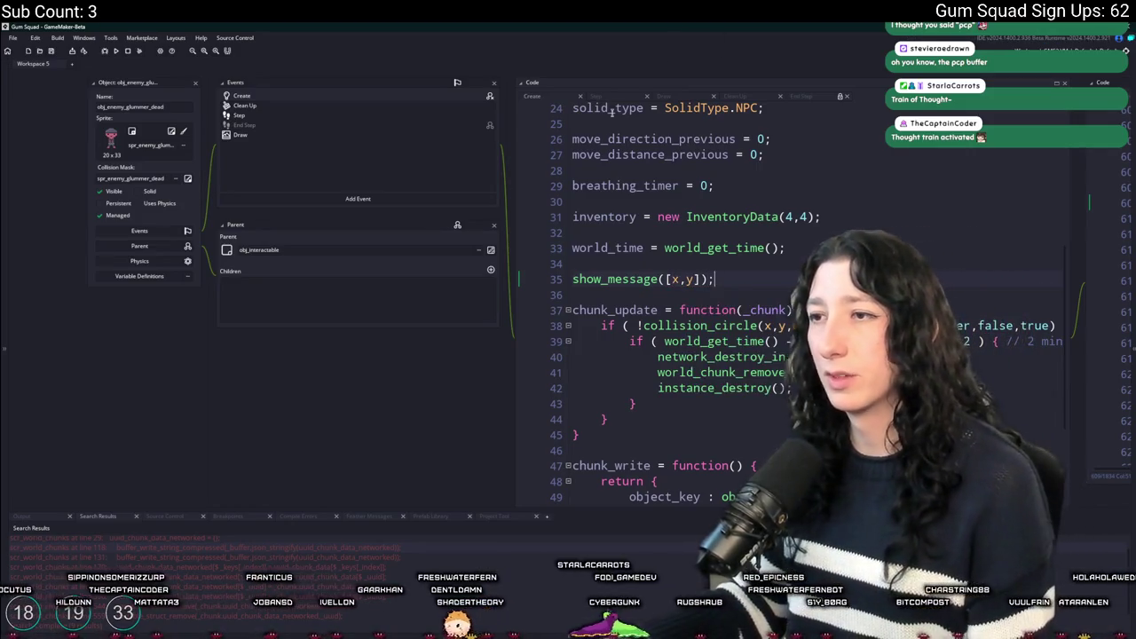
{"action": "key", "text": "alt+Tab"}
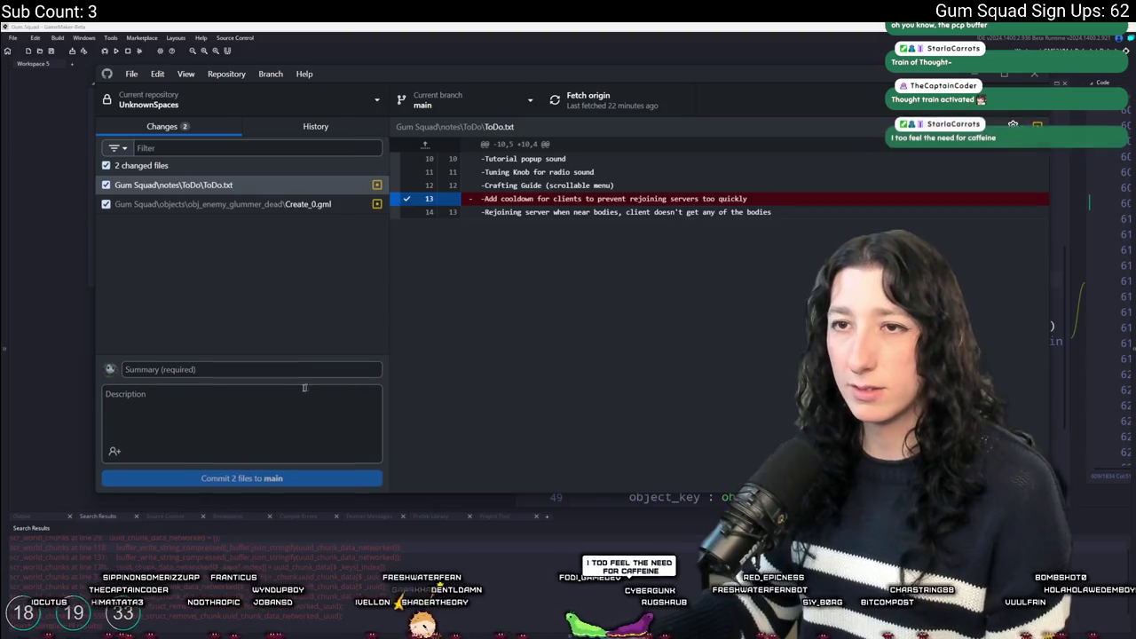
Step: Review the Create_0.gml diff, commit with the summary TEST, and push to origin
{"action": "left_click", "coordinate": [222, 204]}
{"action": "left_click", "coordinate": [241, 374]}
{"action": "type", "text": "TEST"}
{"action": "key", "text": "ctrl+Return"}
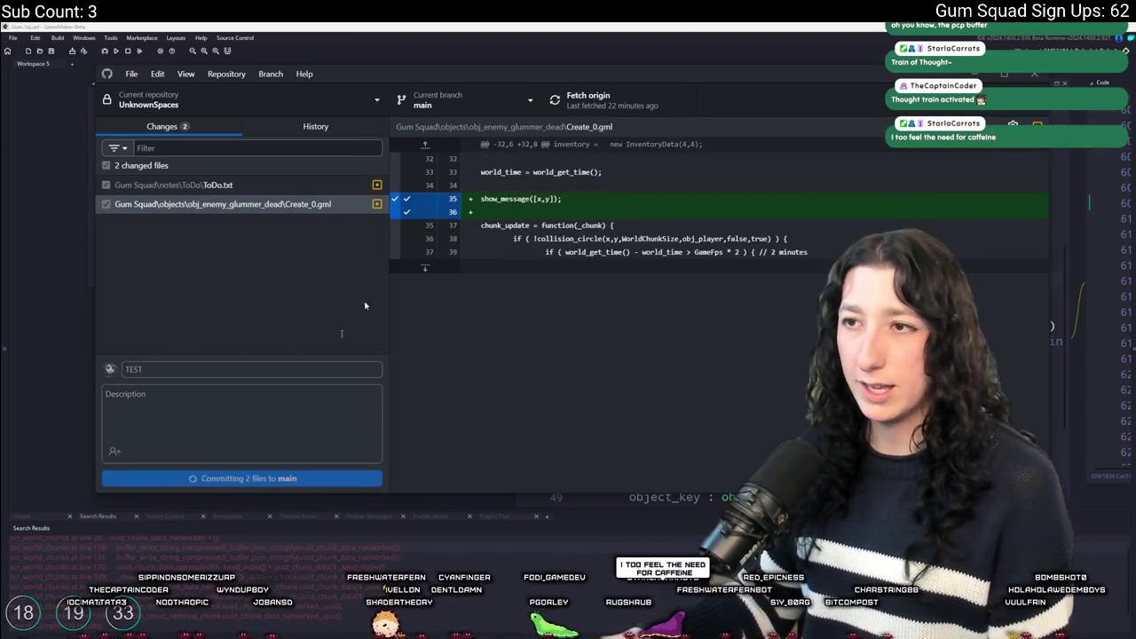
{"action": "left_click", "coordinate": [586, 100]}
{"action": "key", "text": "alt+Tab"}
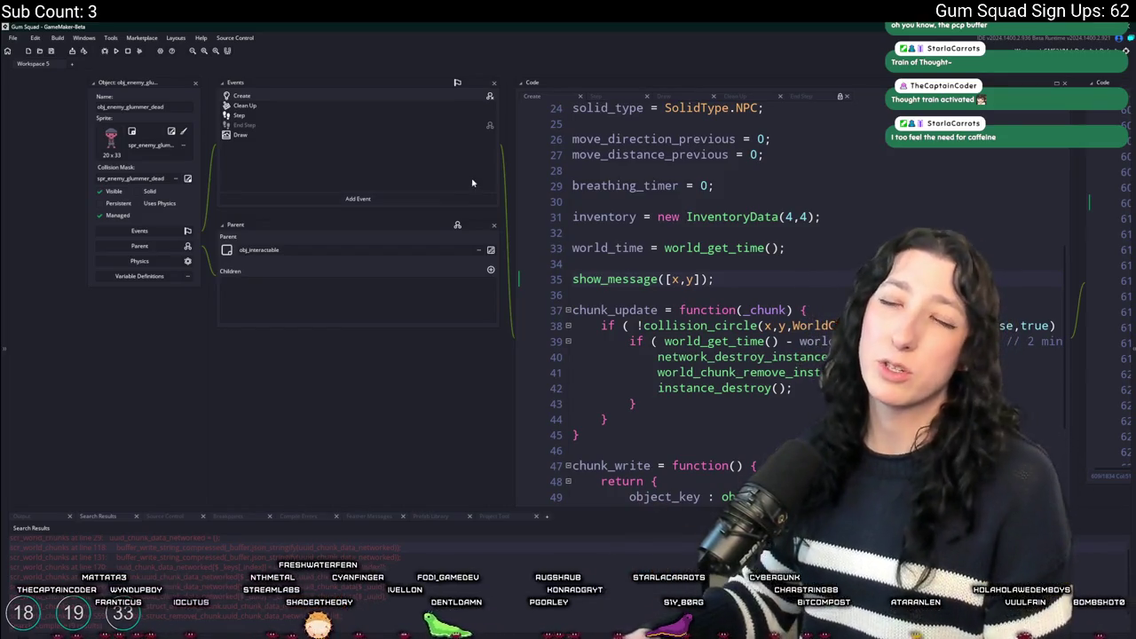
Step: Compile and launch Gum Squad with F5
{"action": "key", "text": "F5"}
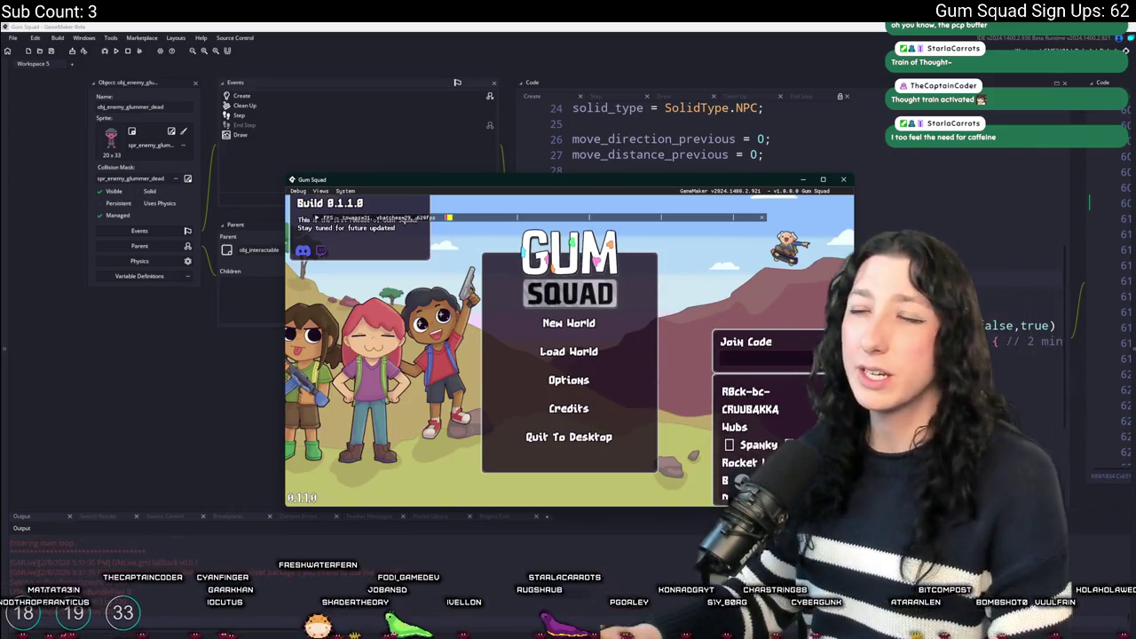
Step: Load a world, create a lobby for it, and dismiss the game's message box
{"action": "left_click", "coordinate": [564, 351]}
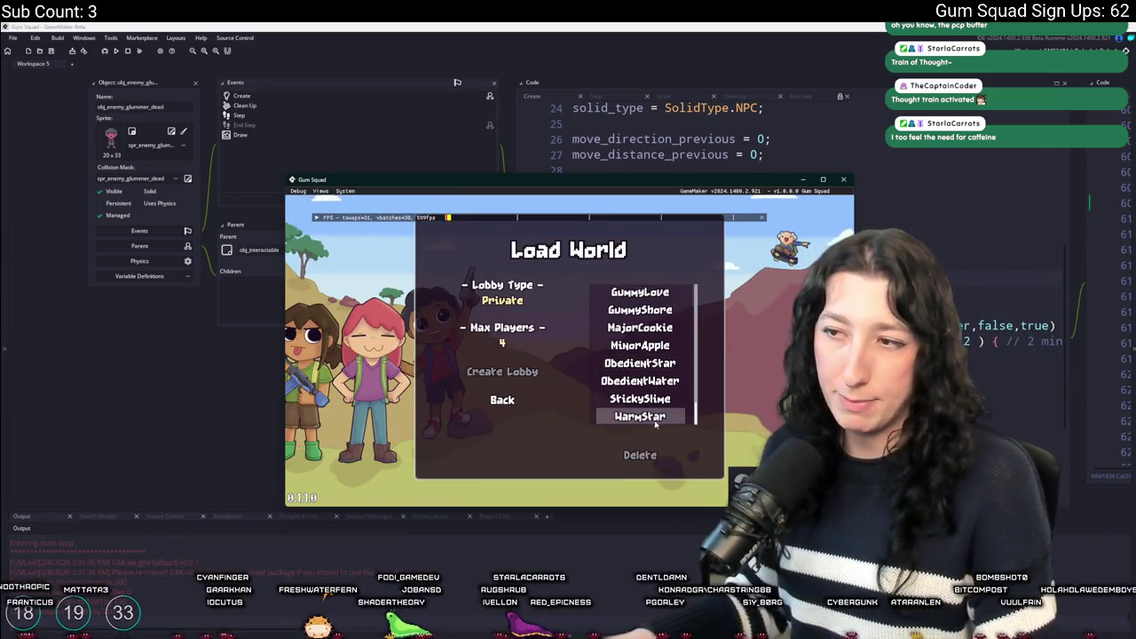
{"action": "left_click", "coordinate": [498, 377]}
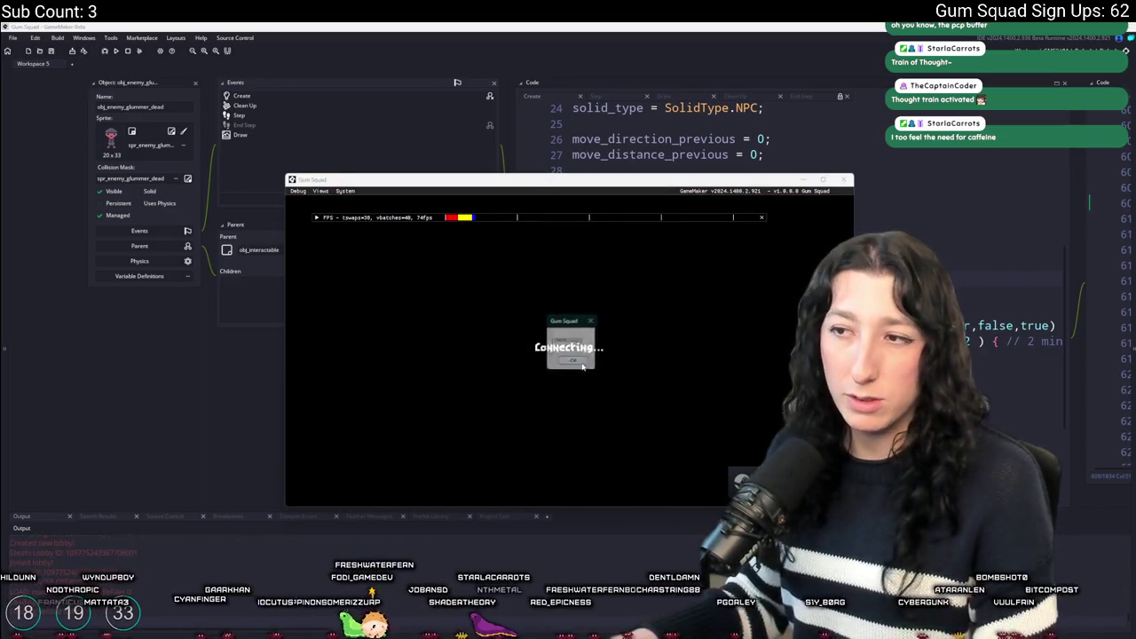
{"action": "left_click", "coordinate": [581, 365]}
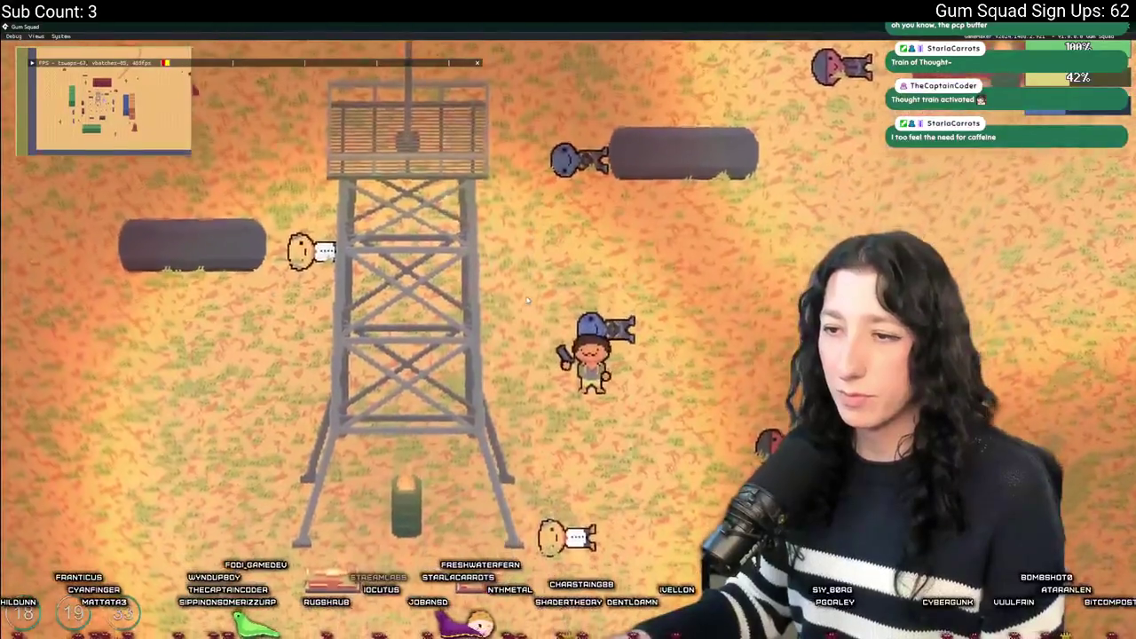
Step: Walk north to the dead glummer, show its x,y position message, then return to the code
{"action": "key", "text": "d"}
{"action": "key", "text": "w"}
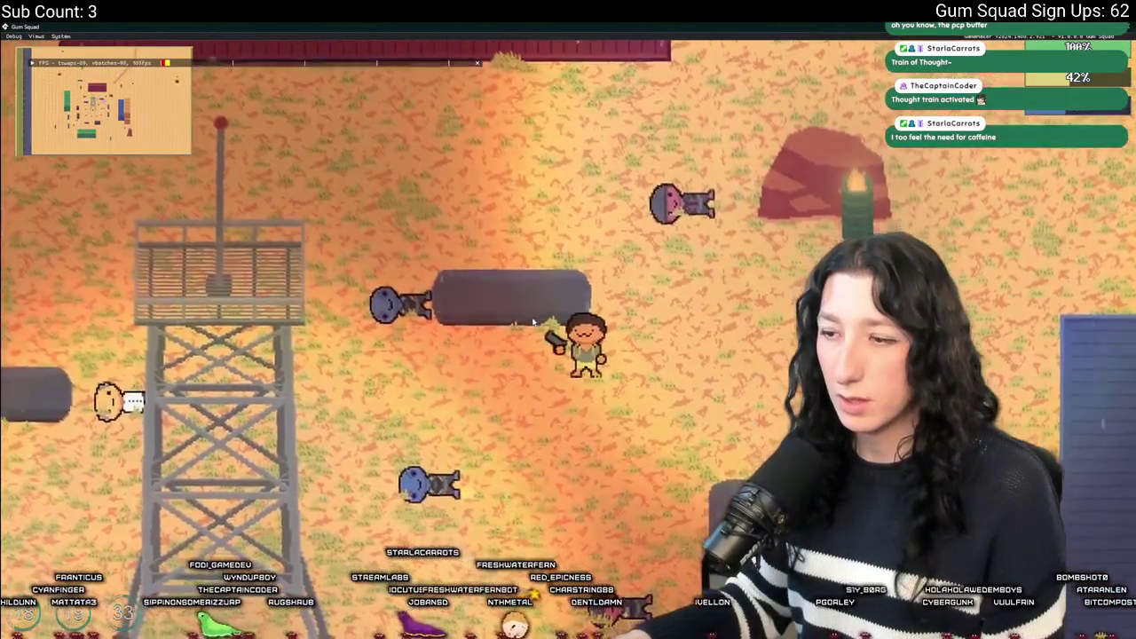
{"action": "key", "text": "a"}
{"action": "key", "text": "s"}
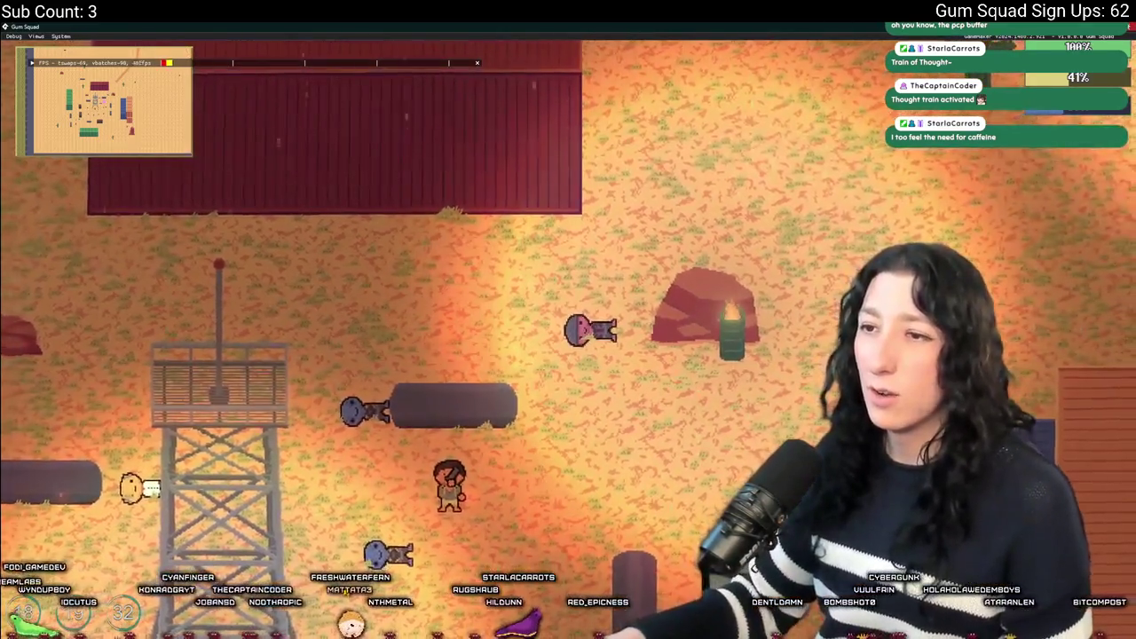
{"action": "key", "text": "d"}
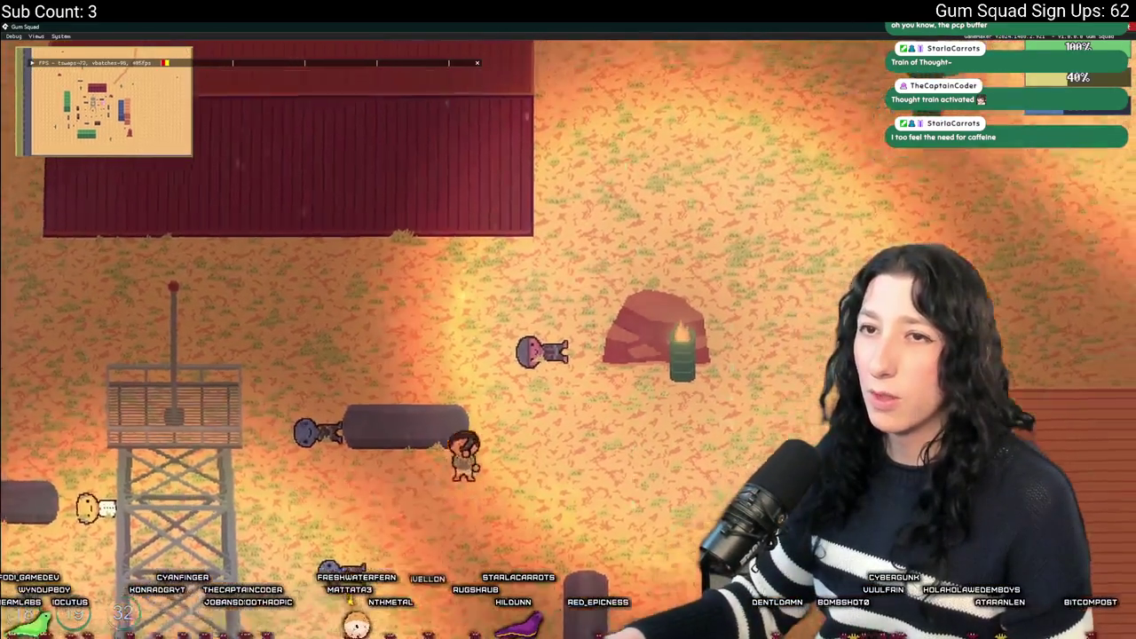
{"action": "key", "text": "w"}
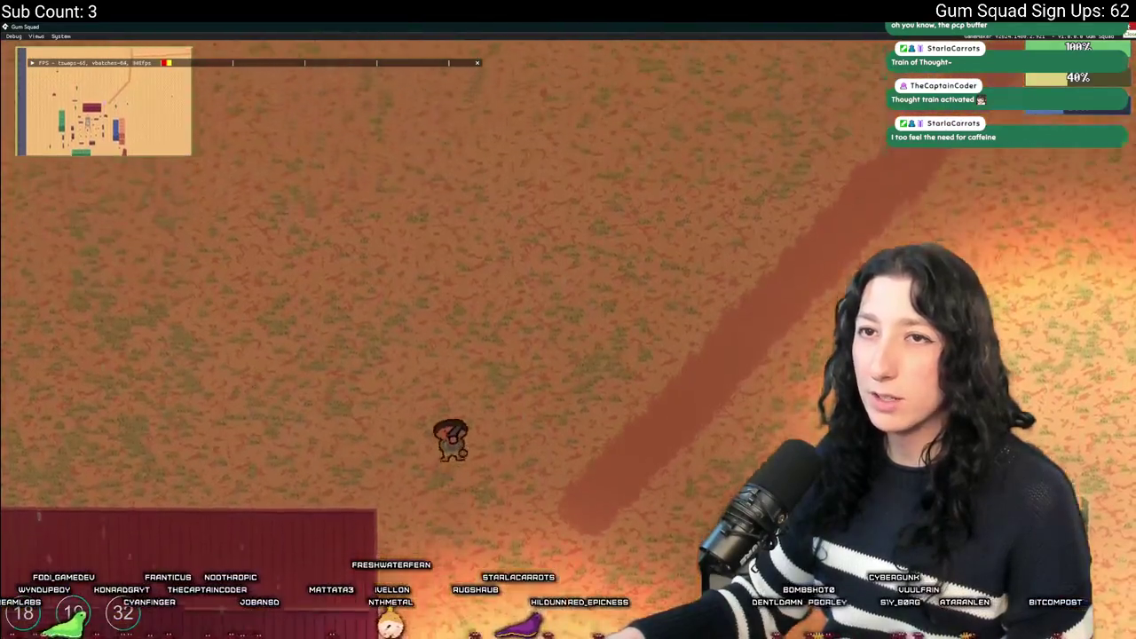
{"action": "key", "text": "w"}
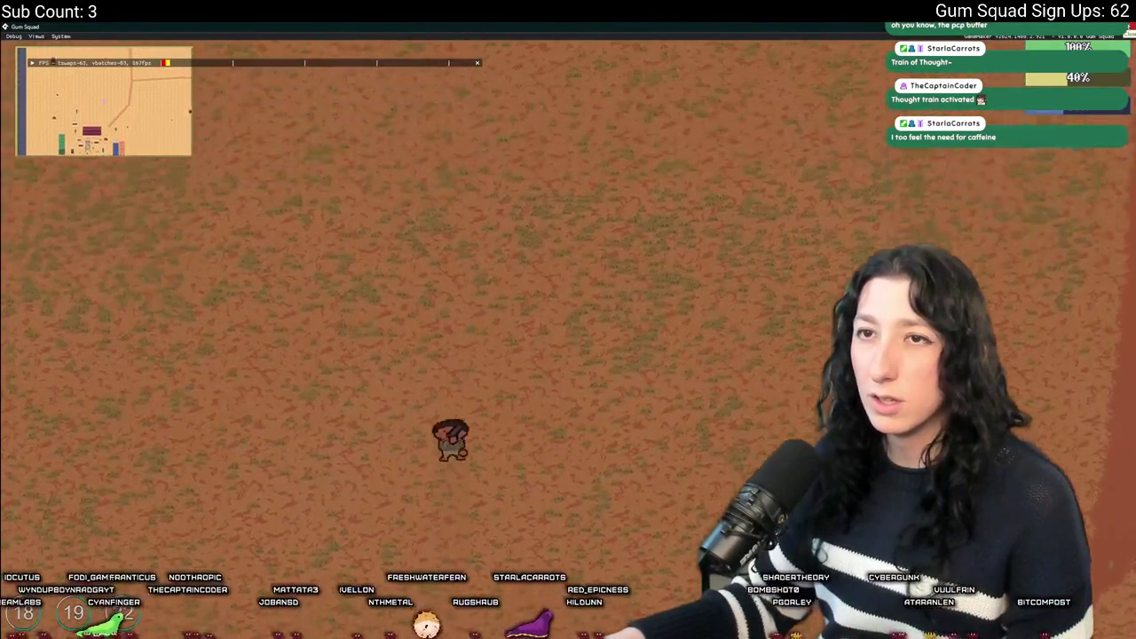
{"action": "key", "text": "w"}
{"action": "key", "text": "d"}
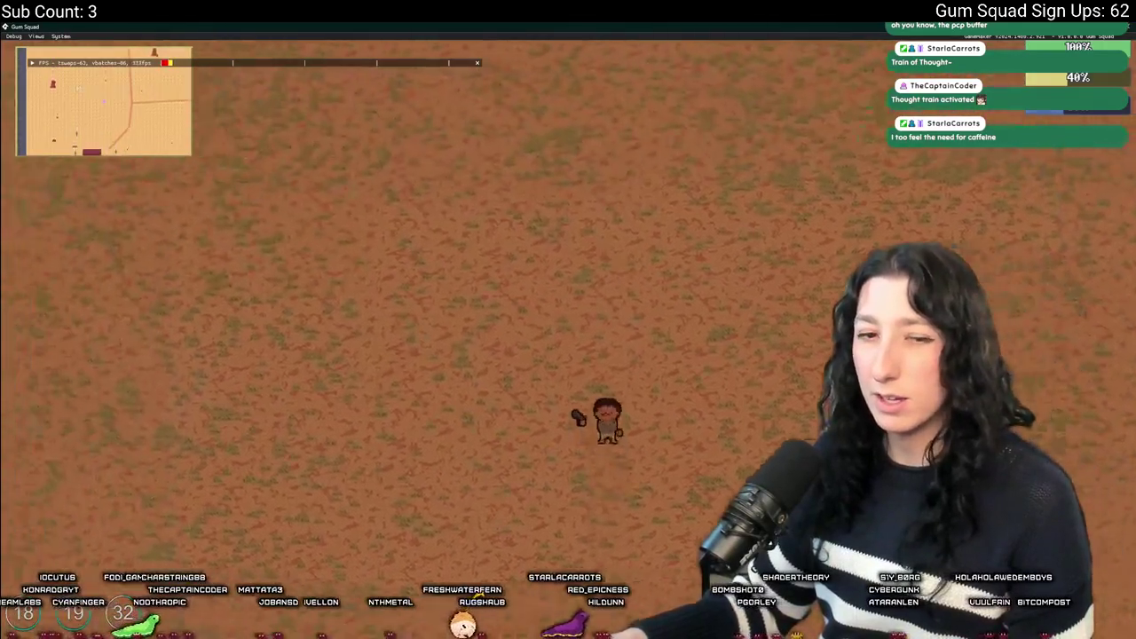
{"action": "left_click", "coordinate": [577, 247]}
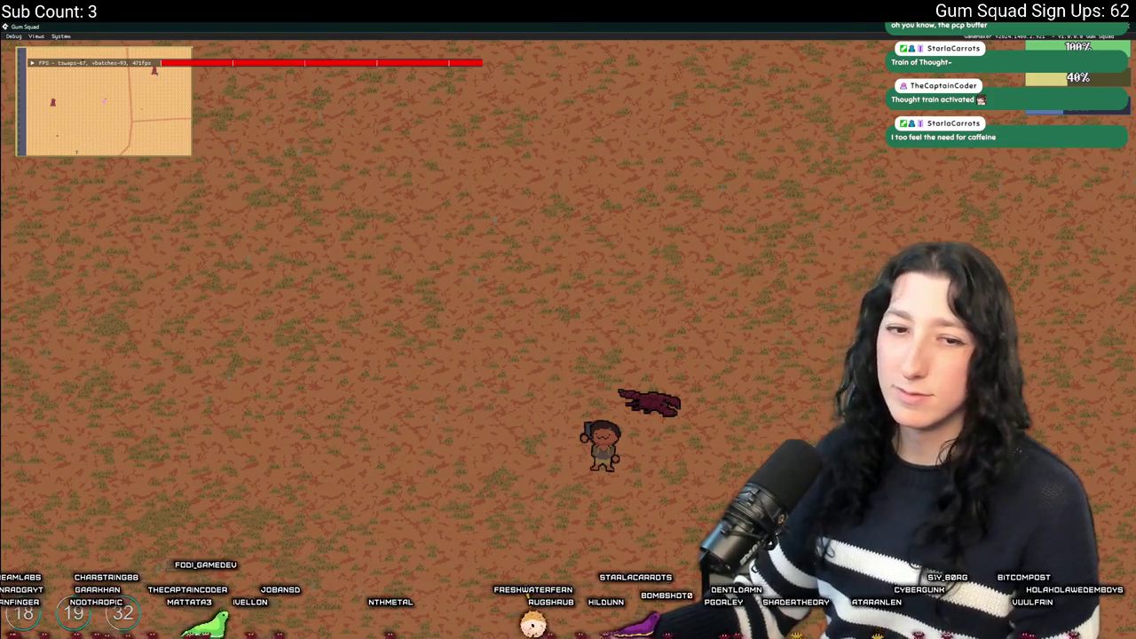
{"action": "key", "text": "alt+Tab"}
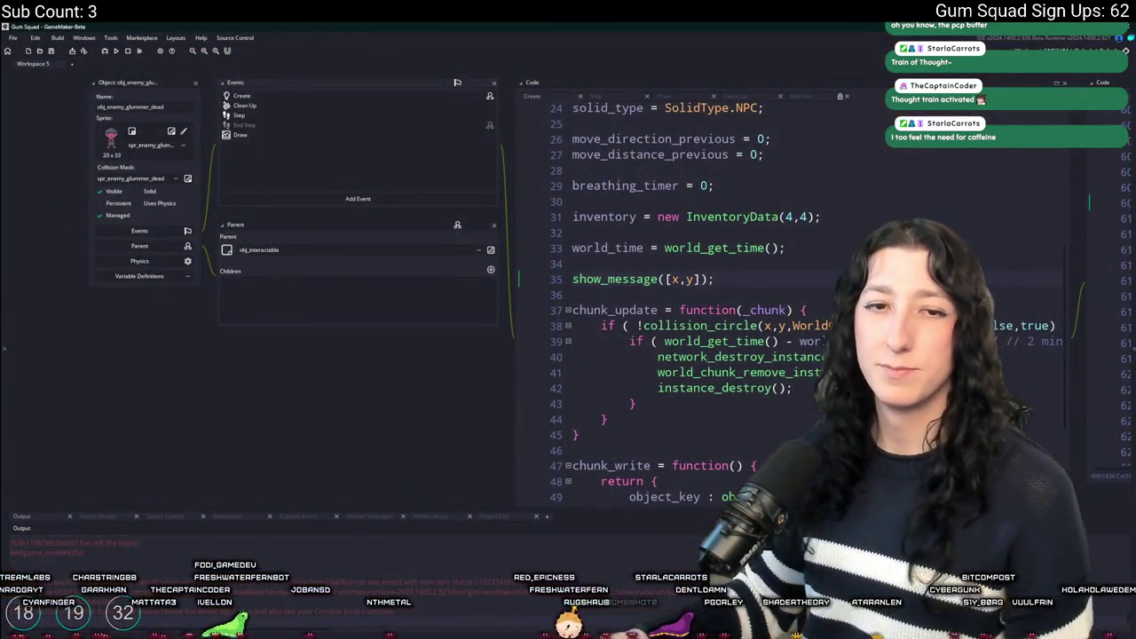
Step: Delete the show_message([x,y]); debug line from the dead glummer's Create code
{"action": "left_click", "coordinate": [792, 205]}
{"action": "key", "text": "shift+Home"}
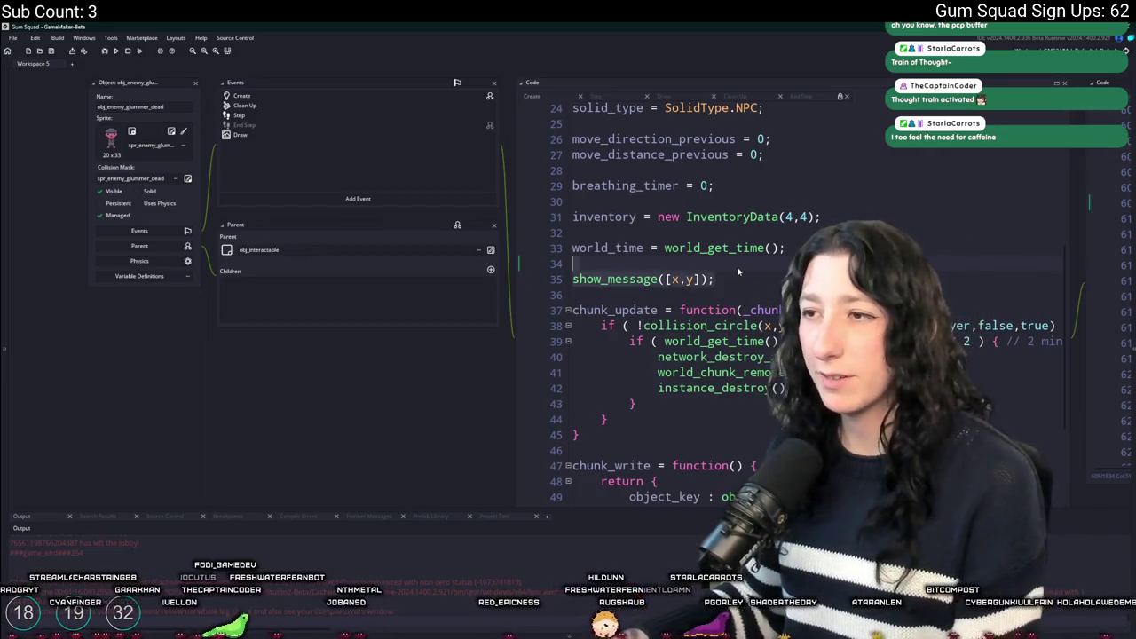
{"action": "key", "text": "BackSpace"}
{"action": "key", "text": "BackSpace"}
{"action": "key", "text": "BackSpace"}
{"action": "scroll", "coordinate": [264, 219], "scroll_direction": "up", "scroll_amount": 2}
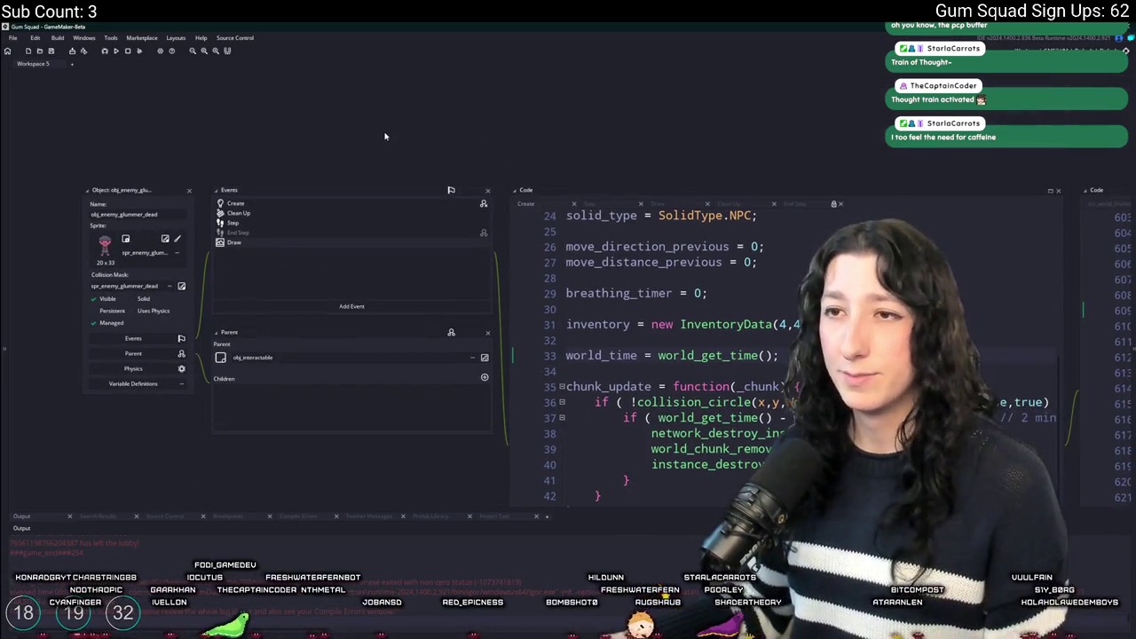
Step: Use the asset search to jump to an object's code, then dismiss a 'refere' search
{"action": "key", "text": "ctrl+t"}
{"action": "type", "text": "scr"}
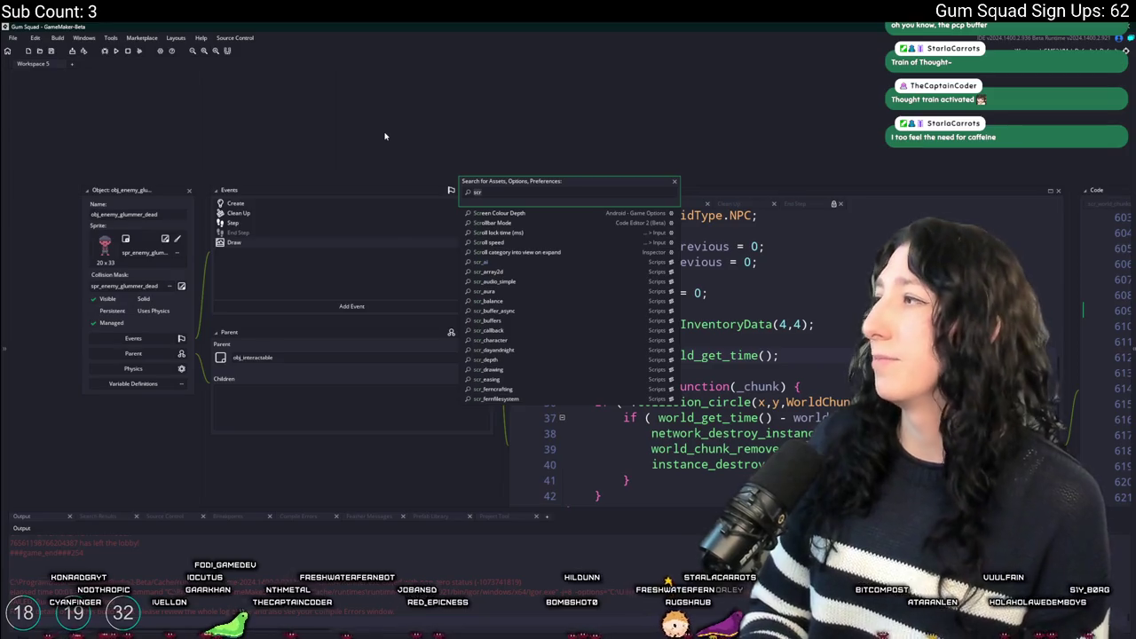
{"action": "key", "text": "BackSpace"}
{"action": "key", "text": "BackSpace"}
{"action": "key", "text": "BackSpace"}
{"action": "type", "text": "objec"}
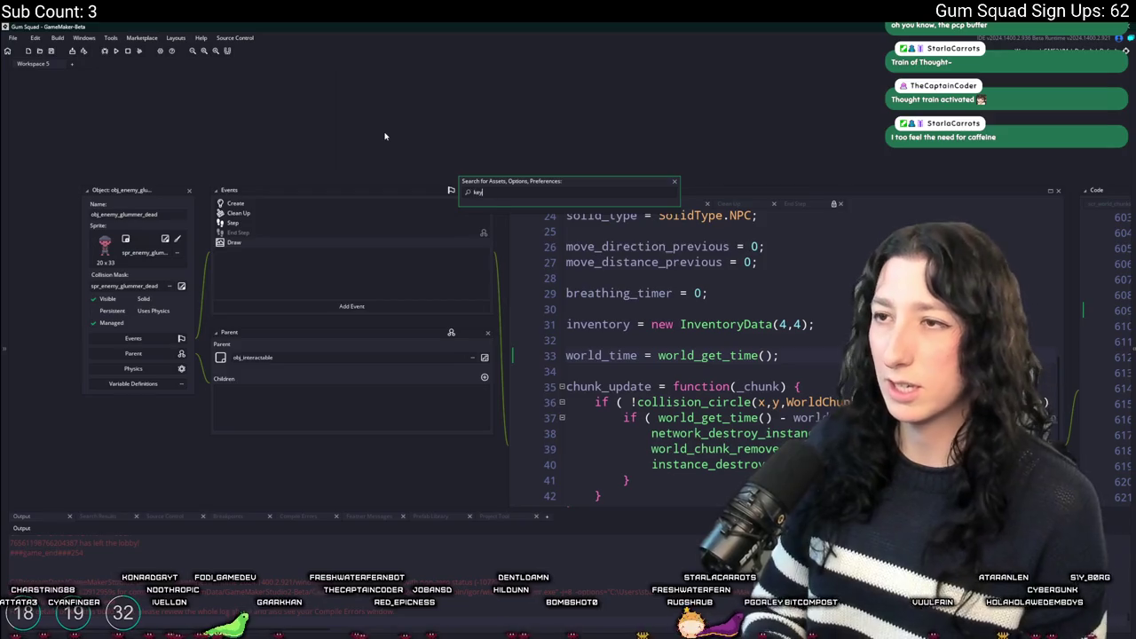
{"action": "key", "text": "Return"}
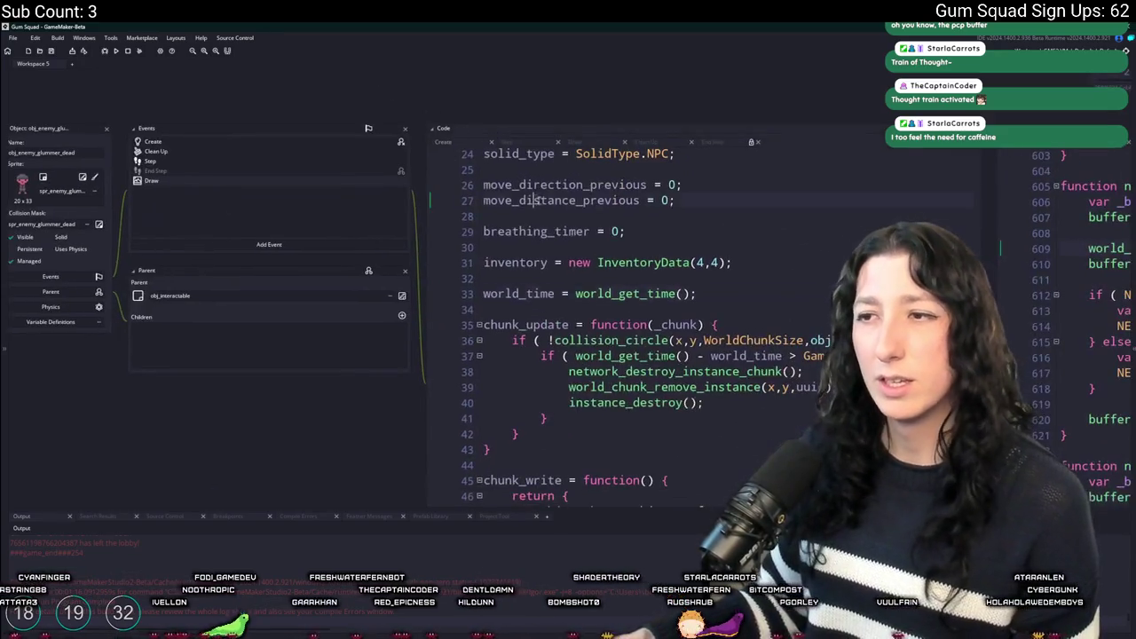
{"action": "key", "text": "ctrl+t"}
{"action": "type", "text": "refere"}
{"action": "key", "text": "Escape"}
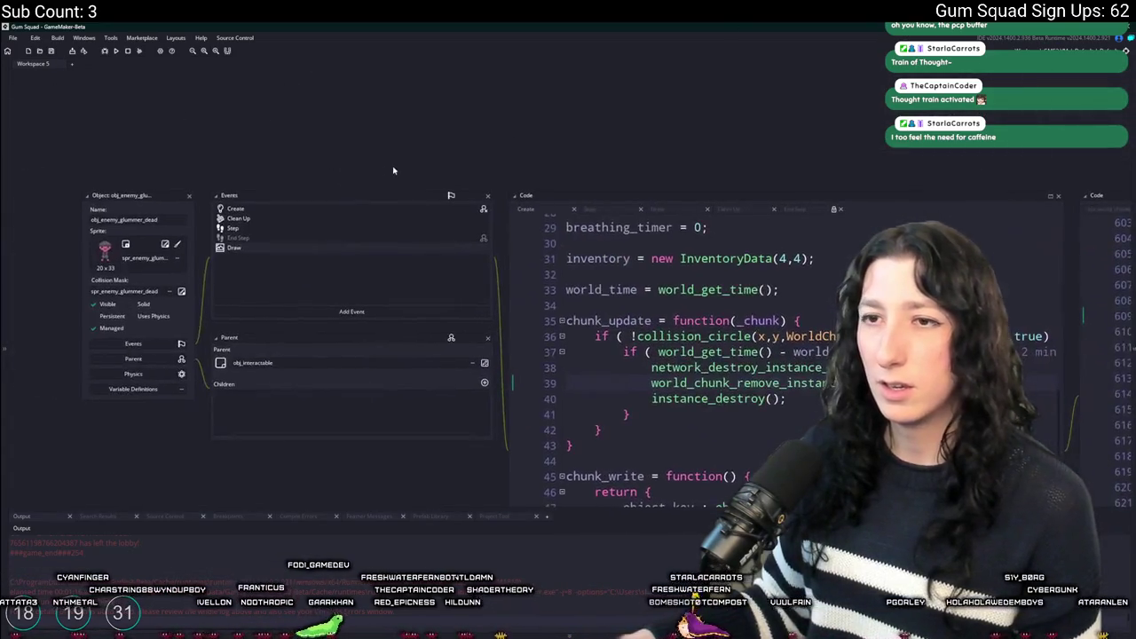
Step: Search the whole project for load_network
{"action": "key", "text": "ctrl+shift+f"}
{"action": "type", "text": "load"}
{"action": "type", "text": "k"}
{"action": "key", "text": "Return"}
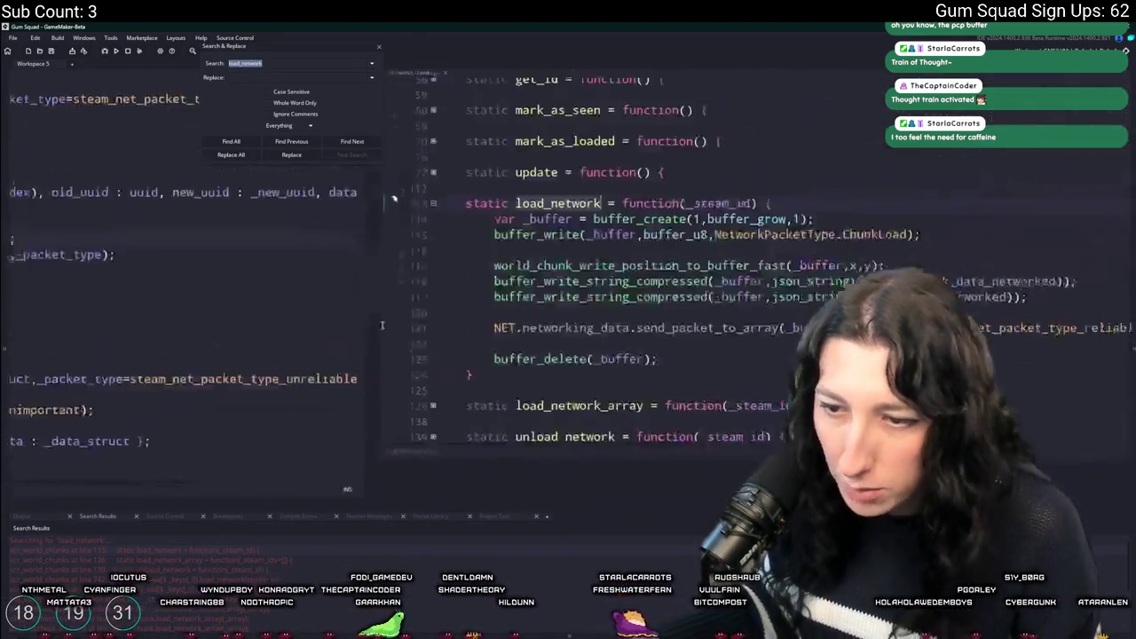
Step: Close the search and expand the load_network_array fold to inspect its uuid_chunk_data_networked argument
{"action": "key", "text": "Down"}
{"action": "key", "text": "Down"}
{"action": "key", "text": "Down"}
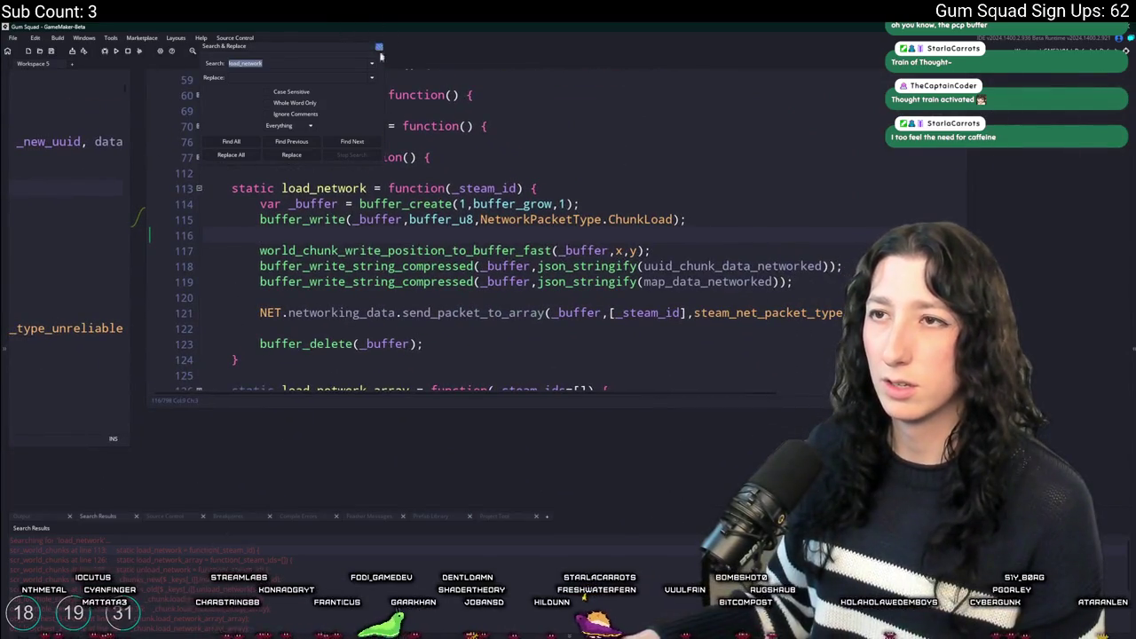
{"action": "left_click", "coordinate": [380, 47]}
{"action": "scroll", "coordinate": [380, 222], "scroll_direction": "down", "scroll_amount": 2}
{"action": "left_click", "coordinate": [198, 302]}
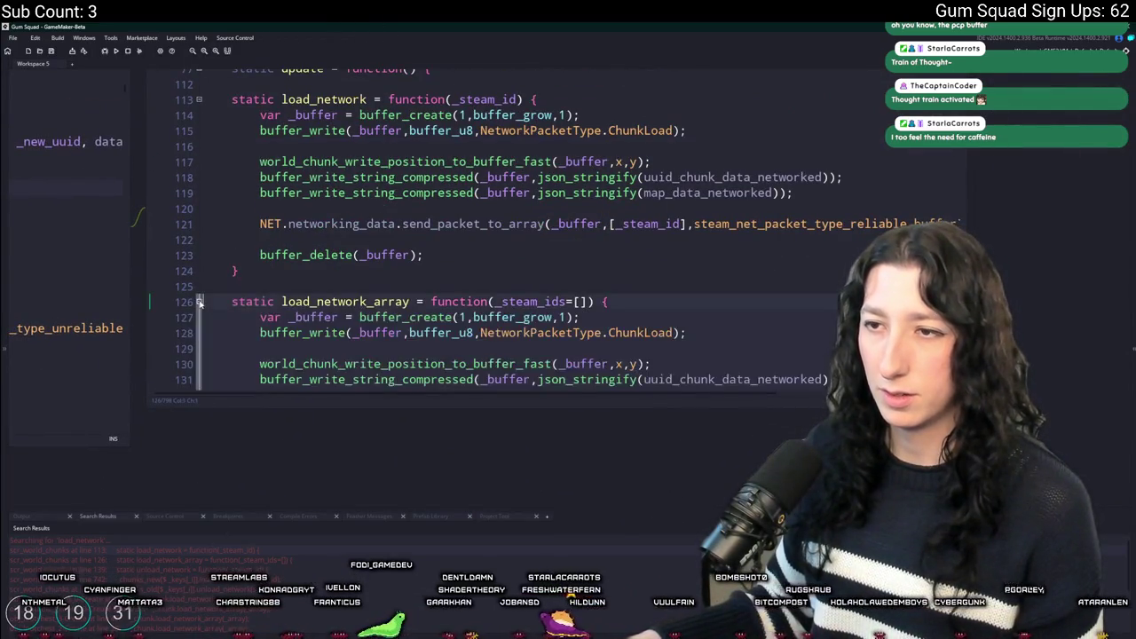
{"action": "left_click", "coordinate": [198, 302]}
{"action": "left_click", "coordinate": [198, 302]}
{"action": "scroll", "coordinate": [228, 314], "scroll_direction": "down", "scroll_amount": 2}
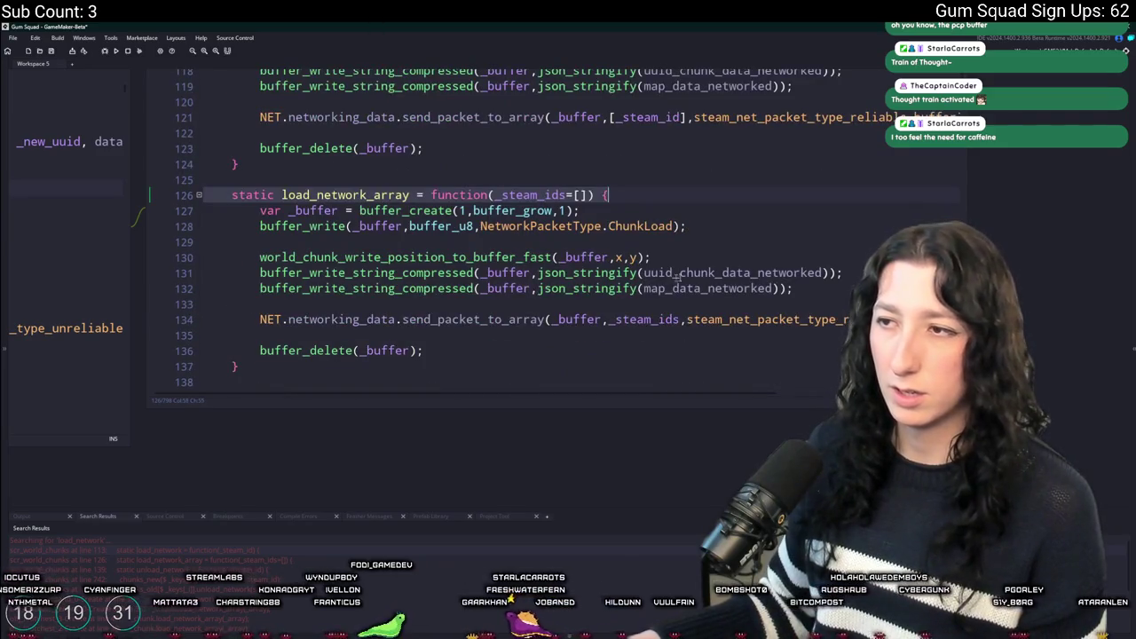
{"action": "left_click", "coordinate": [649, 286]}
{"action": "key", "text": "Up"}
Step: Scroll back up to load_network and enlarge the code editor window
{"action": "scroll", "coordinate": [757, 188], "scroll_direction": "up", "scroll_amount": 1}
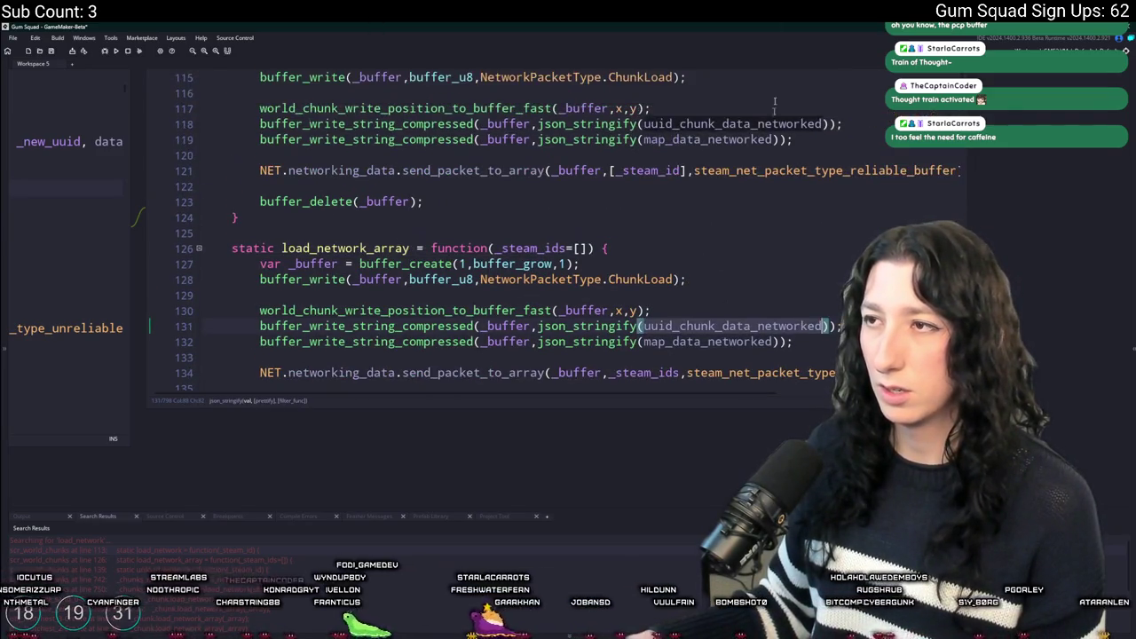
{"action": "scroll", "coordinate": [757, 186], "scroll_direction": "up", "scroll_amount": 1}
{"action": "left_click", "coordinate": [871, 143]}
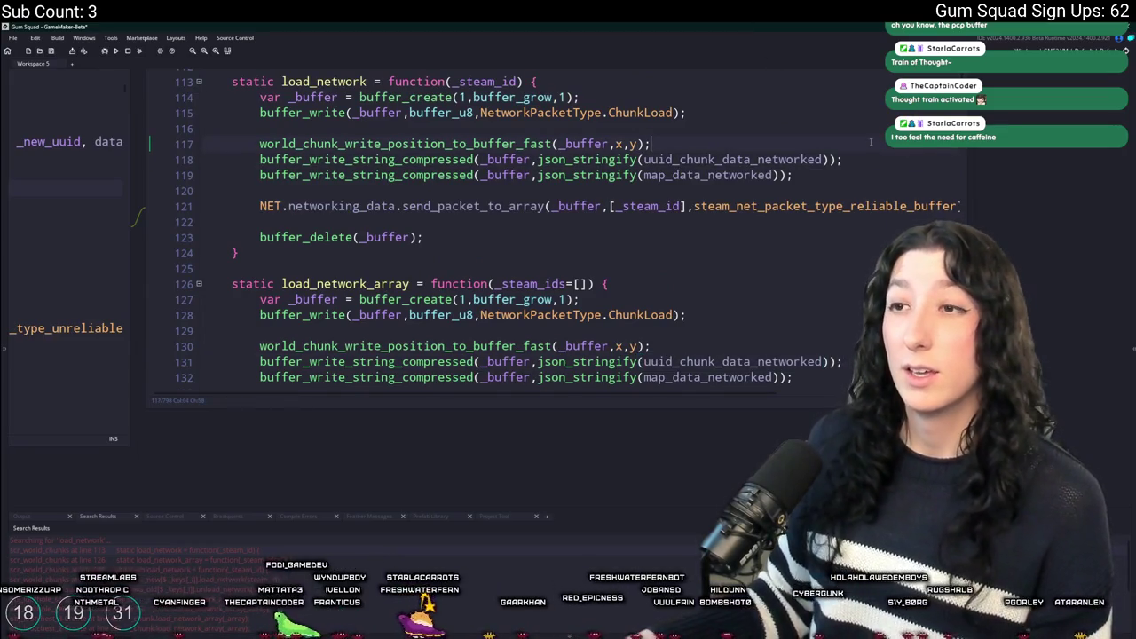
{"action": "scroll", "coordinate": [871, 142], "scroll_direction": "up", "scroll_amount": 1}
{"action": "left_click_drag", "start_coordinate": [919, 213], "coordinate": [693, 187]}
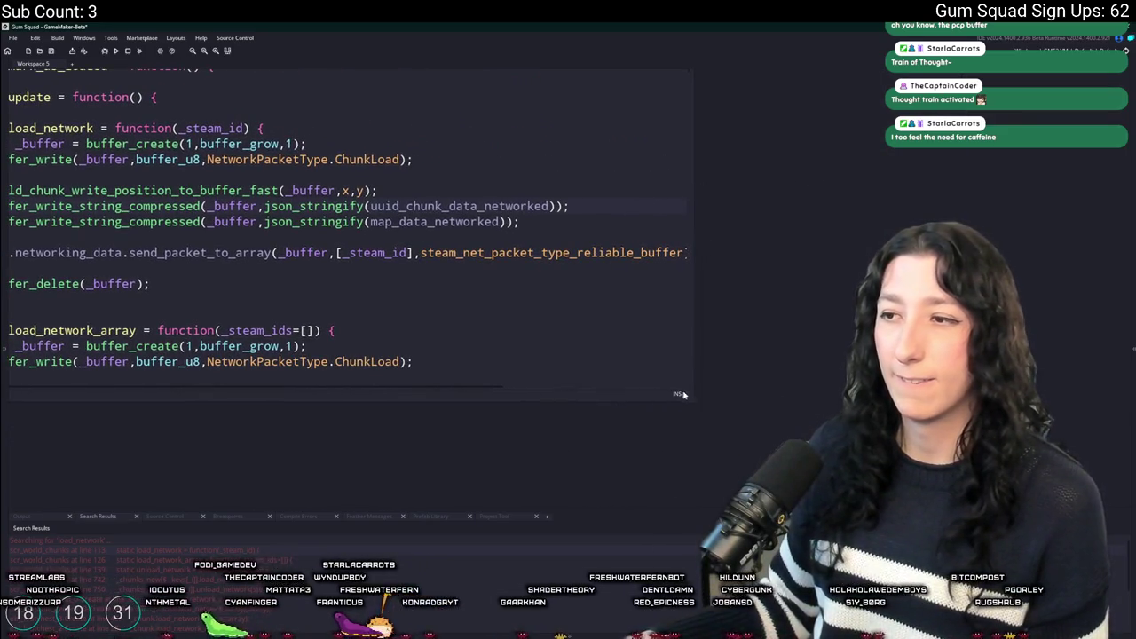
{"action": "left_click_drag", "start_coordinate": [691, 401], "coordinate": [966, 506]}
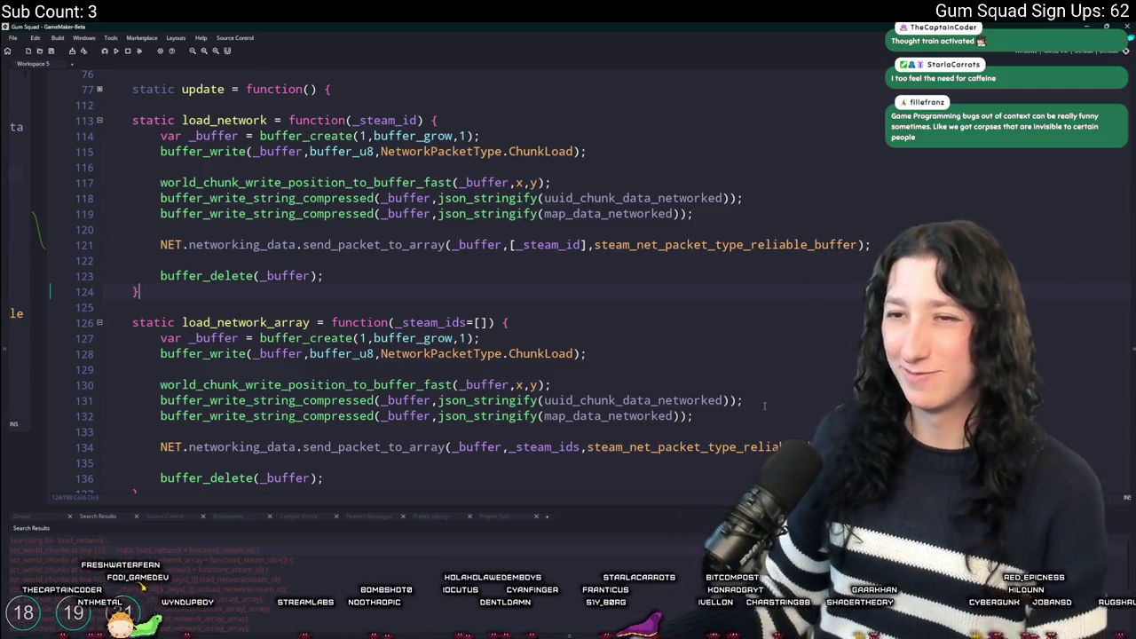
Step: Expand the load_process_data function body called from line 210
{"action": "scroll", "coordinate": [701, 397], "scroll_direction": "up", "scroll_amount": 1}
{"action": "scroll", "coordinate": [577, 418], "scroll_direction": "down", "scroll_amount": 2}
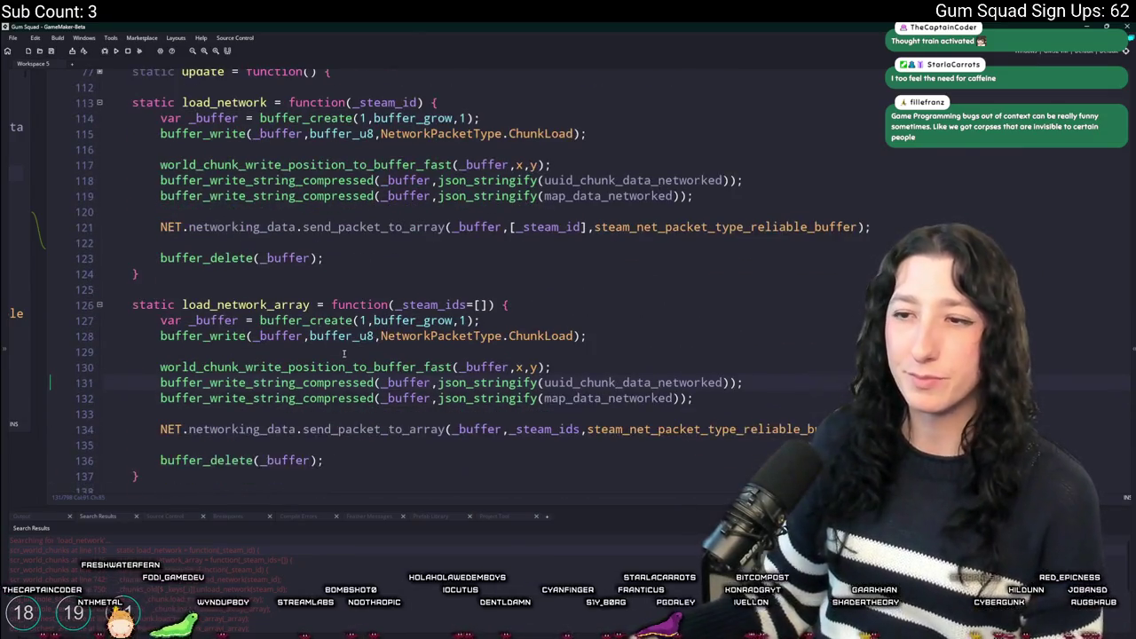
{"action": "scroll", "coordinate": [580, 371], "scroll_direction": "up", "scroll_amount": 5}
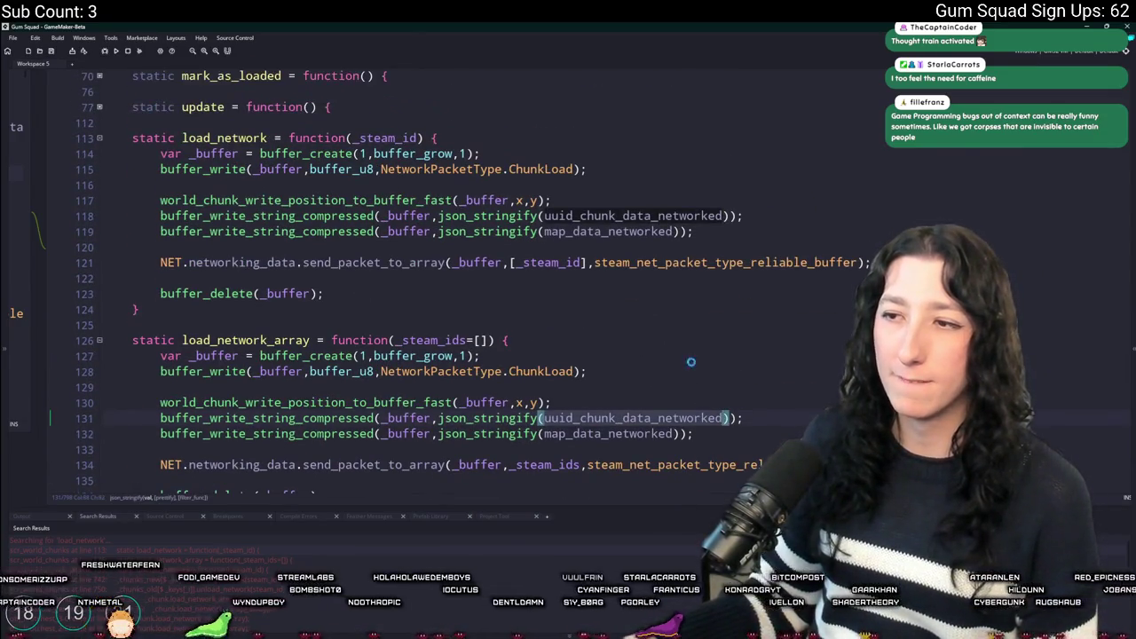
{"action": "scroll", "coordinate": [579, 371], "scroll_direction": "down", "scroll_amount": 2}
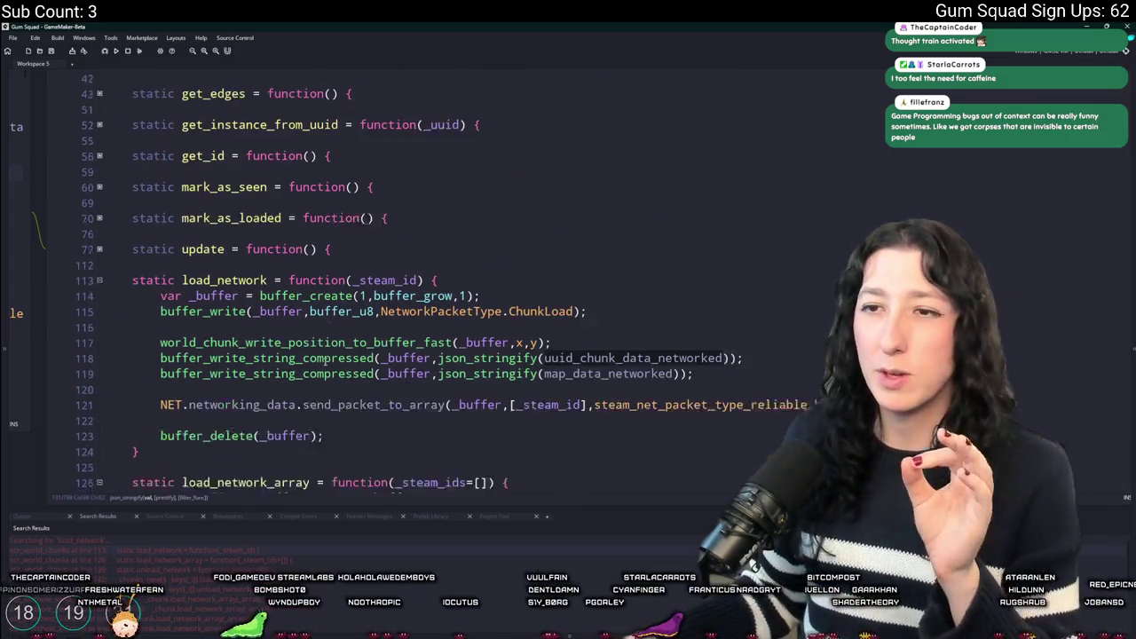
{"action": "scroll", "coordinate": [533, 373], "scroll_direction": "up", "scroll_amount": 5}
{"action": "scroll", "coordinate": [325, 369], "scroll_direction": "down", "scroll_amount": 8}
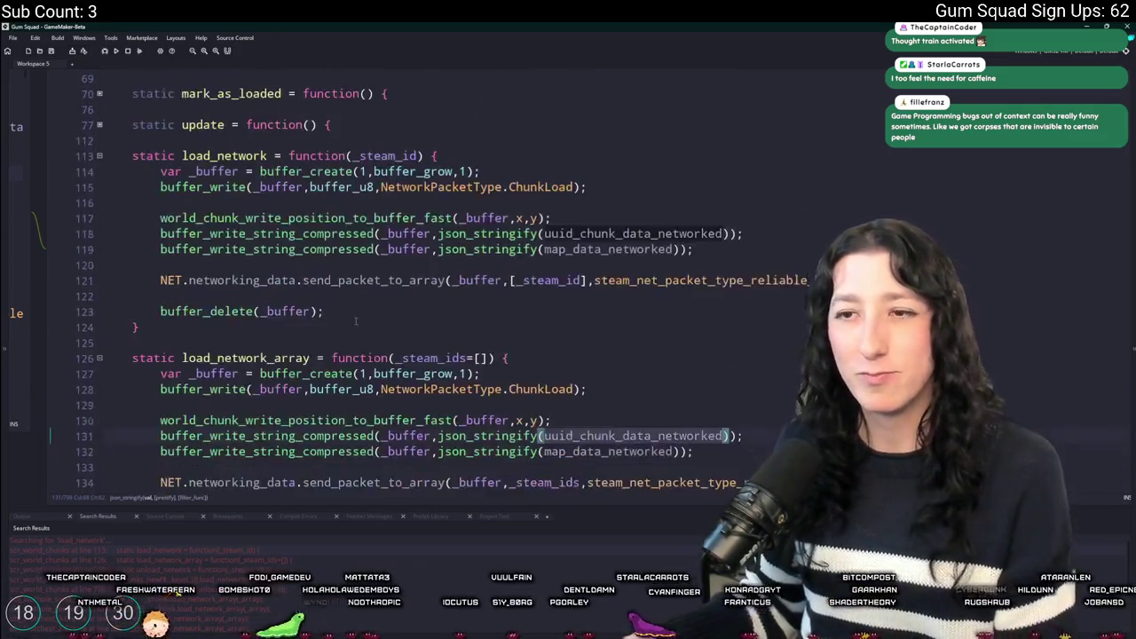
{"action": "left_click", "coordinate": [262, 318]}
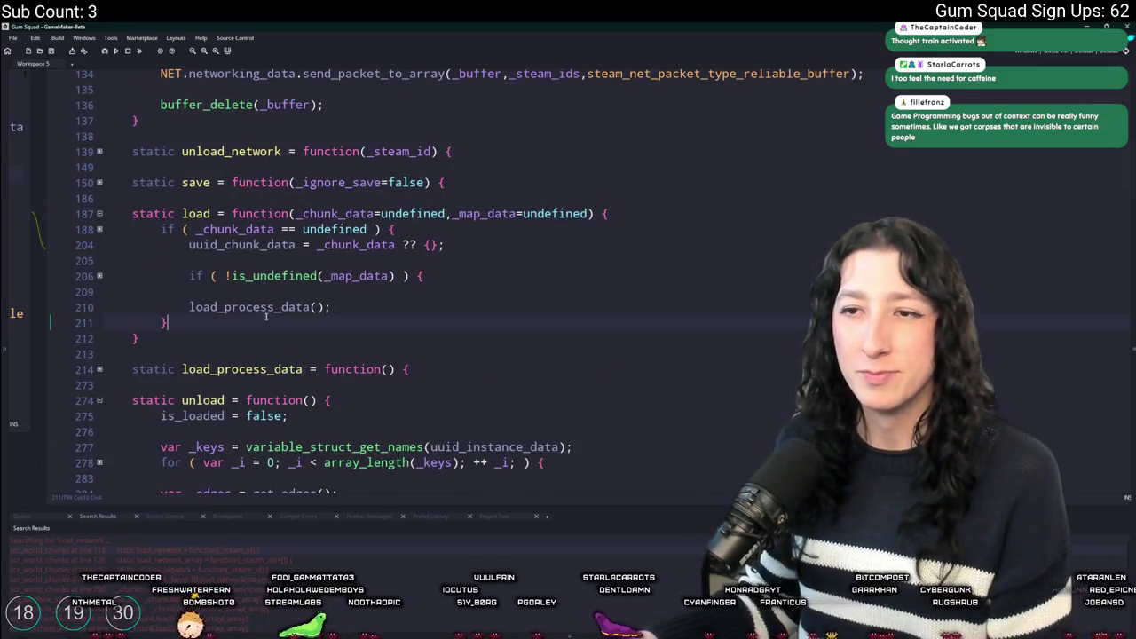
{"action": "left_click", "coordinate": [364, 300]}
{"action": "scroll", "coordinate": [259, 311], "scroll_direction": "down", "scroll_amount": 2}
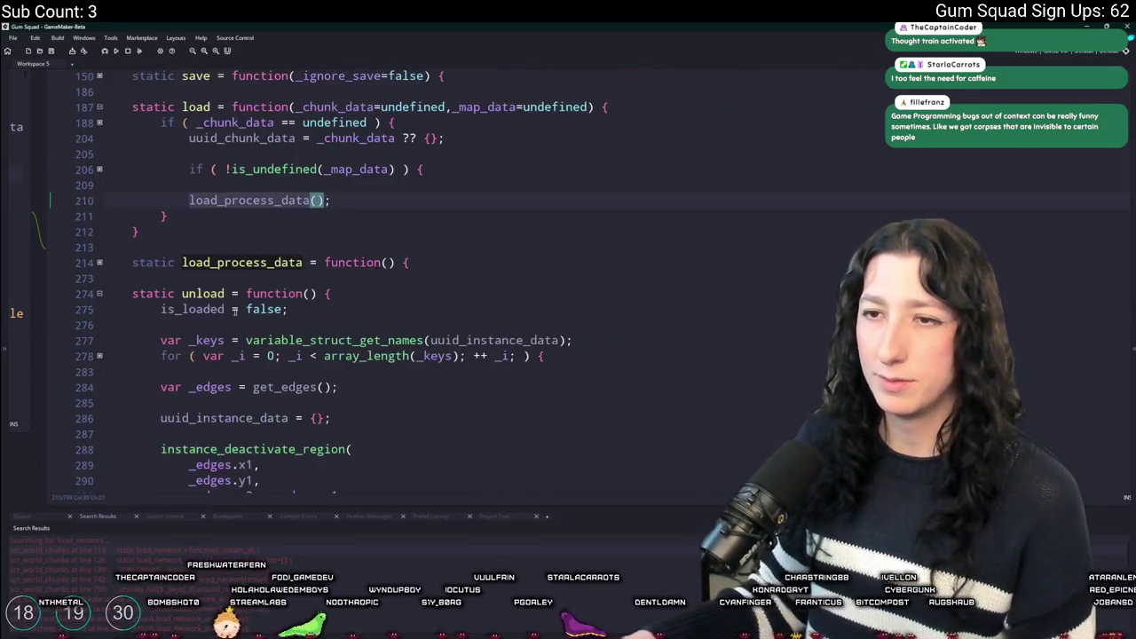
{"action": "left_click", "coordinate": [99, 263]}
Step: Unfold the map data loop at line 251 with its nested loop, host-only block and check
{"action": "scroll", "coordinate": [116, 314], "scroll_direction": "down", "scroll_amount": 4}
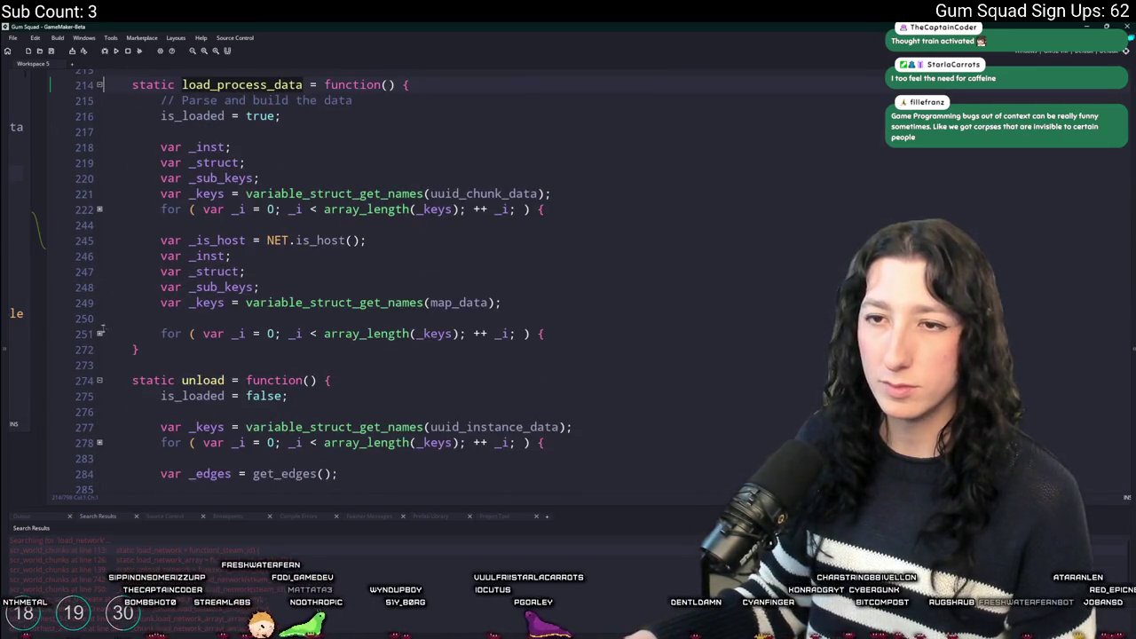
{"action": "left_click", "coordinate": [99, 334]}
{"action": "left_click", "coordinate": [100, 442]}
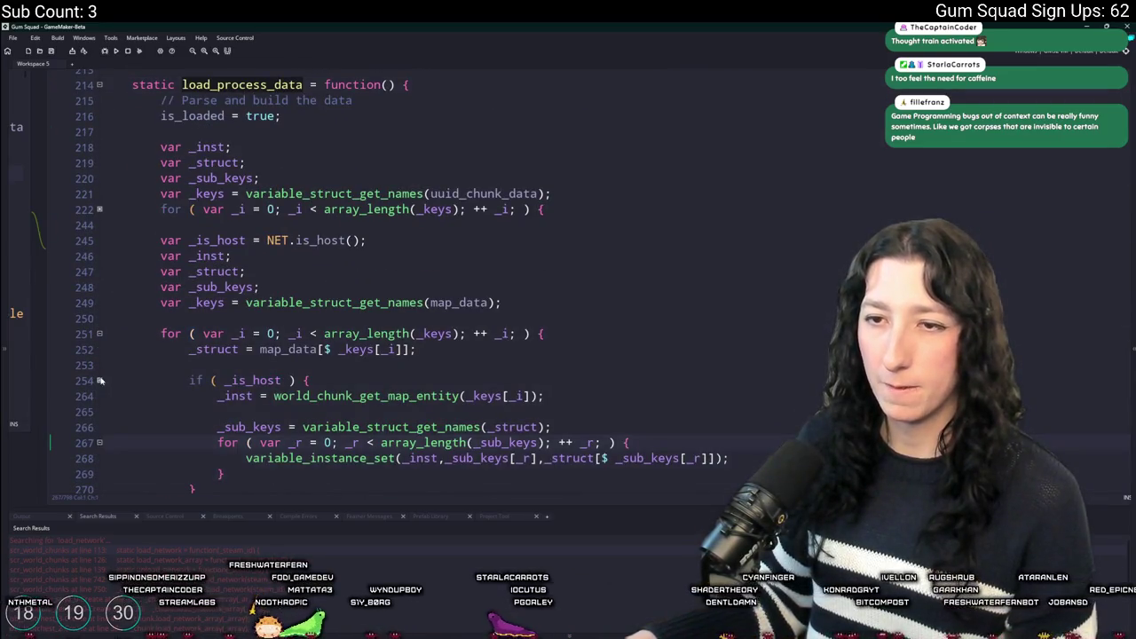
{"action": "left_click", "coordinate": [99, 380]}
{"action": "left_click", "coordinate": [100, 396]}
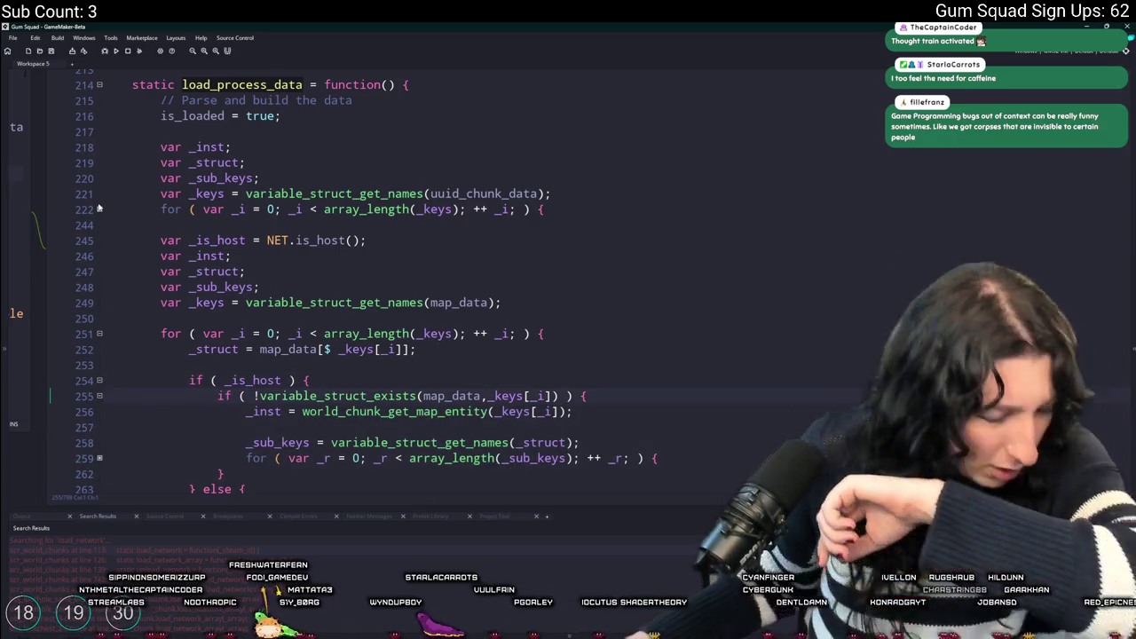
Step: Unfold the chunk data loop at line 222 with its instance, object_key and property-setting blocks
{"action": "left_click", "coordinate": [99, 209]}
{"action": "left_click", "coordinate": [100, 240]}
{"action": "left_click", "coordinate": [99, 256]}
{"action": "scroll", "coordinate": [101, 337], "scroll_direction": "down", "scroll_amount": 1}
{"action": "left_click", "coordinate": [100, 389]}
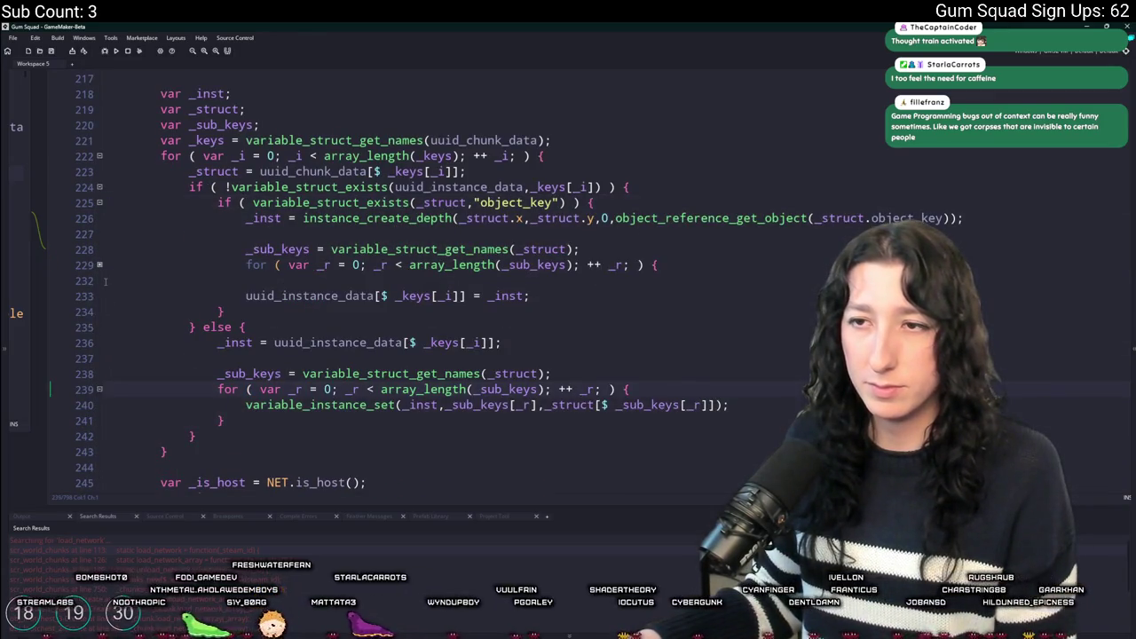
{"action": "left_click", "coordinate": [99, 265]}
Step: Unfold the loop at line 259 and place scr_networking beside scr_world_chunks
{"action": "scroll", "coordinate": [101, 264], "scroll_direction": "down", "scroll_amount": 2}
{"action": "scroll", "coordinate": [100, 176], "scroll_direction": "down", "scroll_amount": 9}
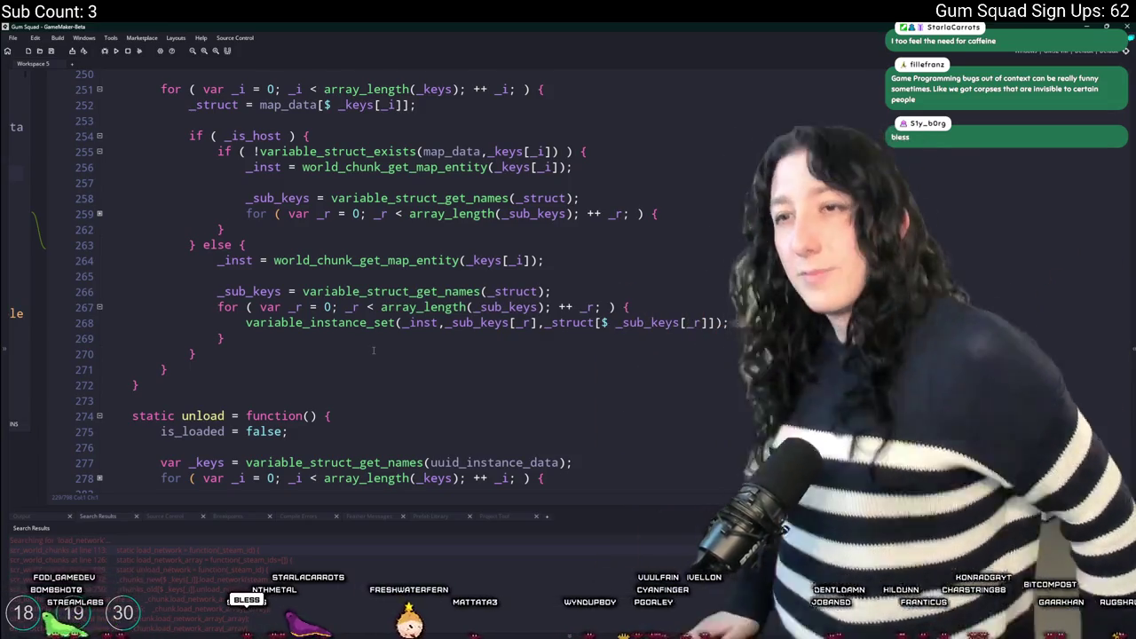
{"action": "left_click", "coordinate": [99, 213]}
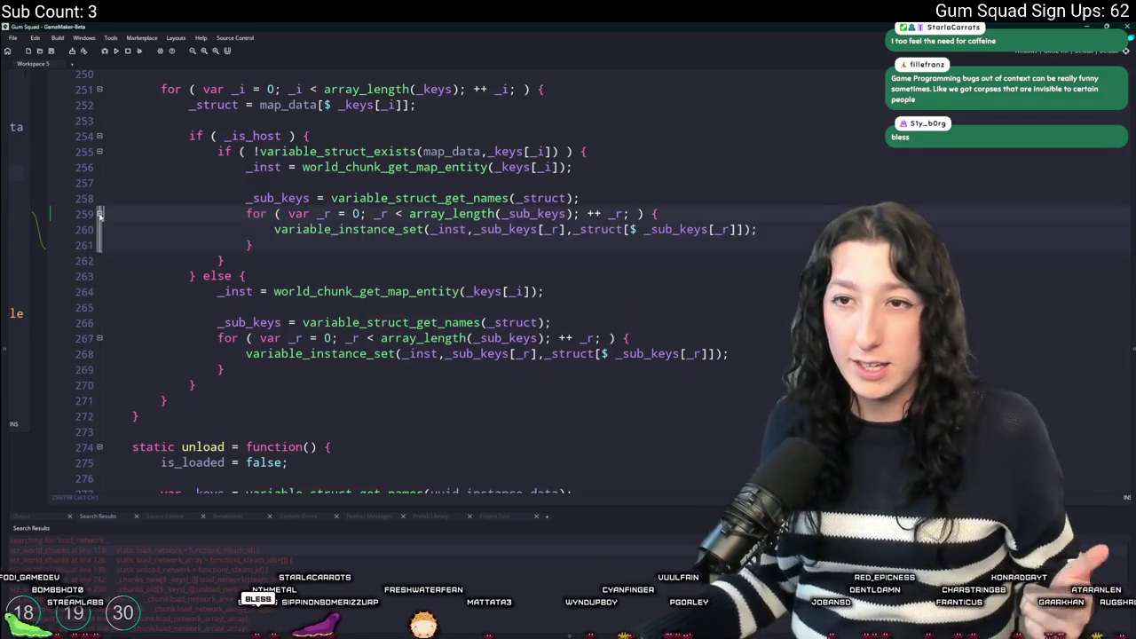
{"action": "scroll", "coordinate": [102, 355], "scroll_direction": "up", "scroll_amount": 5}
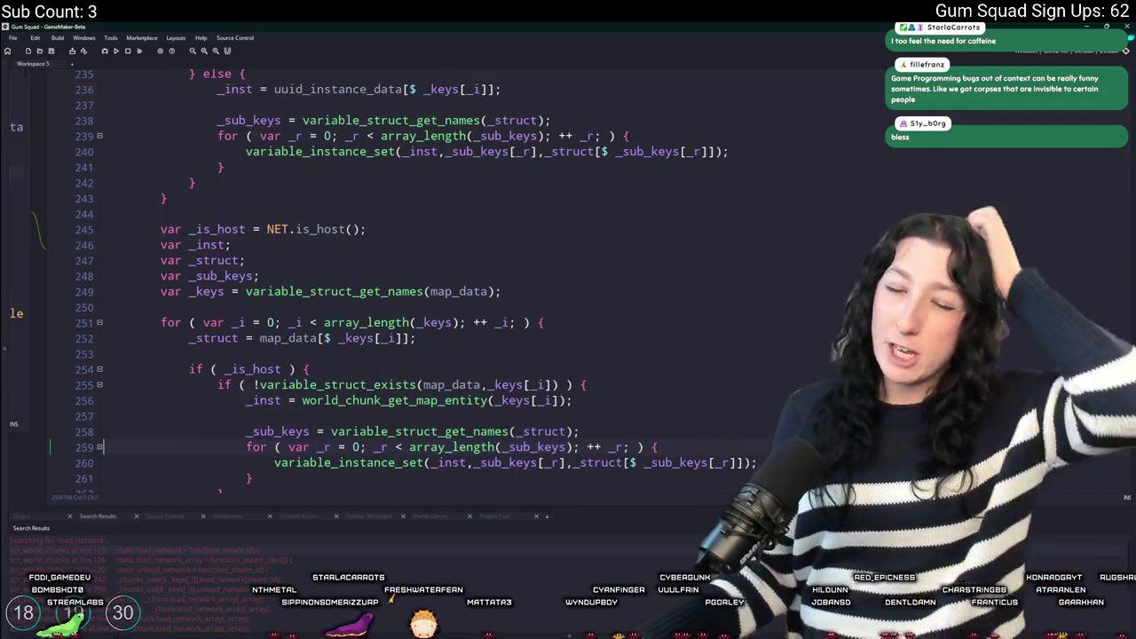
{"action": "mouse_move", "coordinate": [192, 115]}
{"action": "left_mouse_down"}
{"action": "mouse_move", "coordinate": [543, 137]}
{"action": "mouse_move", "coordinate": [964, 214]}
{"action": "mouse_move", "coordinate": [994, 203]}
{"action": "mouse_move", "coordinate": [516, 147]}
{"action": "left_mouse_up"}
{"action": "scroll", "coordinate": [730, 361], "scroll_direction": "down", "scroll_amount": 6}
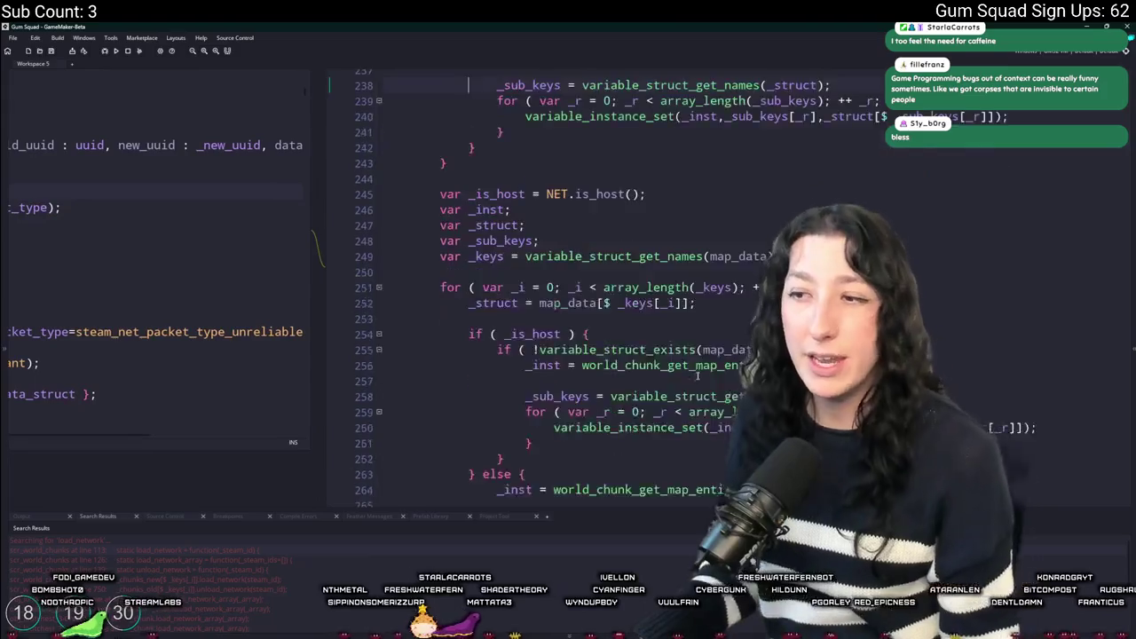
Step: Rearrange the code windows to reveal the notes window above the enemy code
{"action": "scroll", "coordinate": [594, 358], "scroll_direction": "up", "scroll_amount": 5}
{"action": "mouse_move", "coordinate": [35, 213]}
{"action": "left_mouse_down"}
{"action": "mouse_move", "coordinate": [284, 249]}
{"action": "mouse_move", "coordinate": [607, 263]}
{"action": "mouse_move", "coordinate": [808, 315]}
{"action": "mouse_move", "coordinate": [1112, 330]}
{"action": "mouse_move", "coordinate": [1080, 318]}
{"action": "mouse_move", "coordinate": [649, 319]}
{"action": "mouse_move", "coordinate": [570, 258]}
{"action": "mouse_move", "coordinate": [922, 295]}
{"action": "left_mouse_up"}
{"action": "scroll", "coordinate": [361, 333], "scroll_direction": "up", "scroll_amount": 5}
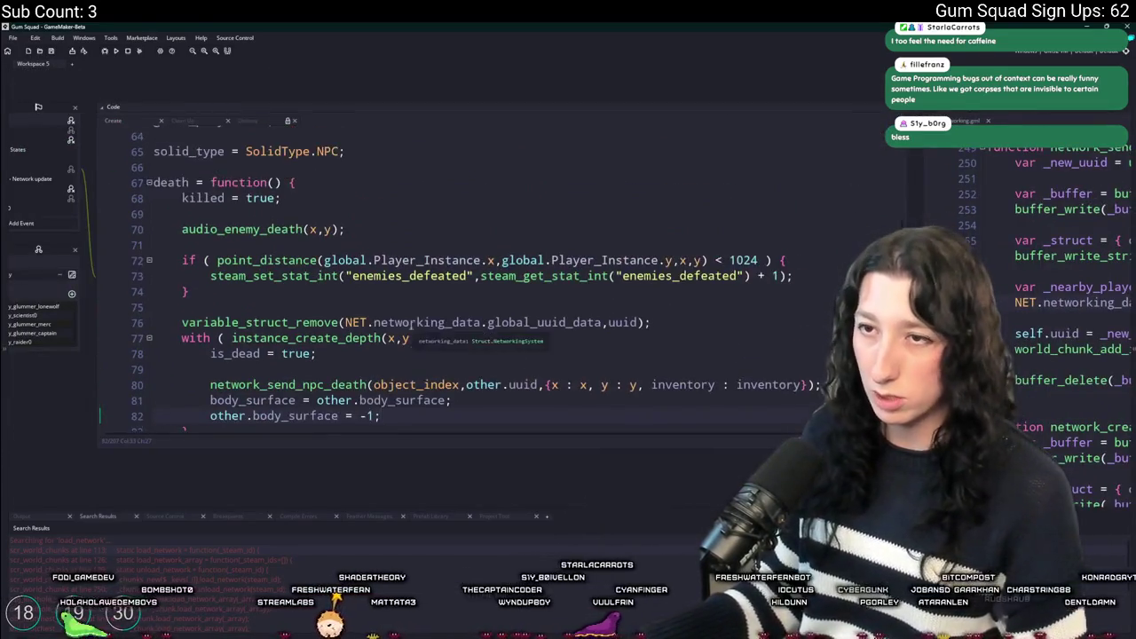
{"action": "scroll", "coordinate": [360, 333], "scroll_direction": "down", "scroll_amount": 15}
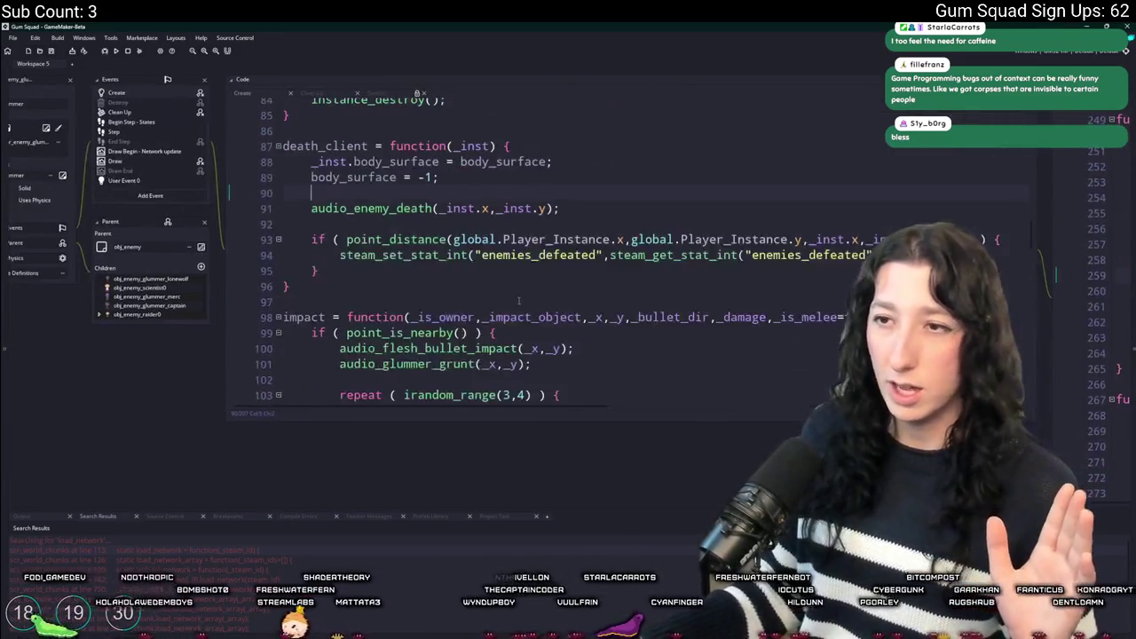
{"action": "mouse_move", "coordinate": [512, 300]}
{"action": "left_mouse_down"}
{"action": "mouse_move", "coordinate": [553, 308]}
{"action": "mouse_move", "coordinate": [553, 328]}
{"action": "mouse_move", "coordinate": [528, 317]}
{"action": "left_mouse_up"}
Step: Search the enemy object for 'death' and inspect the instance creation call on line 77
{"action": "key", "text": "ctrl+f"}
{"action": "type", "text": "death("}
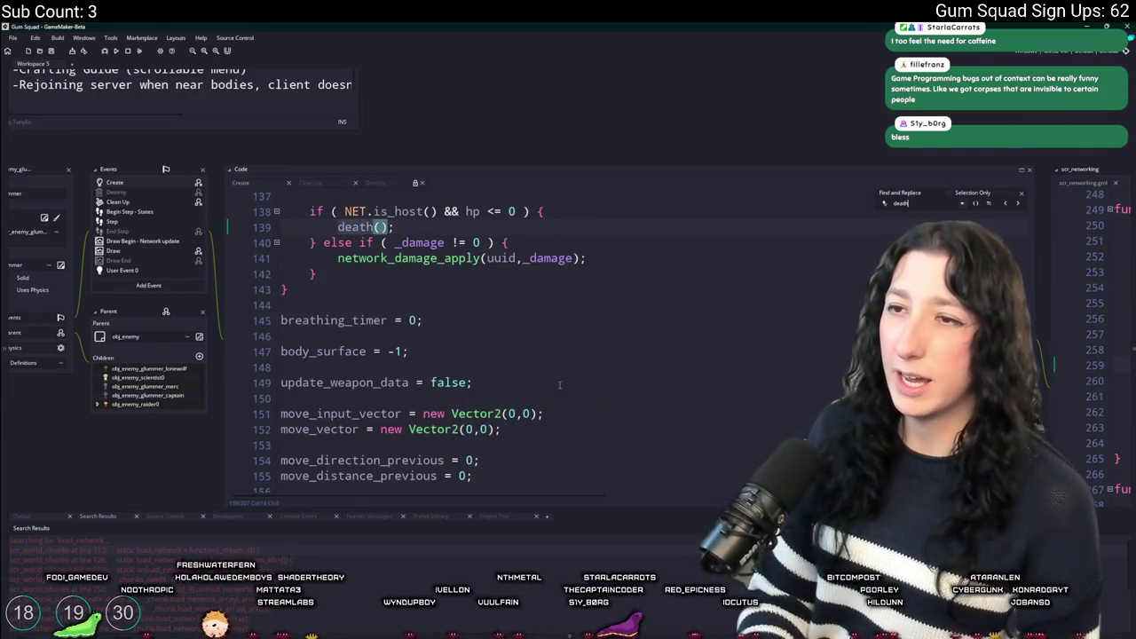
{"action": "key", "text": "Return"}
{"action": "scroll", "coordinate": [567, 382], "scroll_direction": "down", "scroll_amount": 2}
{"action": "left_click", "coordinate": [497, 312]}
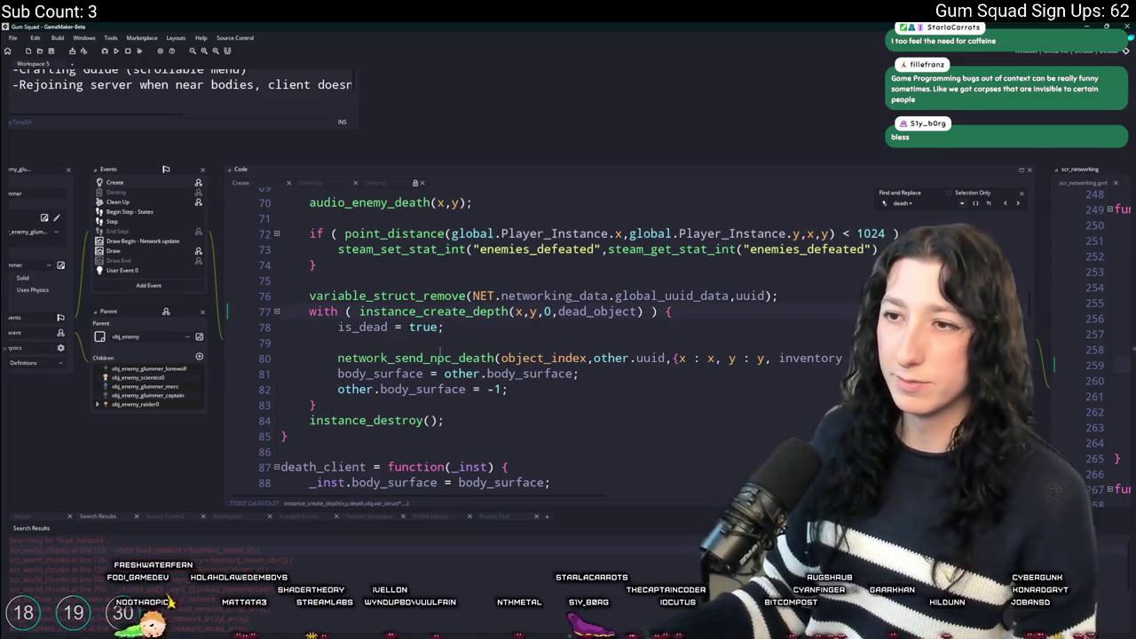
Step: Follow network_send_npc_death to world_chunk_add_instance and mark the networked chunk data lines 359–361
{"action": "middle_click", "coordinate": [436, 359]}
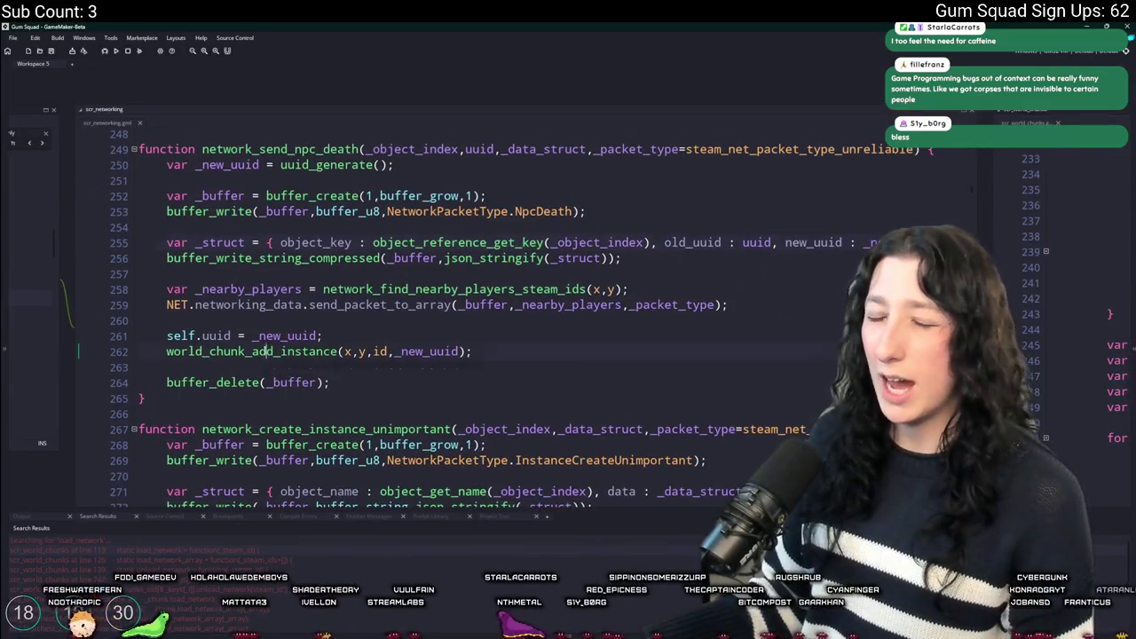
{"action": "middle_click", "coordinate": [262, 352]}
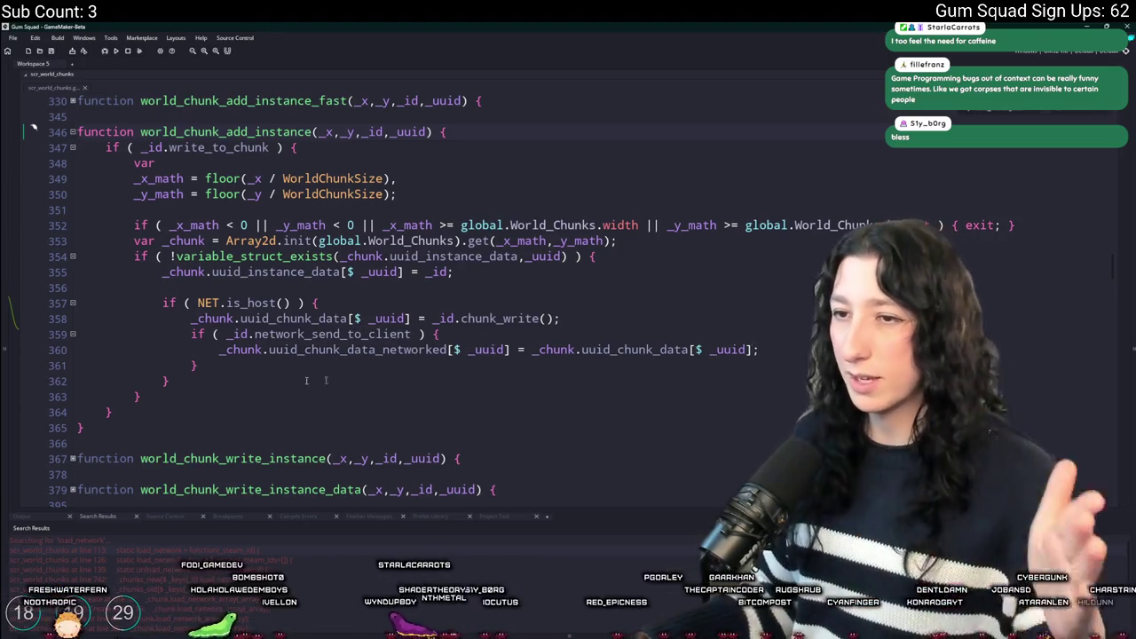
{"action": "mouse_move", "coordinate": [214, 371]}
{"action": "left_mouse_down"}
{"action": "mouse_move", "coordinate": [77, 334]}
{"action": "mouse_move", "coordinate": [191, 333]}
{"action": "left_mouse_up"}
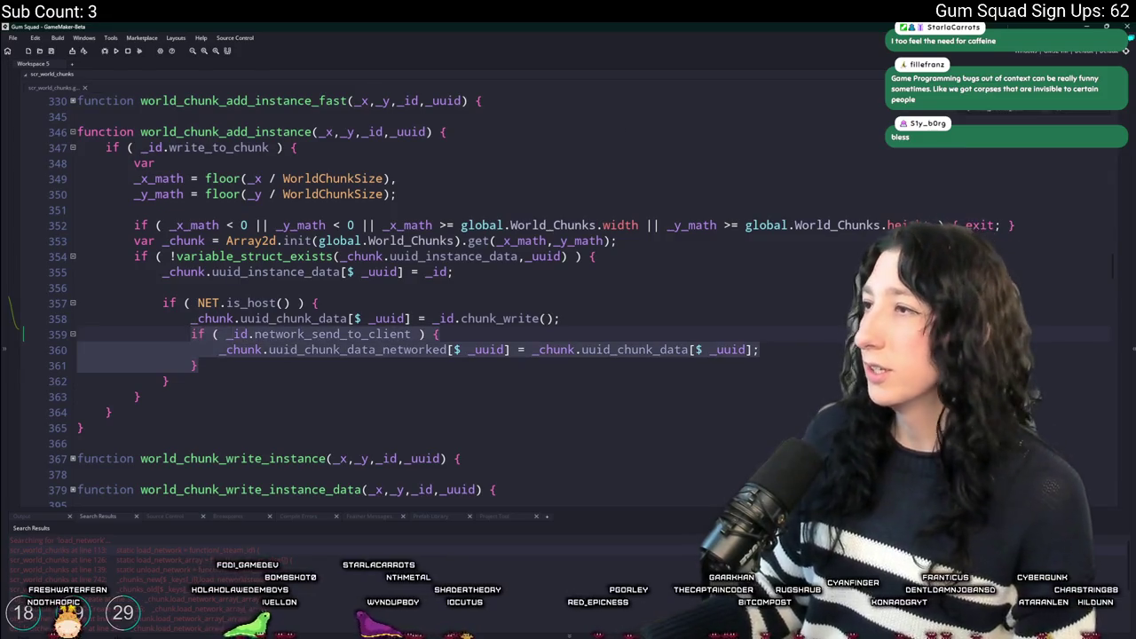
{"action": "left_click_drag", "start_coordinate": [23, 333], "coordinate": [370, 419]}
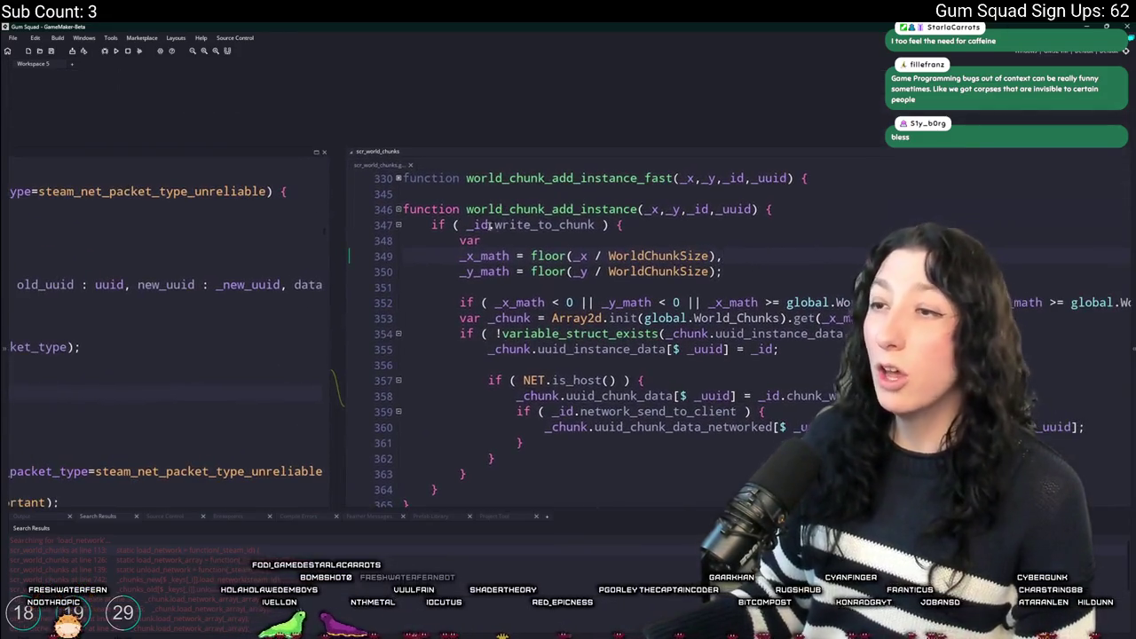
Step: Fold the world_chunk_add_instance function in scr_world_chunks
{"action": "left_click", "coordinate": [399, 208]}
{"action": "scroll", "coordinate": [355, 204], "scroll_direction": "right", "scroll_amount": 3}
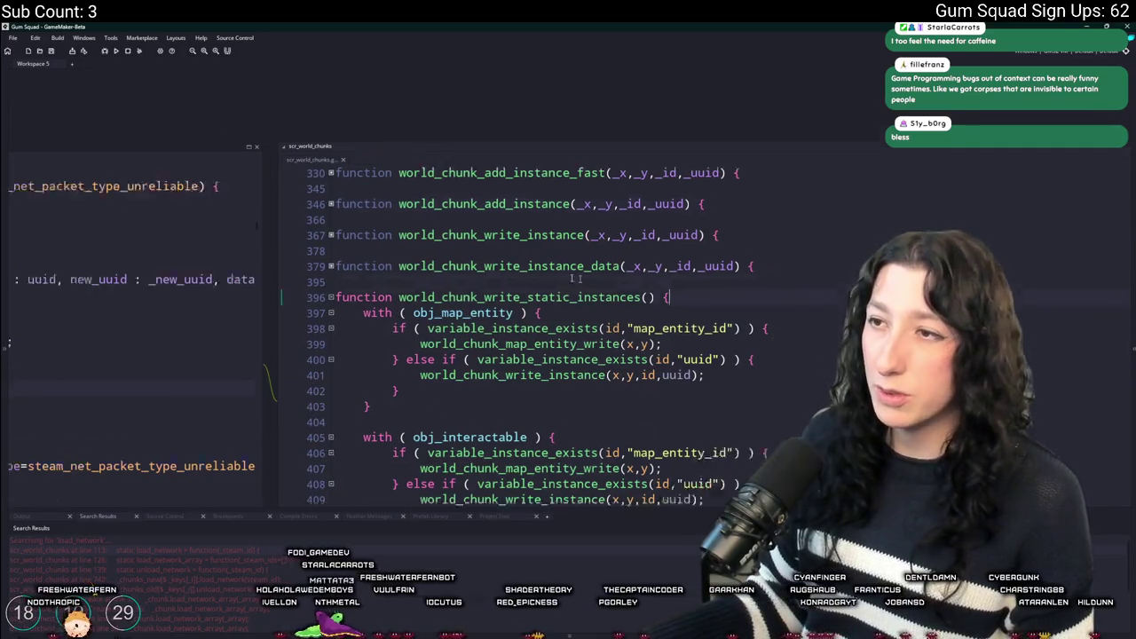
{"action": "scroll", "coordinate": [497, 209], "scroll_direction": "down", "scroll_amount": 5}
{"action": "scroll", "coordinate": [449, 228], "scroll_direction": "up", "scroll_amount": 5}
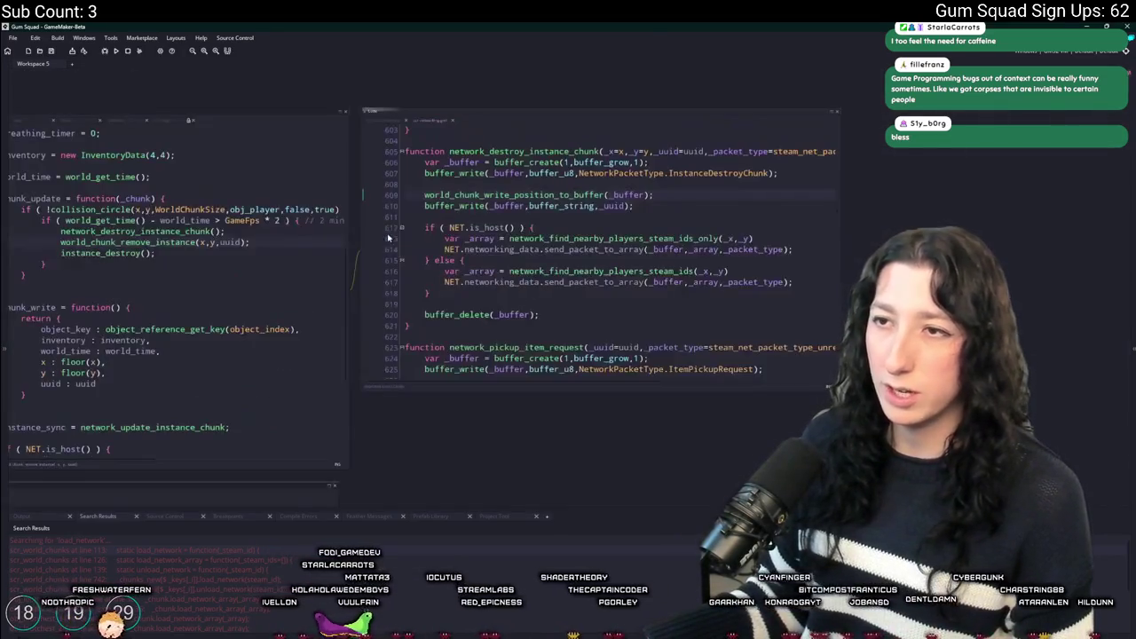
{"action": "scroll", "coordinate": [814, 124], "scroll_direction": "up", "scroll_amount": 2}
{"action": "scroll", "coordinate": [410, 301], "scroll_direction": "up", "scroll_amount": 5}
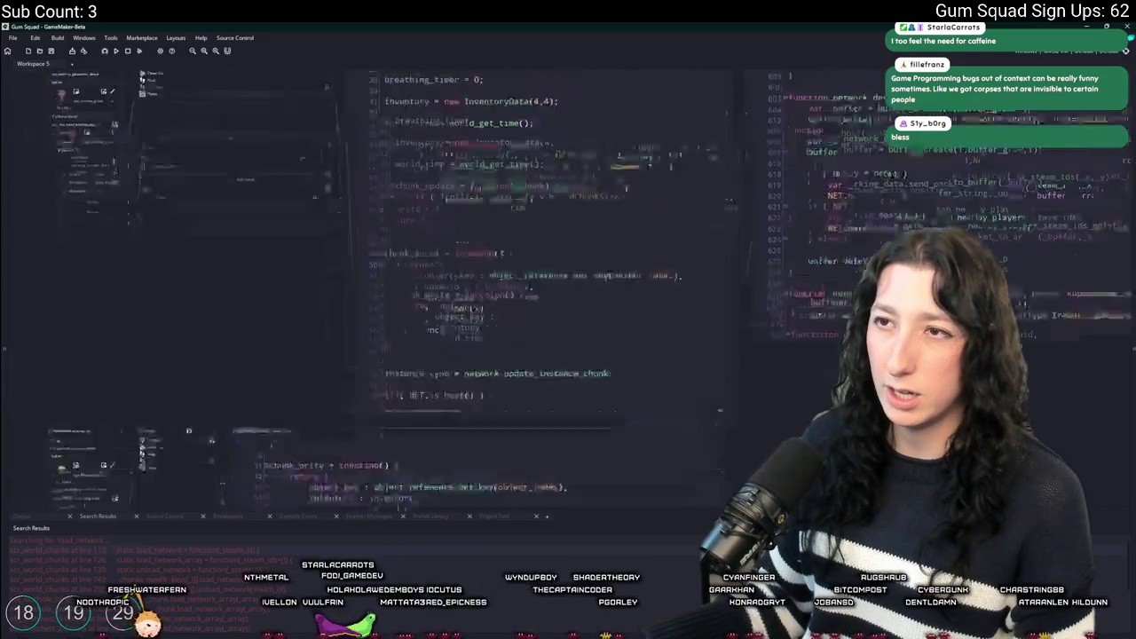
{"action": "scroll", "coordinate": [410, 301], "scroll_direction": "right", "scroll_amount": 10}
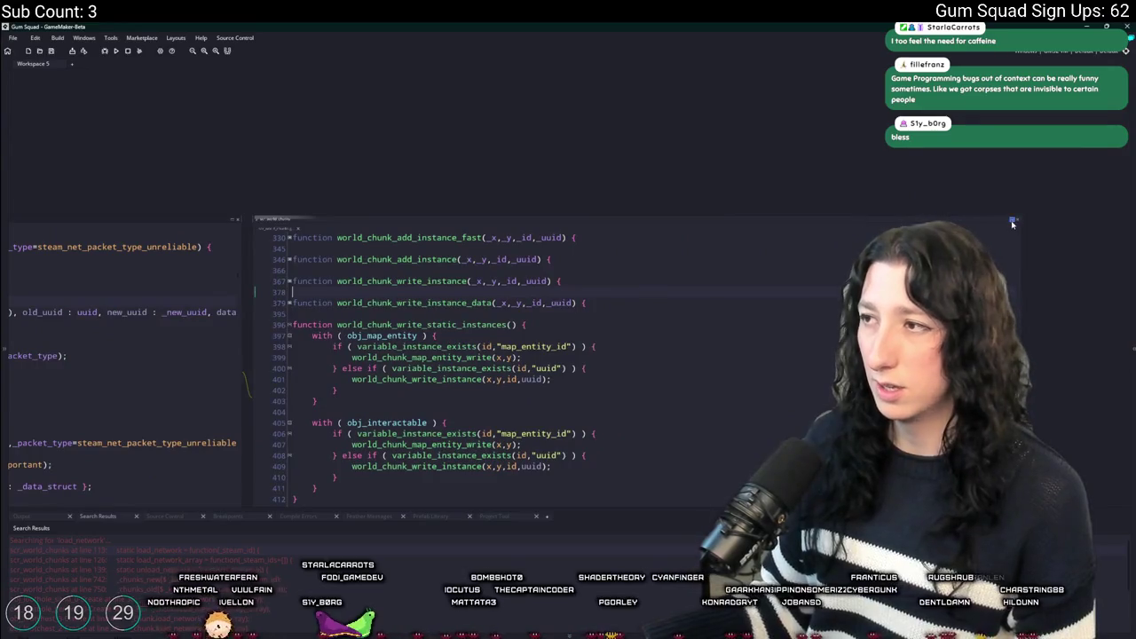
{"action": "left_click", "coordinate": [1012, 221]}
{"action": "key", "text": "F12"}
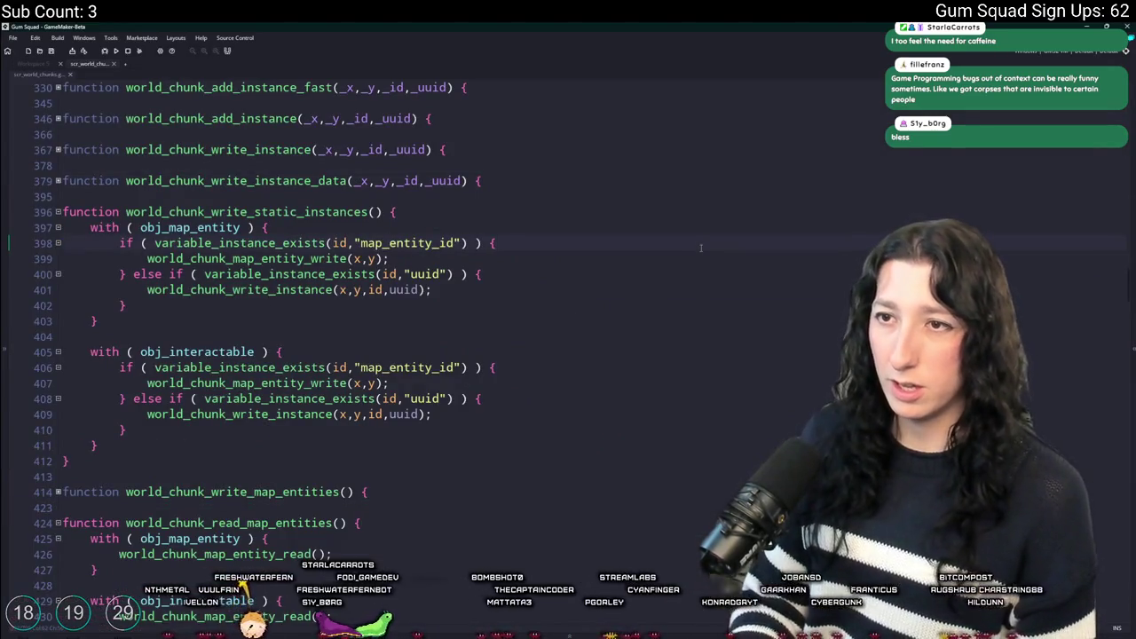
{"action": "key", "text": "F3"}
{"action": "key", "text": "F3"}
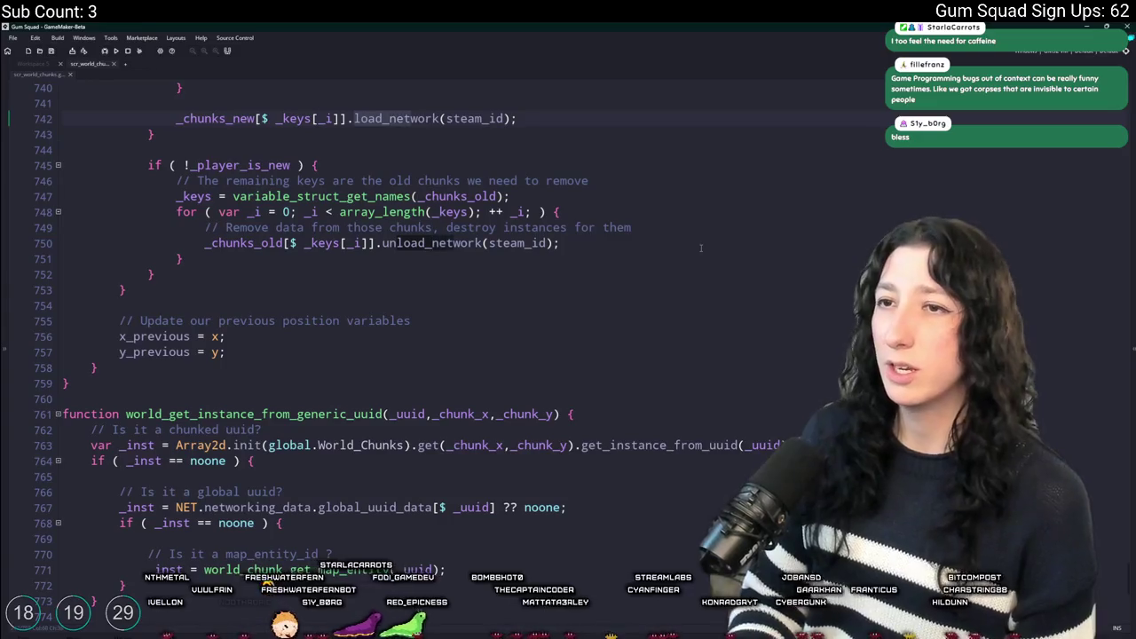
{"action": "key", "text": "F3"}
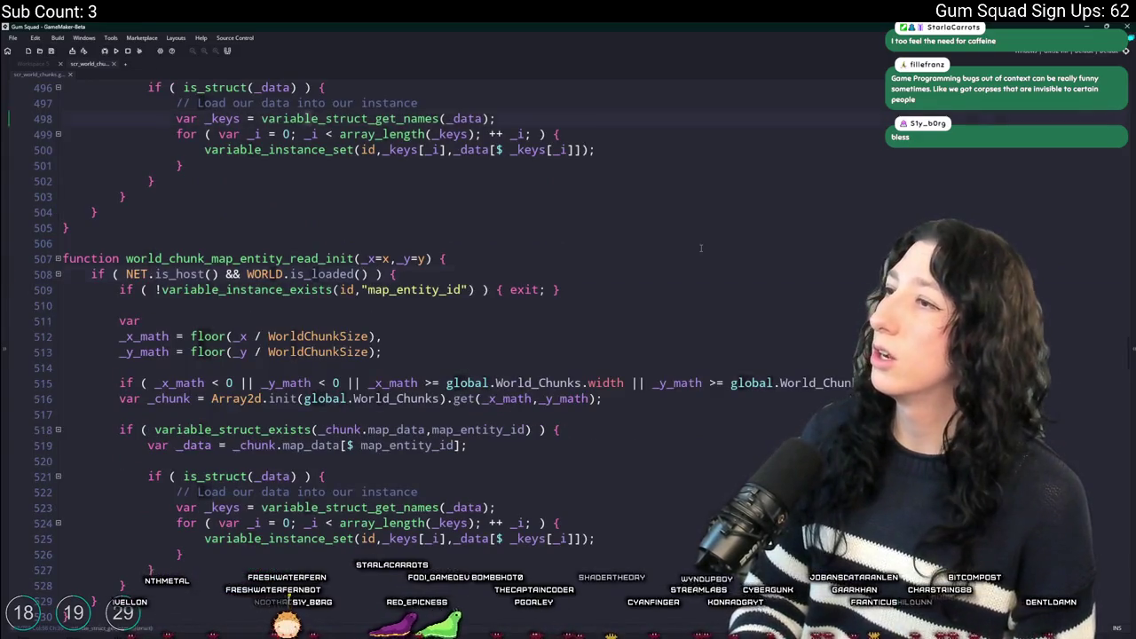
{"action": "key", "text": "F3"}
{"action": "key", "text": "F3"}
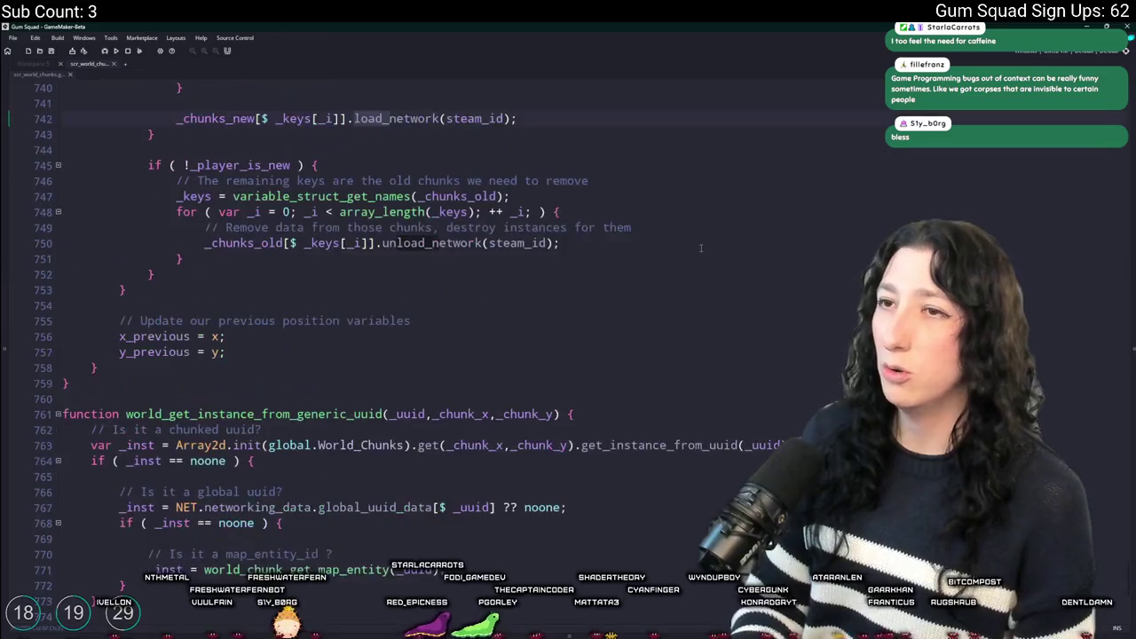
{"action": "scroll", "coordinate": [701, 247], "scroll_direction": "up", "scroll_amount": 3}
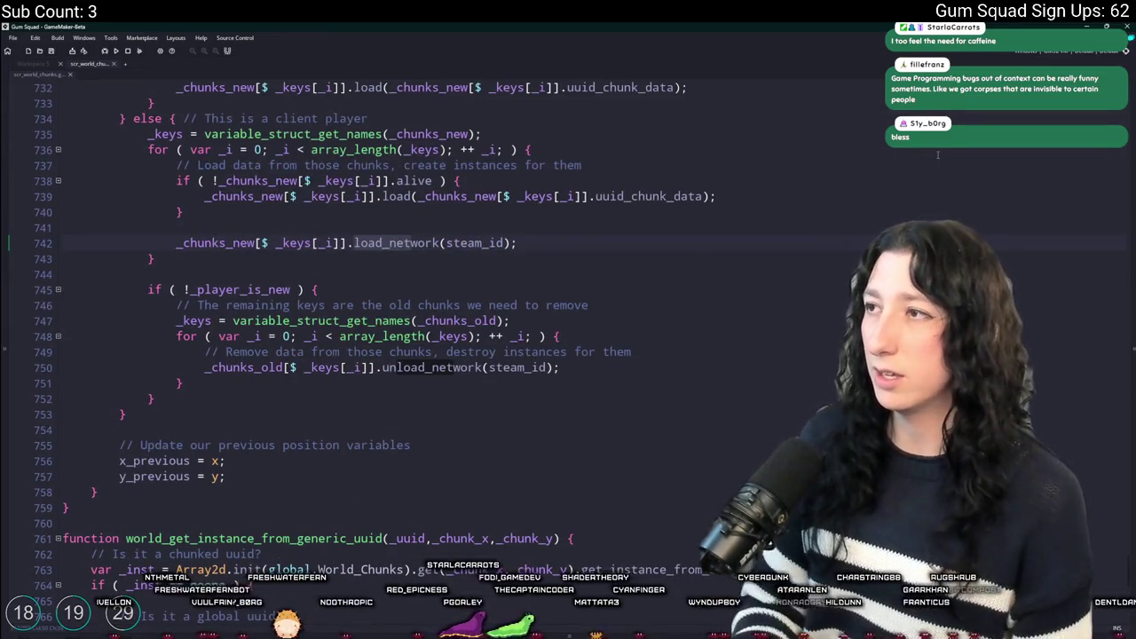
{"action": "key", "text": "F3"}
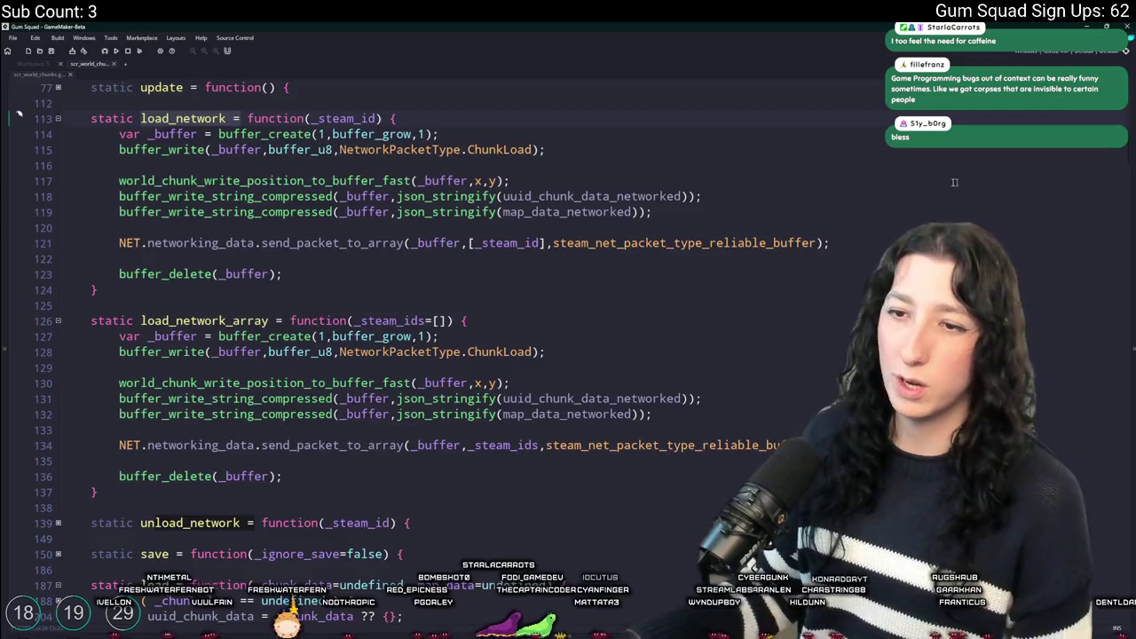
{"action": "scroll", "coordinate": [617, 299], "scroll_direction": "down", "scroll_amount": 7}
{"action": "left_click", "coordinate": [47, 311]}
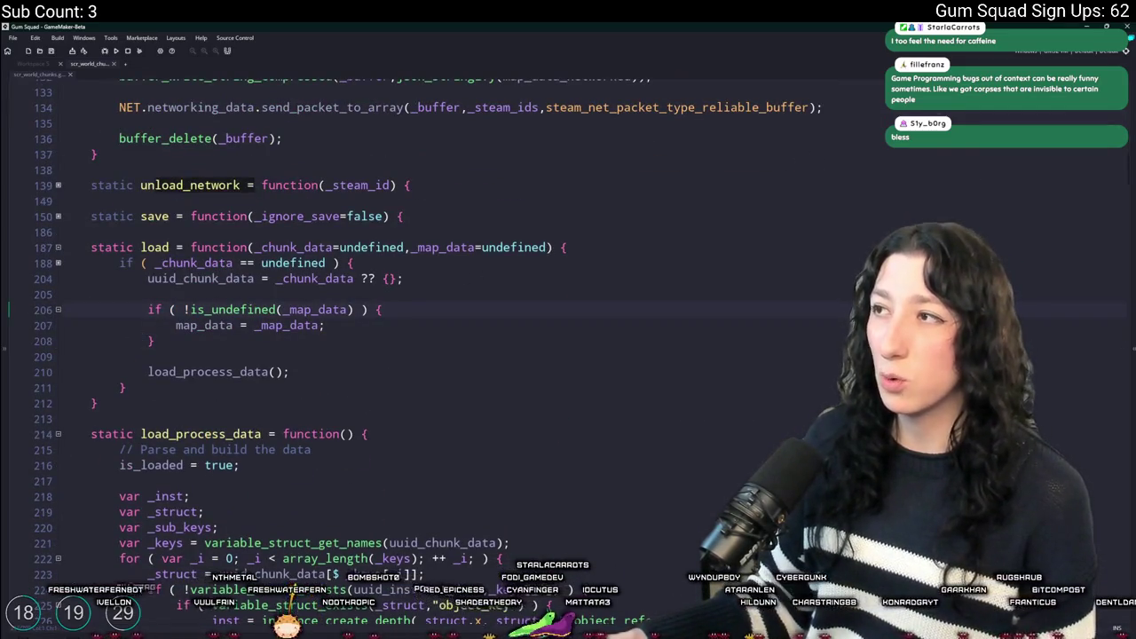
{"action": "key", "text": "Up"}
{"action": "key", "text": "Up"}
{"action": "key", "text": "Up"}
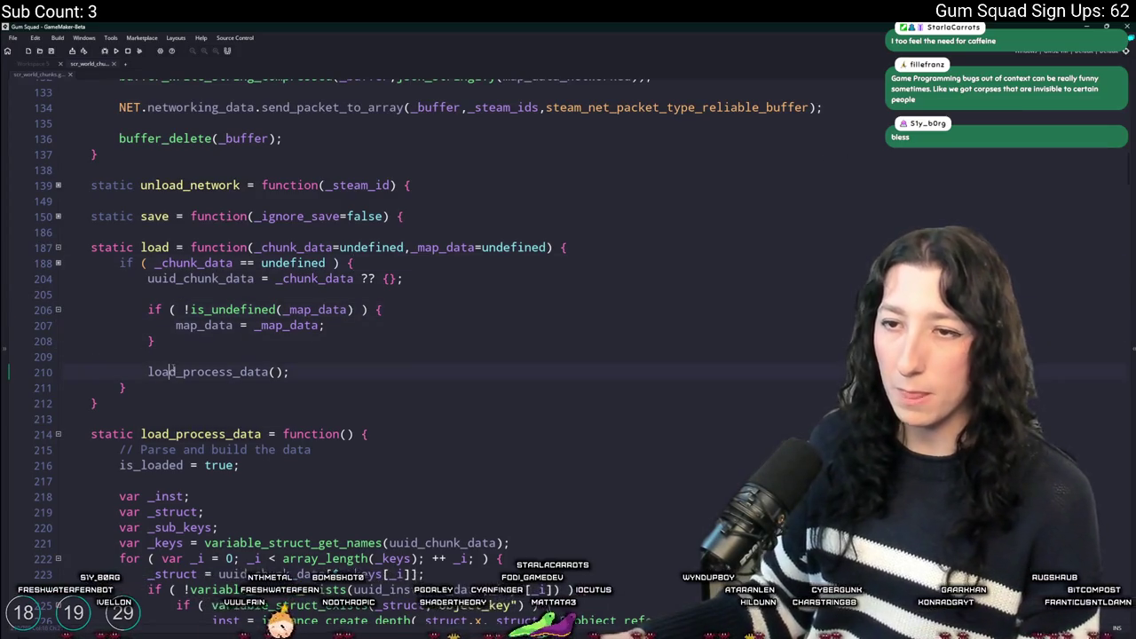
{"action": "scroll", "coordinate": [446, 304], "scroll_direction": "down", "scroll_amount": 20}
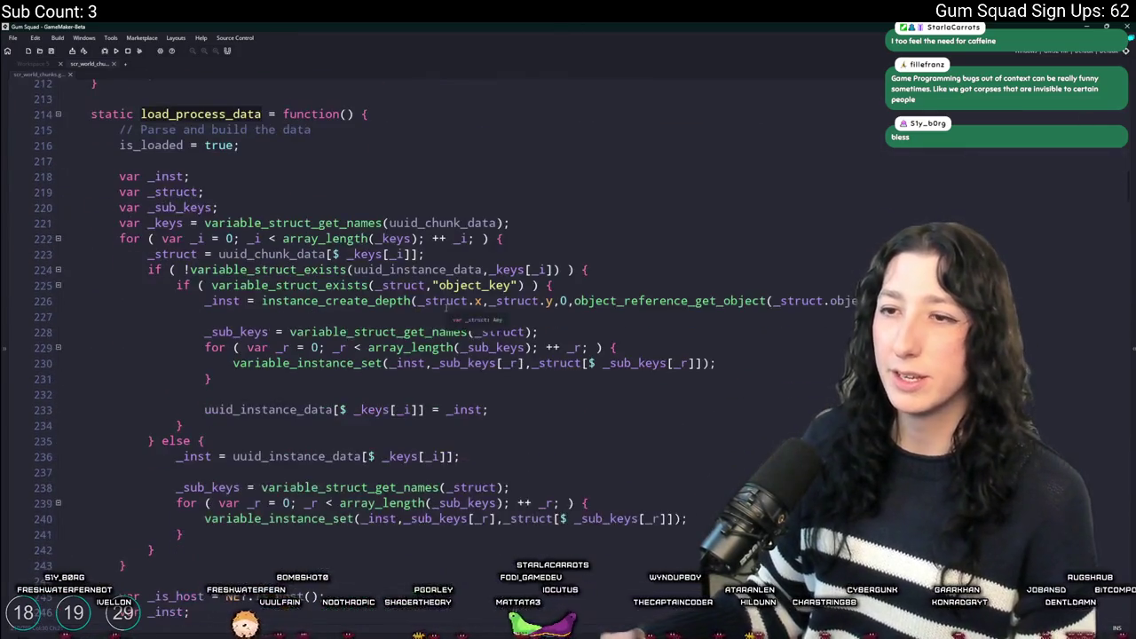
{"action": "scroll", "coordinate": [447, 305], "scroll_direction": "down", "scroll_amount": 1}
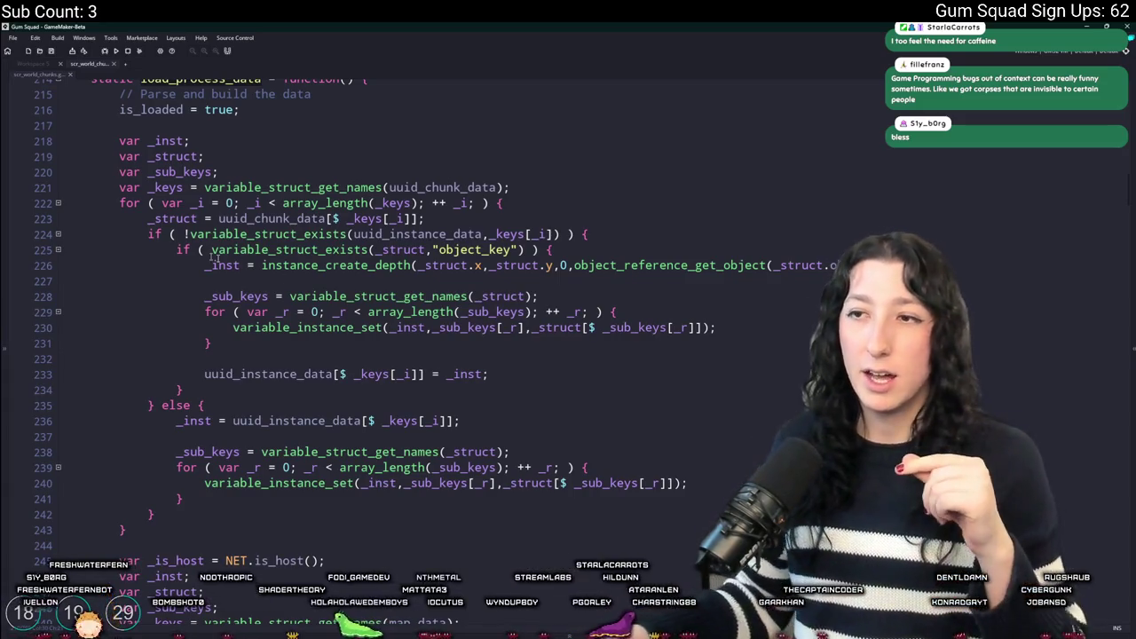
{"action": "key", "text": "Return"}
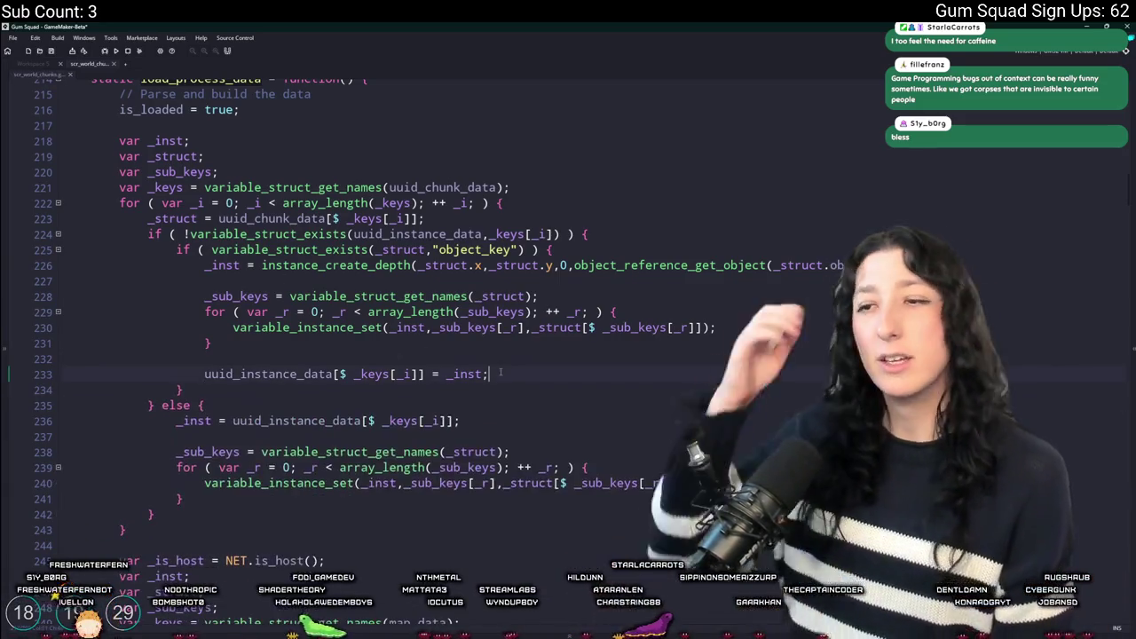
{"action": "key", "text": "BackSpace"}
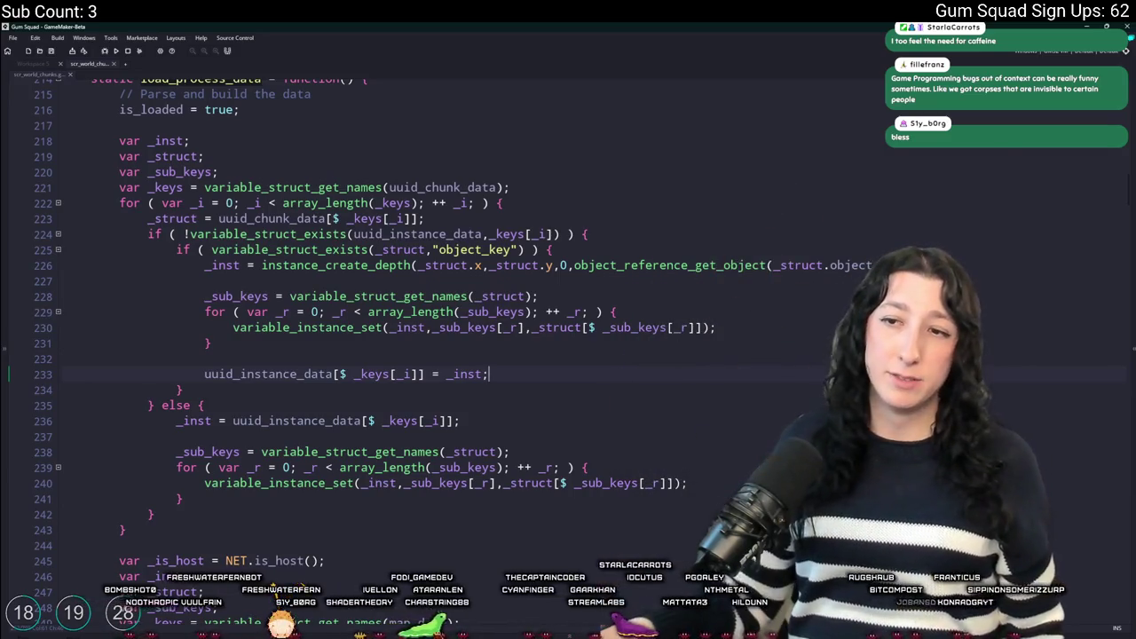
{"action": "scroll", "coordinate": [397, 418], "scroll_direction": "down", "scroll_amount": 10}
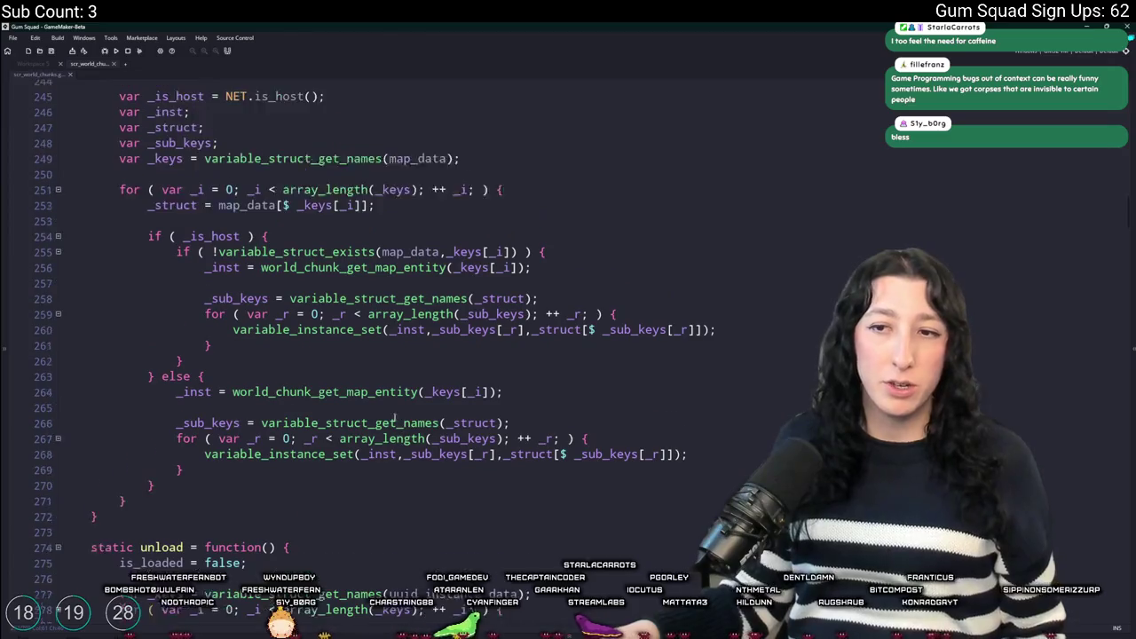
{"action": "scroll", "coordinate": [396, 418], "scroll_direction": "up", "scroll_amount": 7}
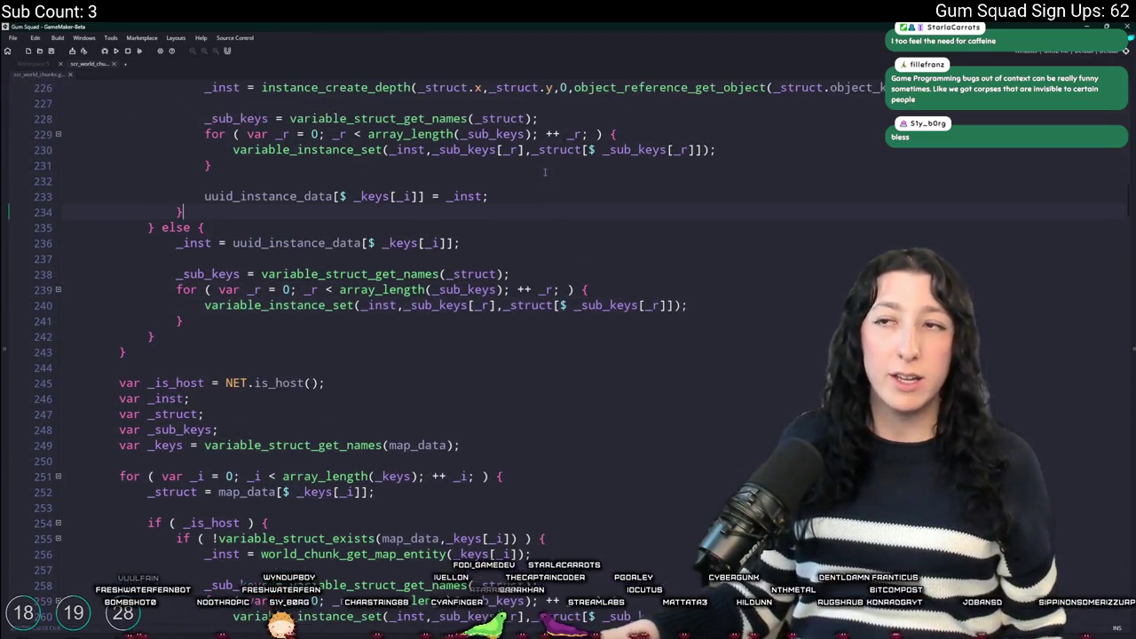
{"action": "scroll", "coordinate": [514, 213], "scroll_direction": "up", "scroll_amount": 6}
{"action": "scroll", "coordinate": [409, 299], "scroll_direction": "up", "scroll_amount": 9}
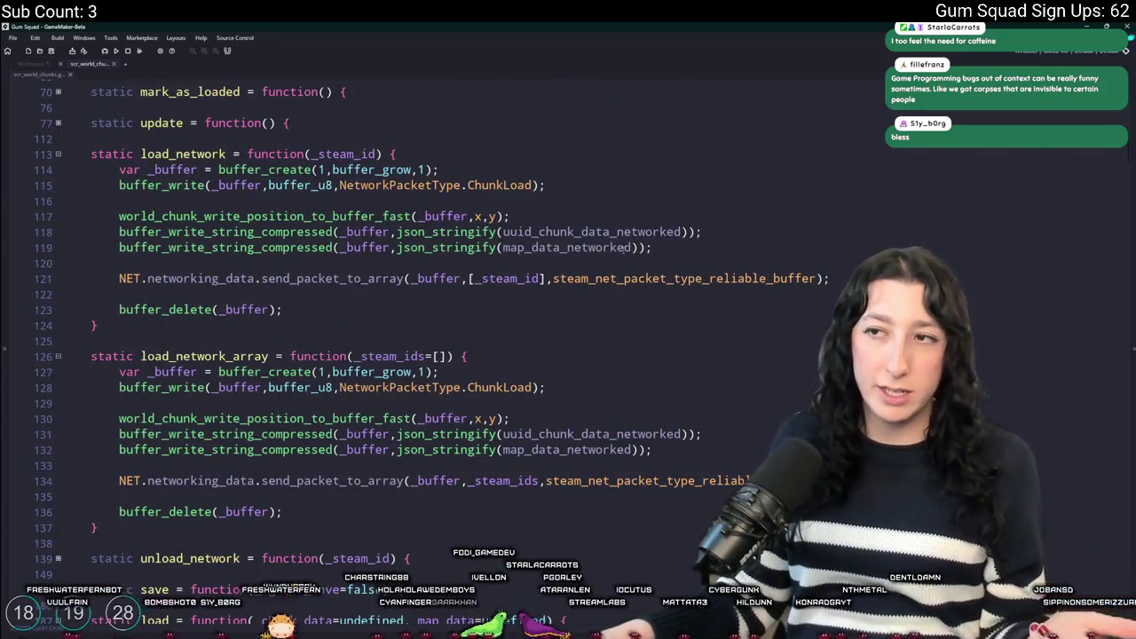
{"action": "left_click", "coordinate": [575, 231]}
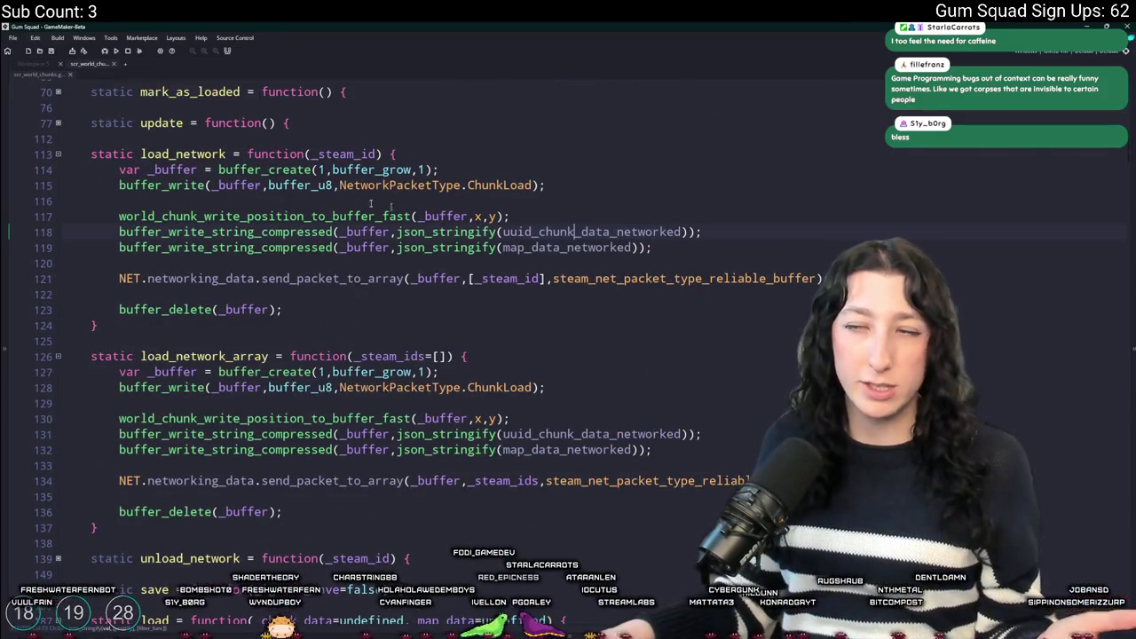
{"action": "scroll", "coordinate": [551, 396], "scroll_direction": "down", "scroll_amount": 15}
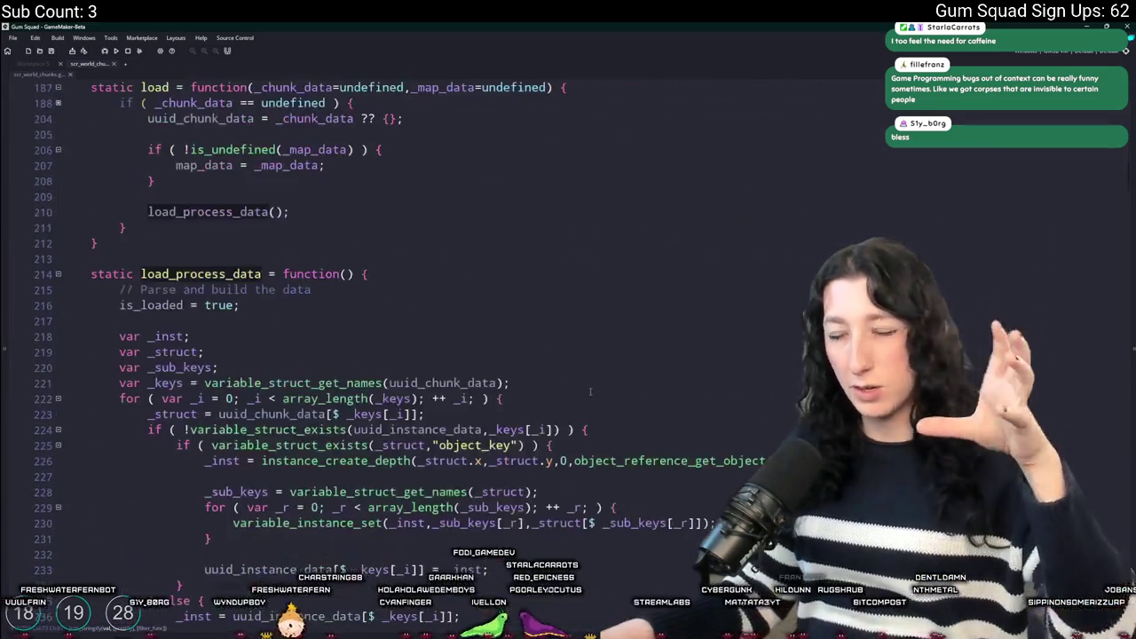
{"action": "scroll", "coordinate": [551, 396], "scroll_direction": "down", "scroll_amount": 4}
{"action": "left_click", "coordinate": [562, 371]}
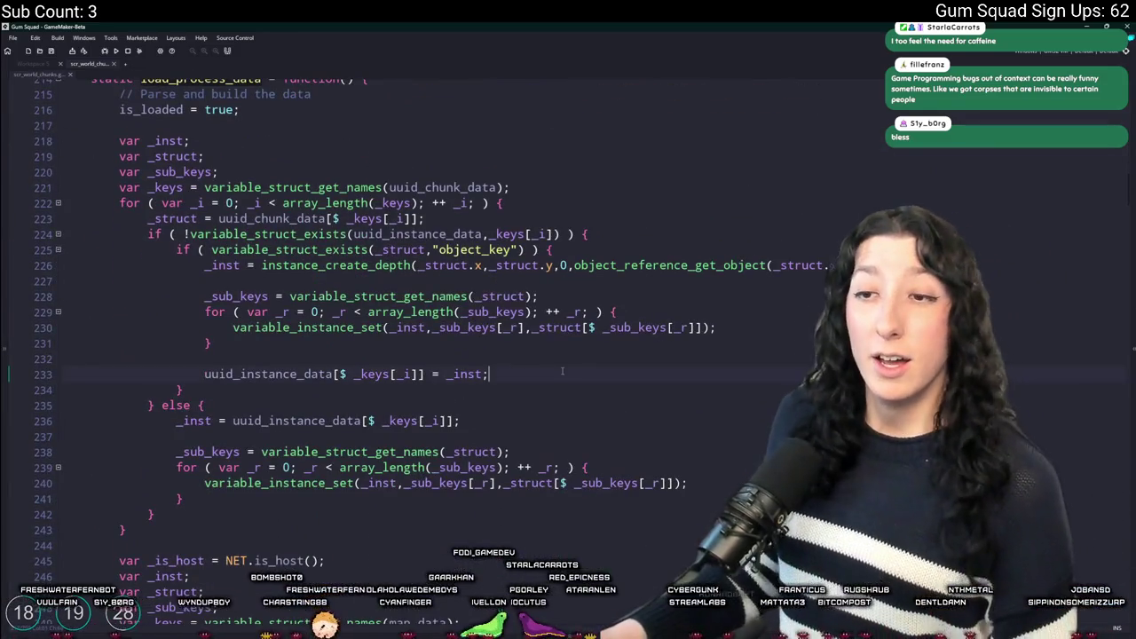
{"action": "key", "text": "ctrl+v"}
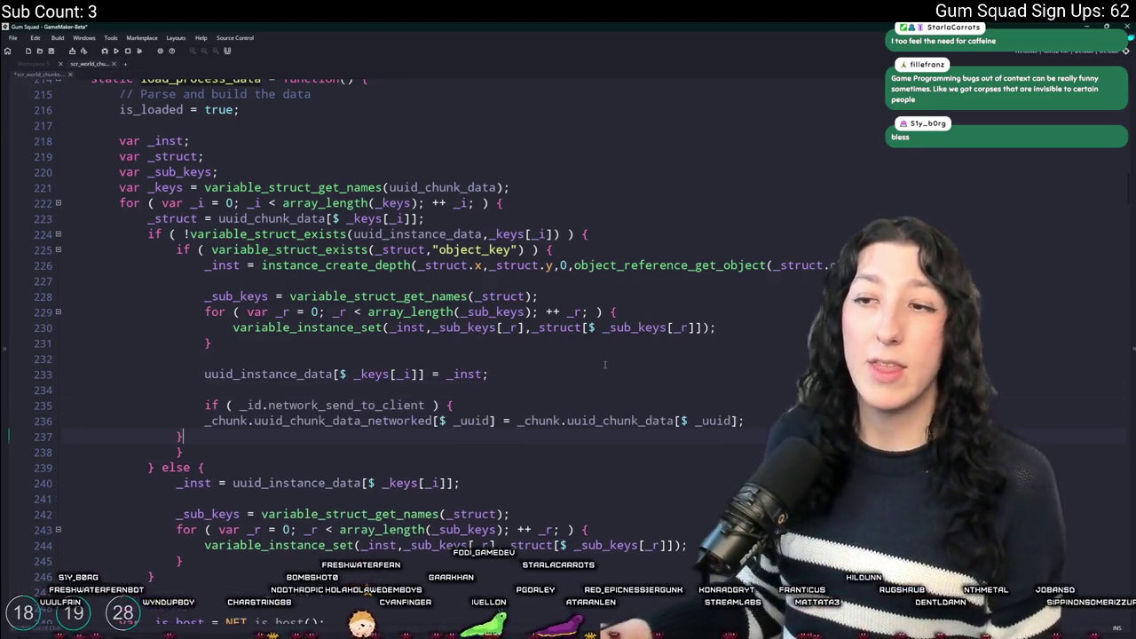
{"action": "left_click_drag", "start_coordinate": [219, 436], "coordinate": [204, 421]}
{"action": "key", "text": "Tab"}
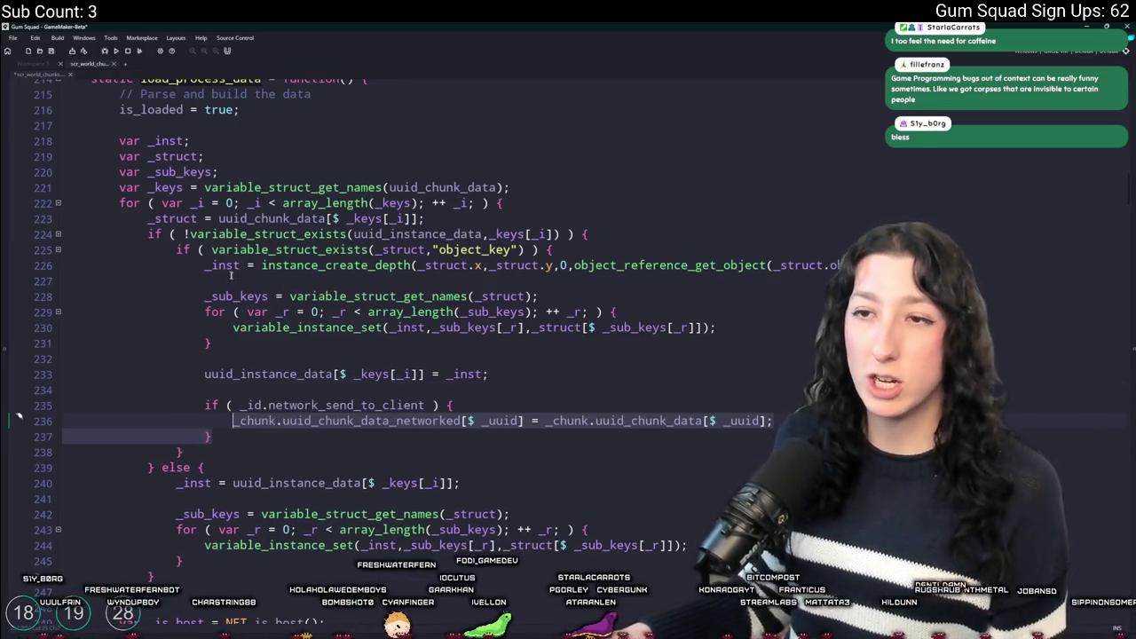
{"action": "double_click", "coordinate": [227, 264]}
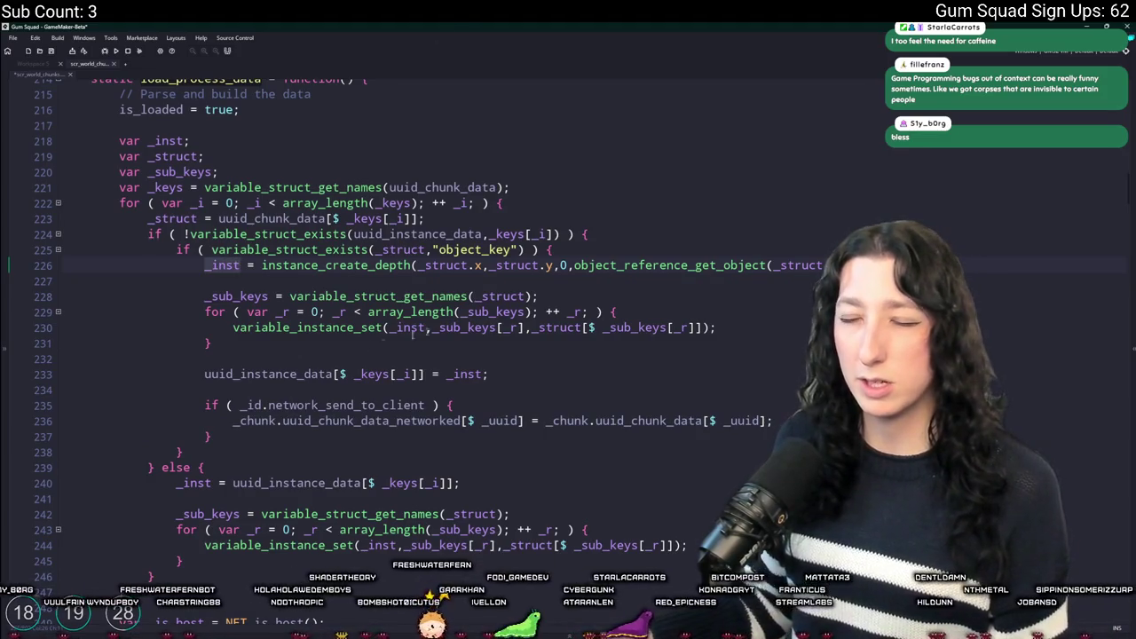
{"action": "left_click", "coordinate": [263, 405]}
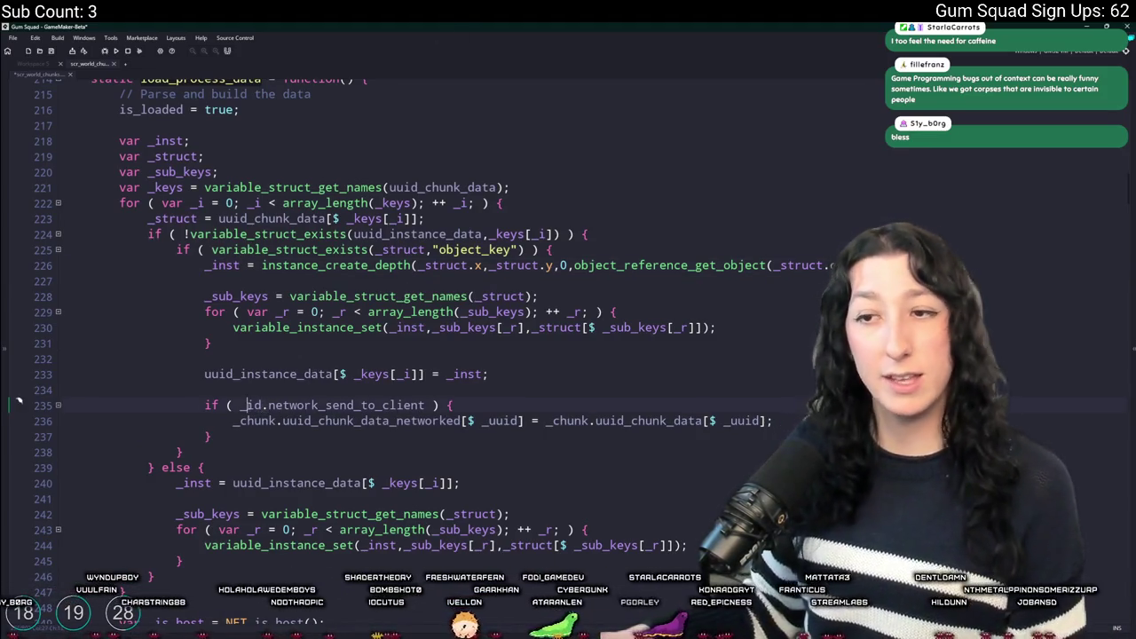
{"action": "type", "text": "_inst"}
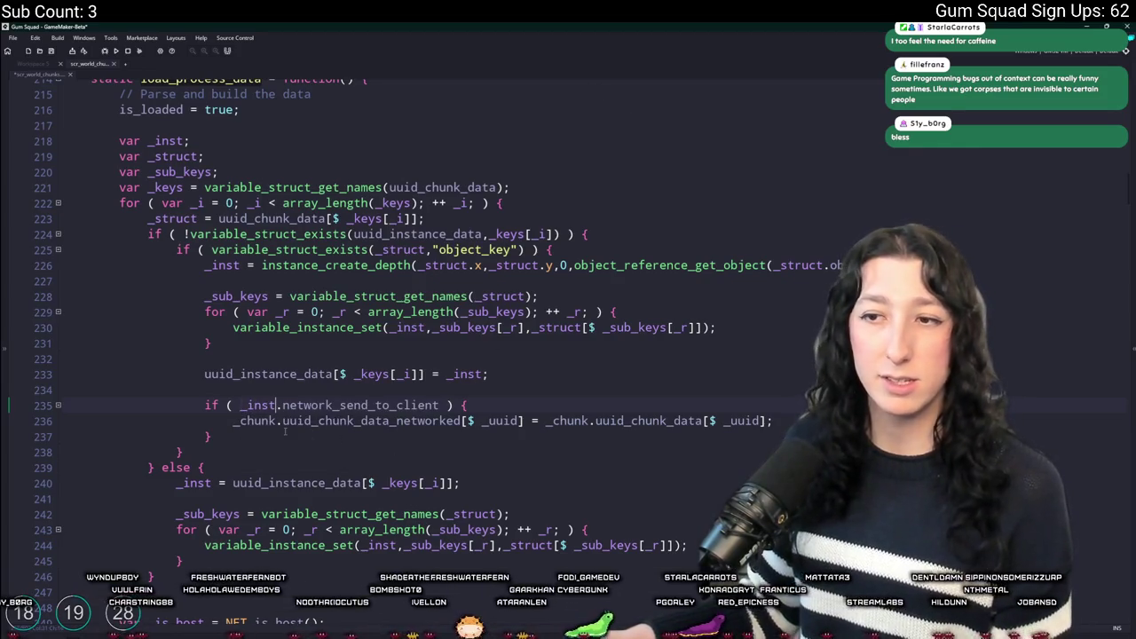
{"action": "scroll", "coordinate": [300, 418], "scroll_direction": "down", "scroll_amount": 1}
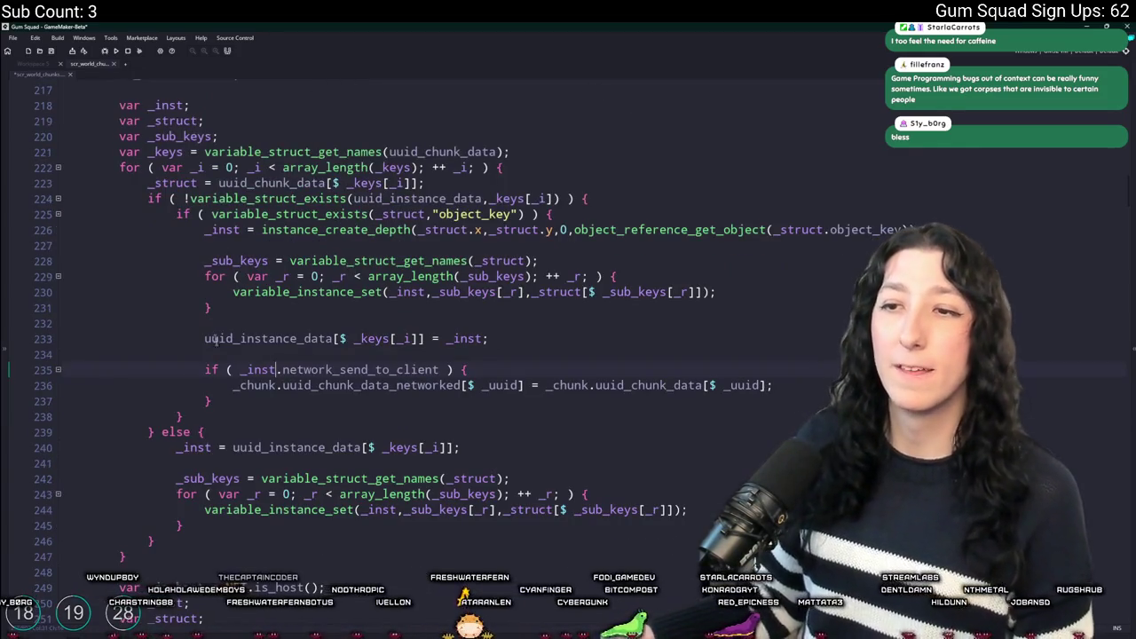
{"action": "double_click", "coordinate": [255, 386]}
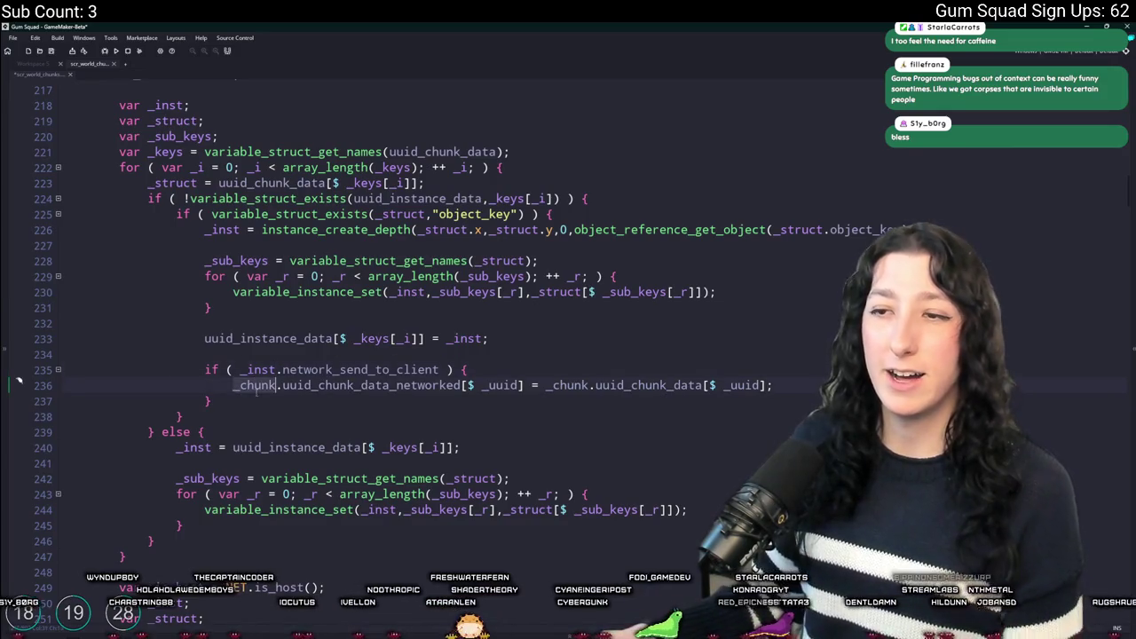
{"action": "key", "text": "Delete"}
{"action": "key", "text": "Delete"}
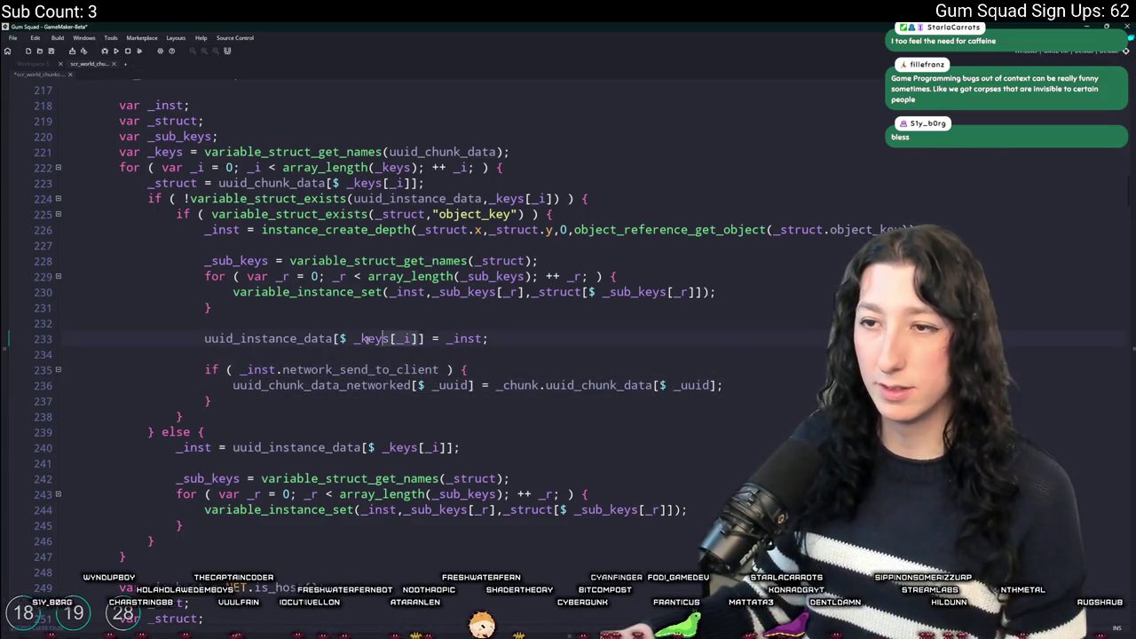
{"action": "left_click", "coordinate": [417, 385]}
{"action": "double_click", "coordinate": [453, 385]}
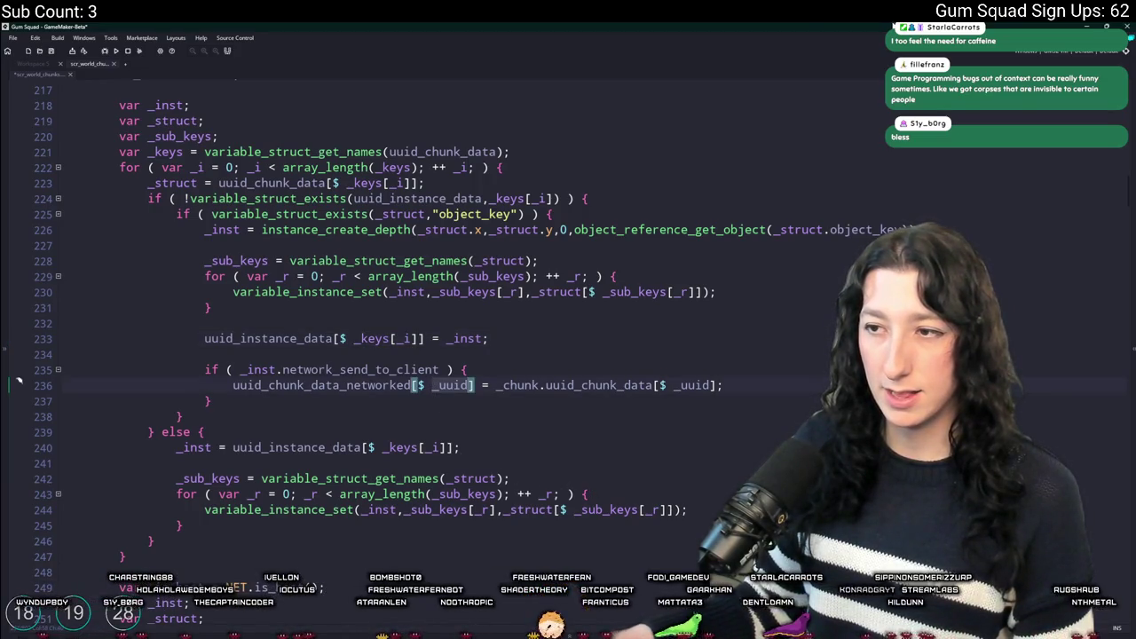
{"action": "scroll", "coordinate": [417, 369], "scroll_direction": "down", "scroll_amount": 1}
{"action": "scroll", "coordinate": [413, 400], "scroll_direction": "up", "scroll_amount": 4}
{"action": "scroll", "coordinate": [405, 452], "scroll_direction": "down", "scroll_amount": 10}
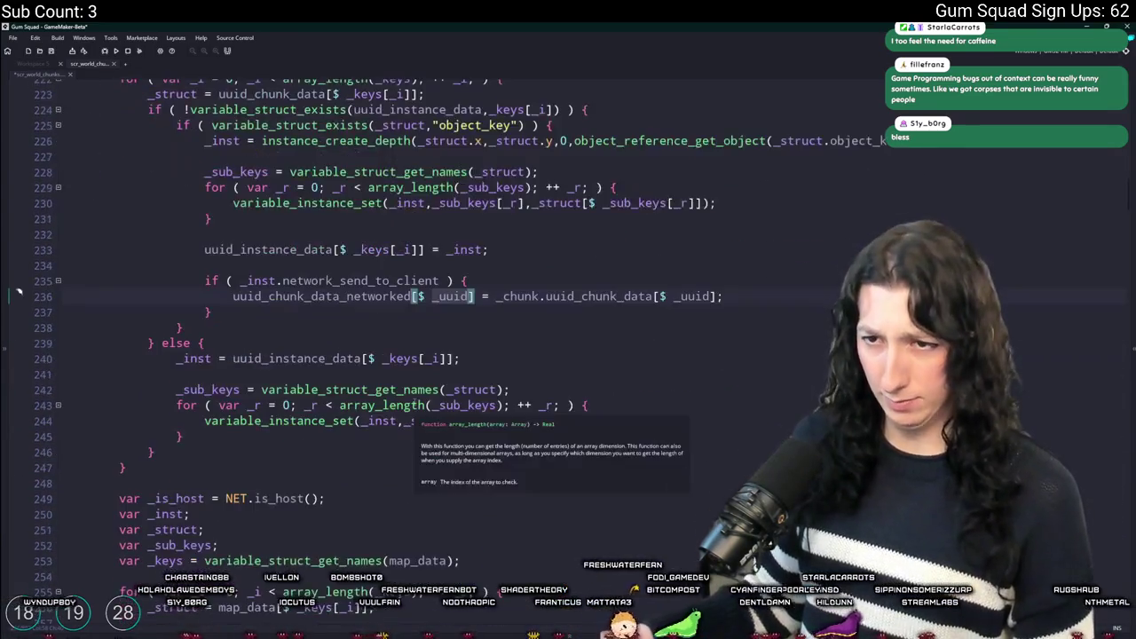
{"action": "scroll", "coordinate": [385, 378], "scroll_direction": "down", "scroll_amount": 4}
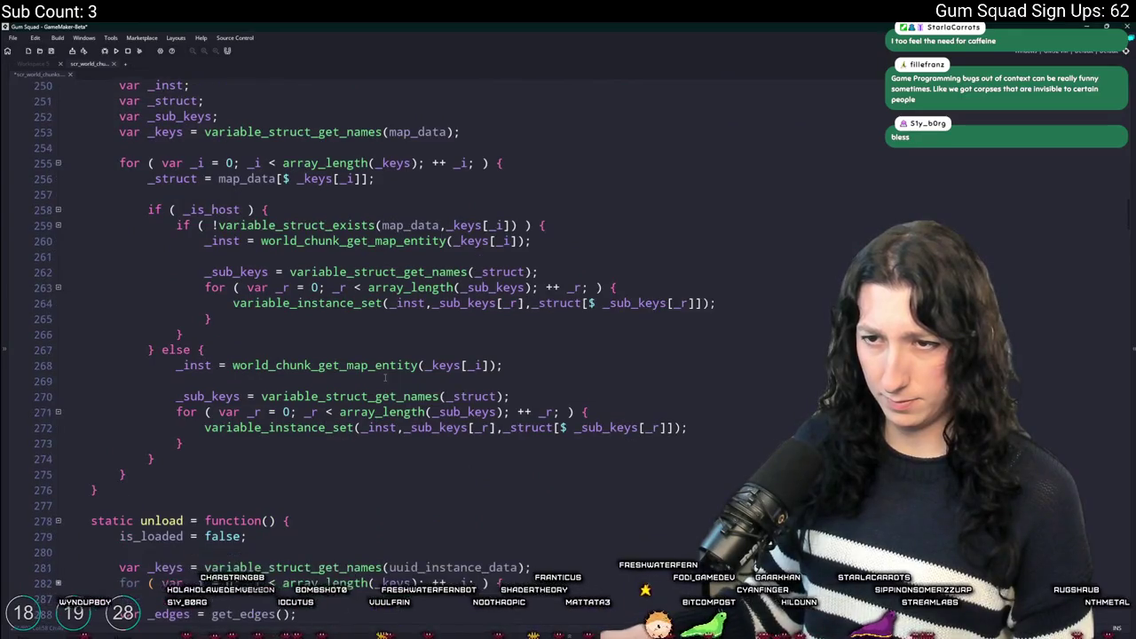
{"action": "scroll", "coordinate": [385, 377], "scroll_direction": "up", "scroll_amount": 4}
{"action": "scroll", "coordinate": [404, 382], "scroll_direction": "up", "scroll_amount": 1}
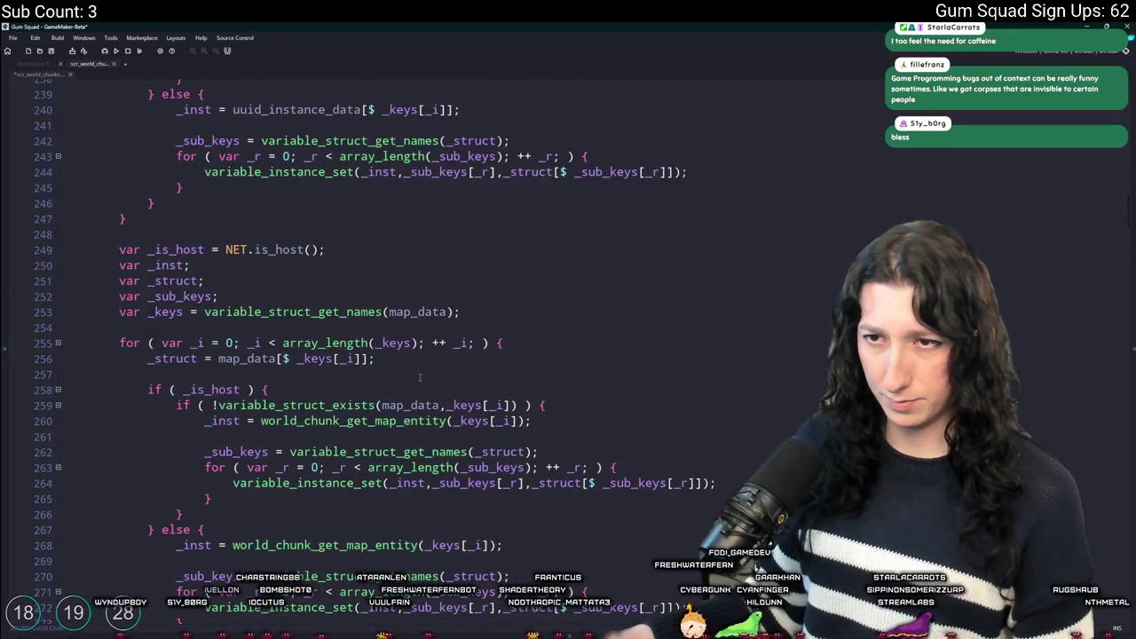
{"action": "scroll", "coordinate": [365, 328], "scroll_direction": "up", "scroll_amount": 4}
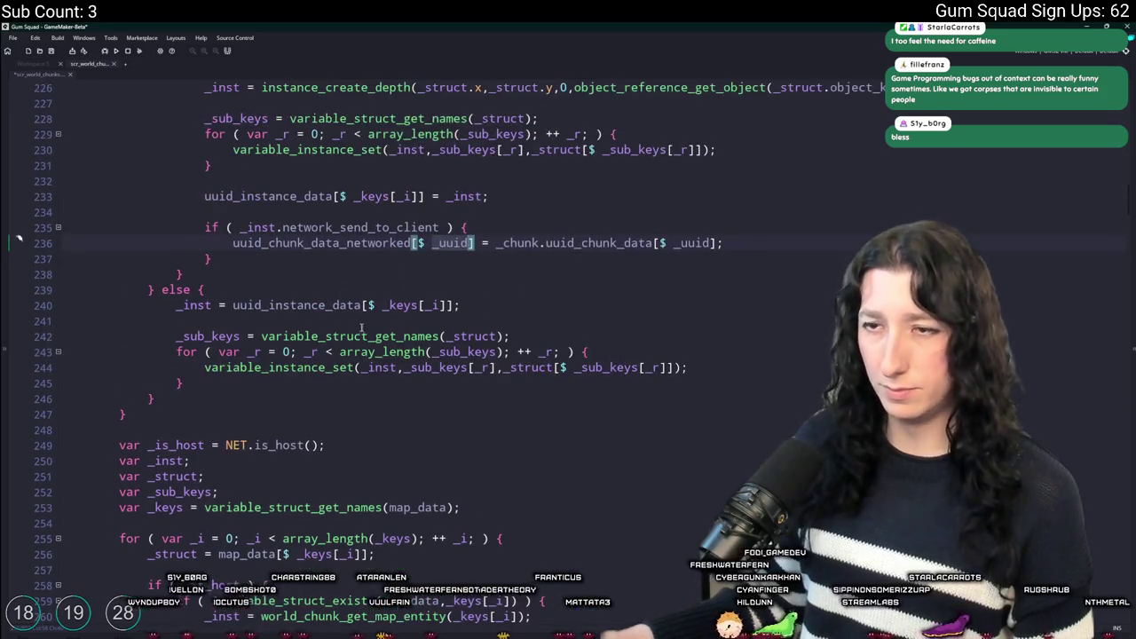
{"action": "double_click", "coordinate": [346, 305]}
{"action": "scroll", "coordinate": [347, 311], "scroll_direction": "up", "scroll_amount": 2}
{"action": "scroll", "coordinate": [348, 308], "scroll_direction": "up", "scroll_amount": 2}
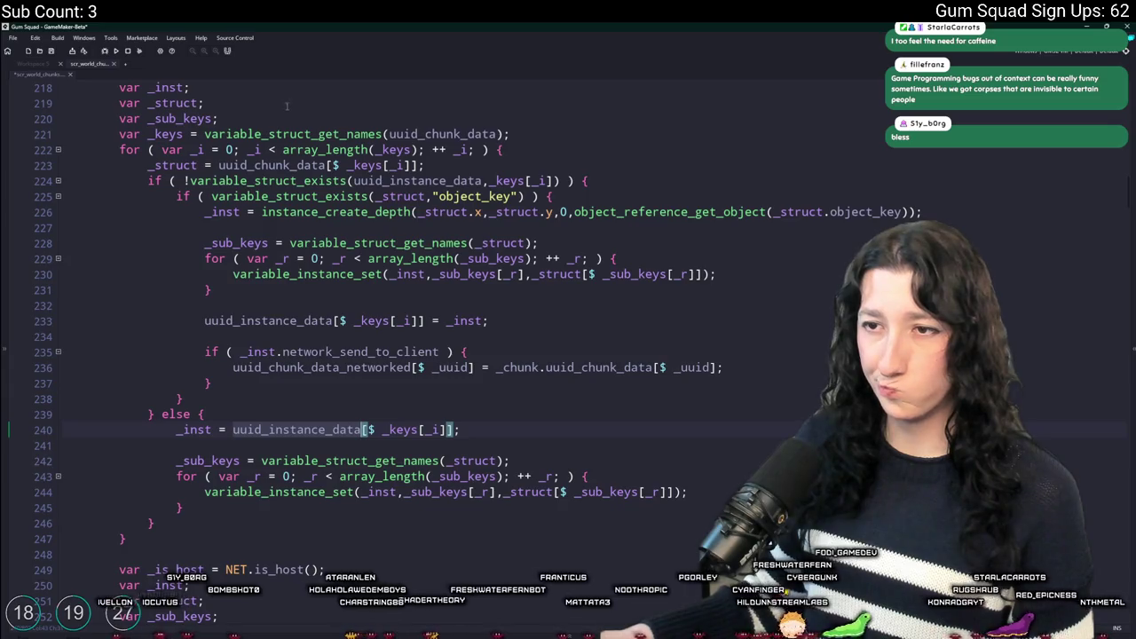
{"action": "double_click", "coordinate": [293, 321]}
{"action": "double_click", "coordinate": [607, 368]}
{"action": "key", "text": "F3"}
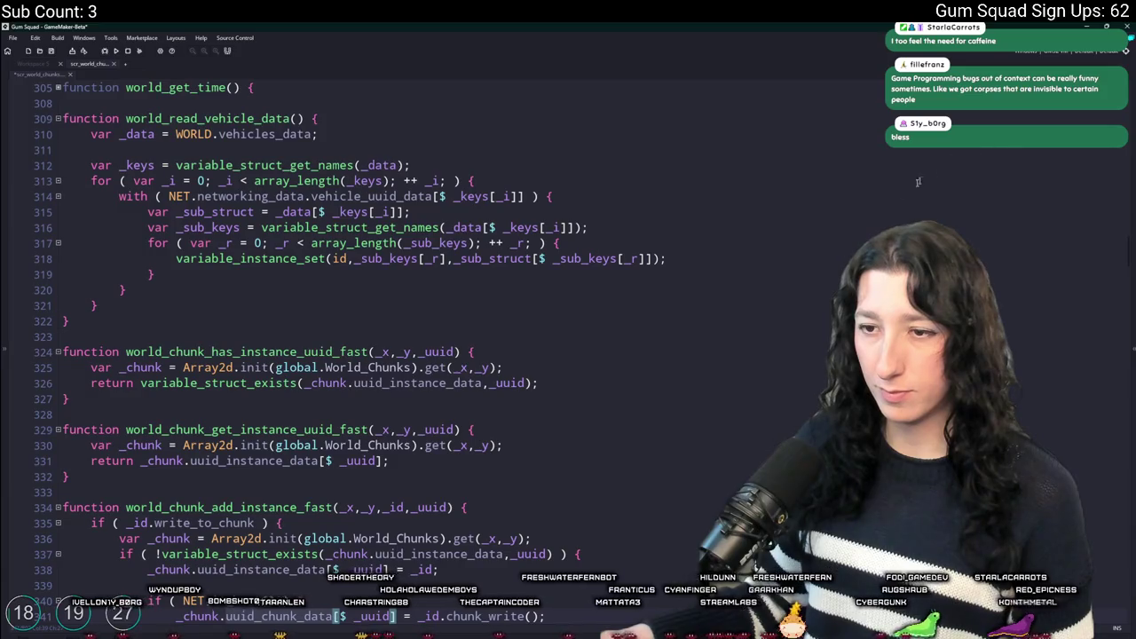
{"action": "scroll", "coordinate": [825, 250], "scroll_direction": "down", "scroll_amount": 2}
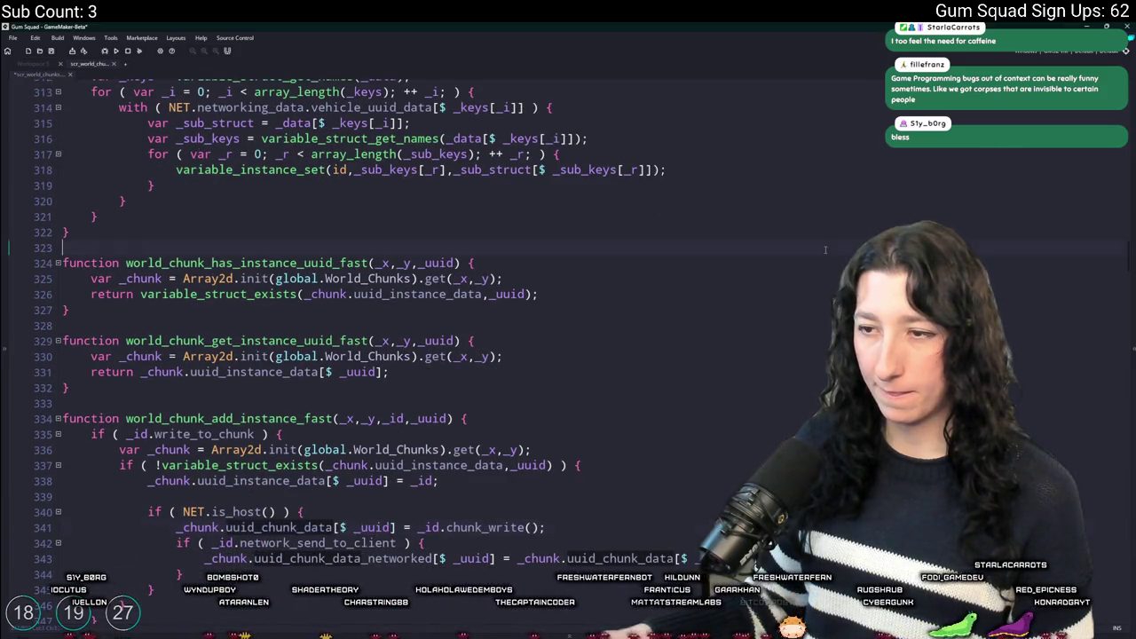
{"action": "key", "text": "shift+F3"}
{"action": "scroll", "coordinate": [694, 213], "scroll_direction": "up", "scroll_amount": 3}
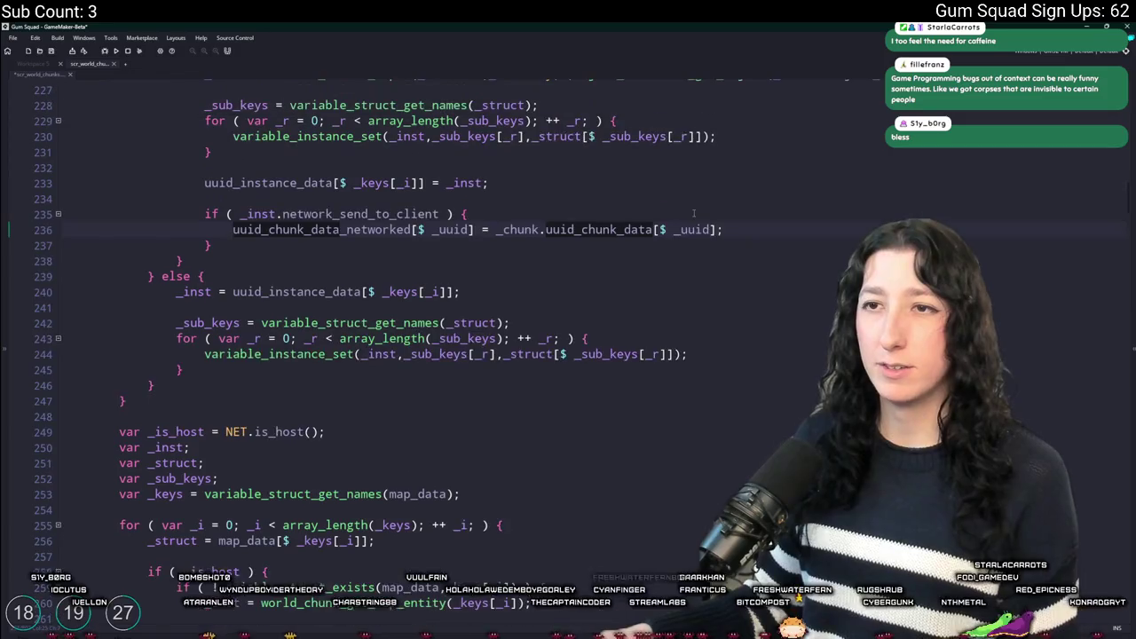
{"action": "left_click", "coordinate": [233, 229]}
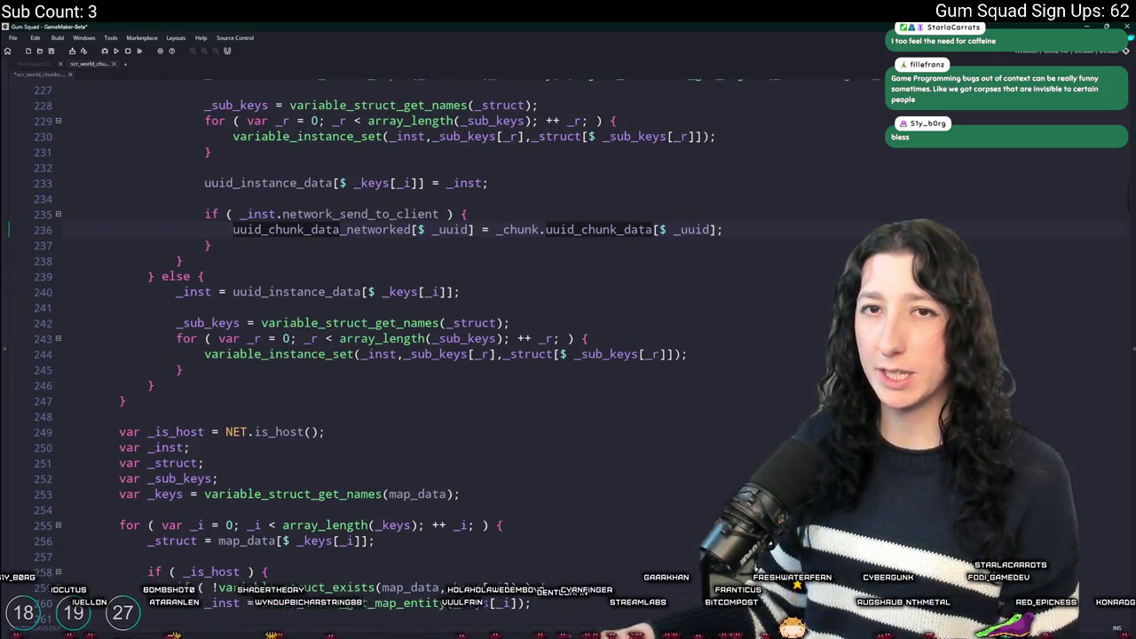
{"action": "scroll", "coordinate": [234, 296], "scroll_direction": "up", "scroll_amount": 1}
{"action": "left_click", "coordinate": [233, 297]}
{"action": "mouse_move", "coordinate": [233, 297]}
{"action": "left_mouse_down"}
{"action": "mouse_move", "coordinate": [145, 258]}
{"action": "mouse_move", "coordinate": [89, 250]}
{"action": "left_mouse_up"}
{"action": "key", "text": "BackSpace"}
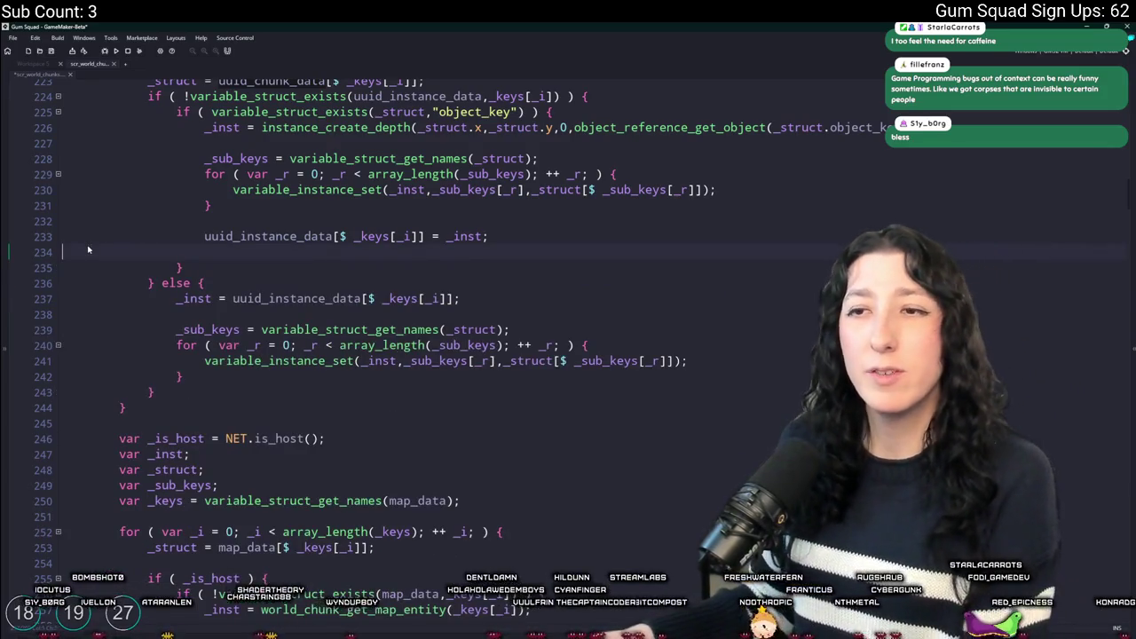
{"action": "key", "text": "BackSpace"}
{"action": "scroll", "coordinate": [266, 142], "scroll_direction": "up", "scroll_amount": 1}
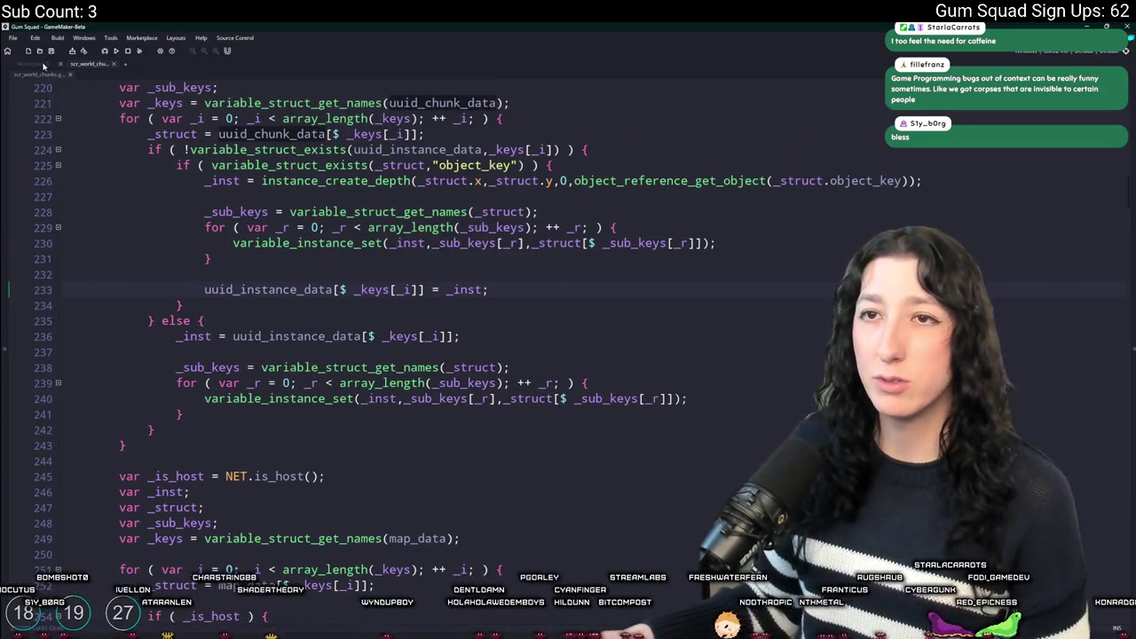